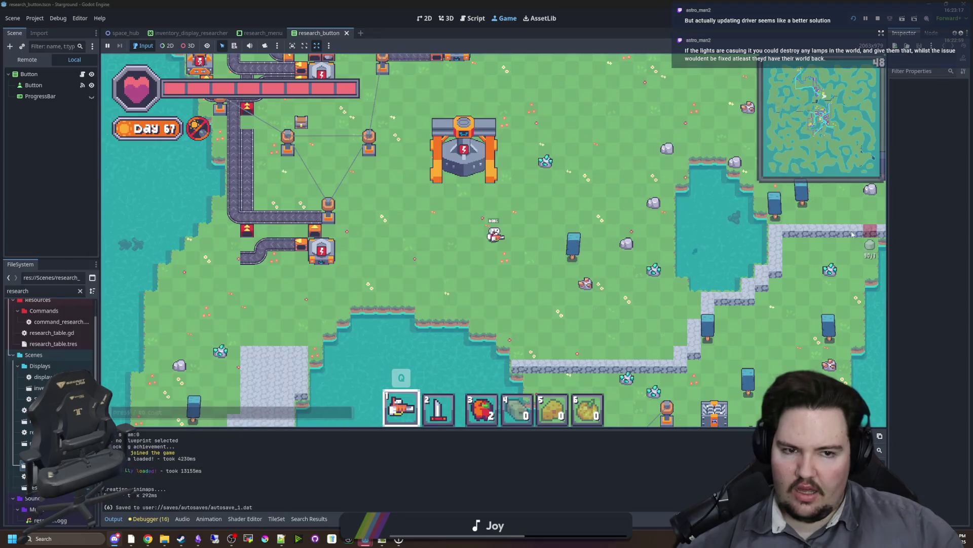
# Walk the host player around and try the /godmode chat command
pyautogui.press('w')
pyautogui.press('a')
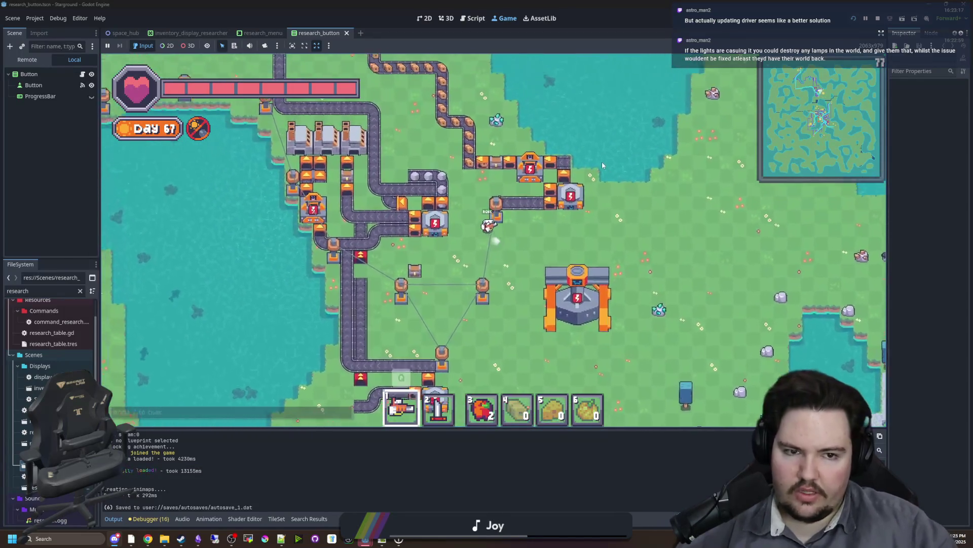
pyautogui.write('/gid')
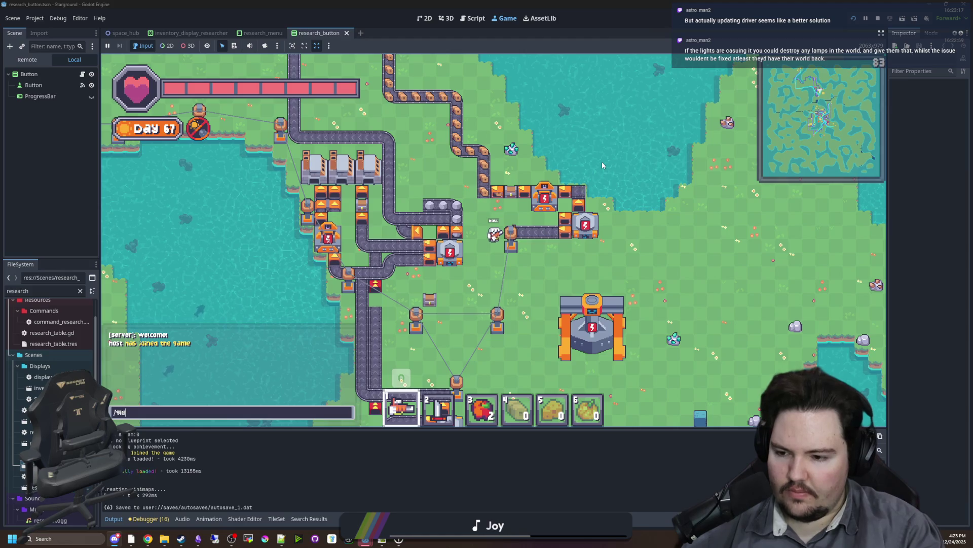
pyautogui.write('odmode')
pyautogui.press('Return')
pyautogui.press('s')
pyautogui.press('d')
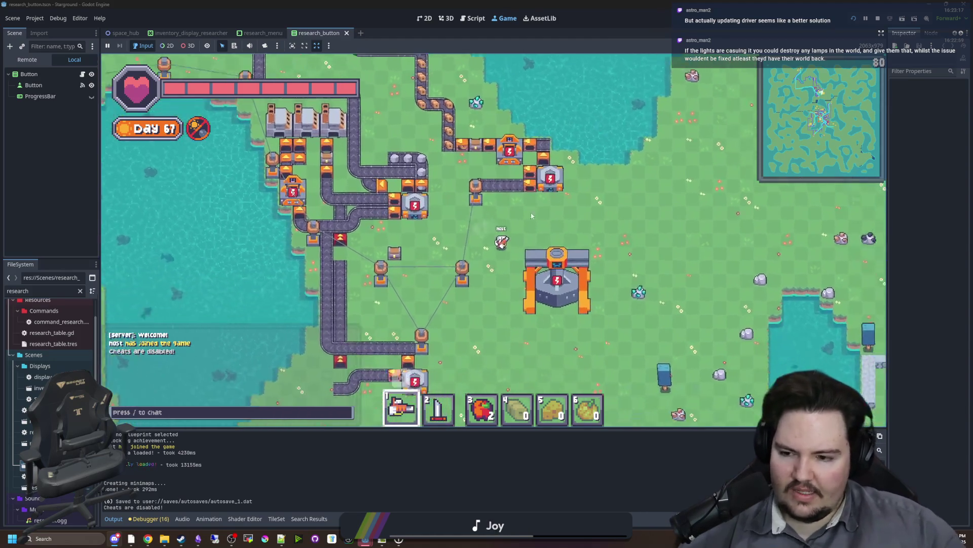
# Check the pause menu's game options, then enable god mode with the /god true command
pyautogui.press('Escape')
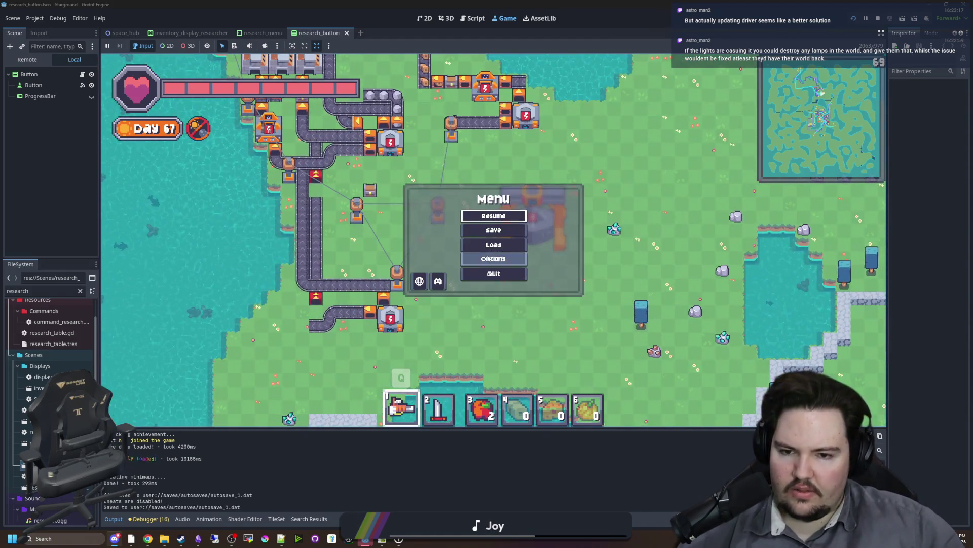
pyautogui.click(488, 259)
pyautogui.click(458, 174)
pyautogui.press('Escape')
pyautogui.write('/god true')
pyautogui.press('Return')
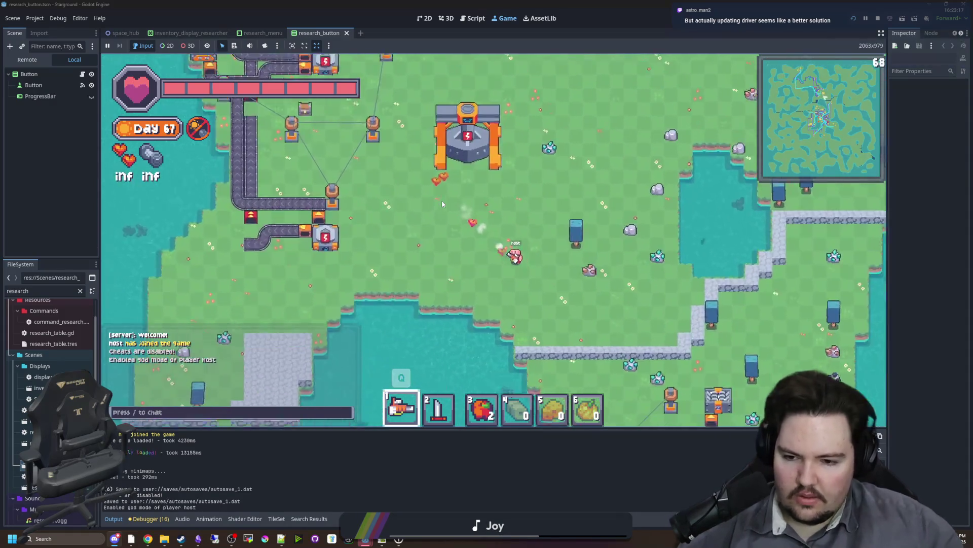
# Walk the player through the base, zooming the view out and back in
pyautogui.press('w')
pyautogui.press('s')
pyautogui.press('a')
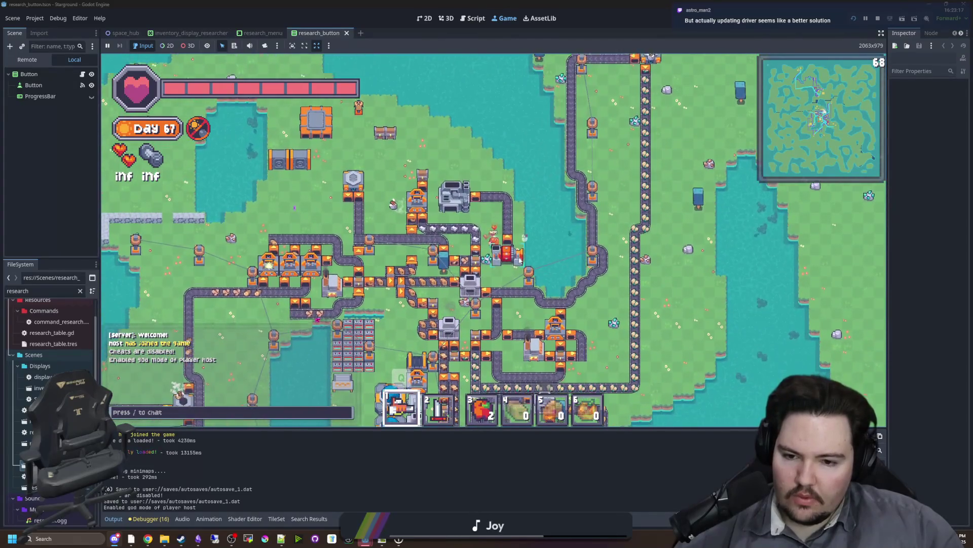
pyautogui.press('s')
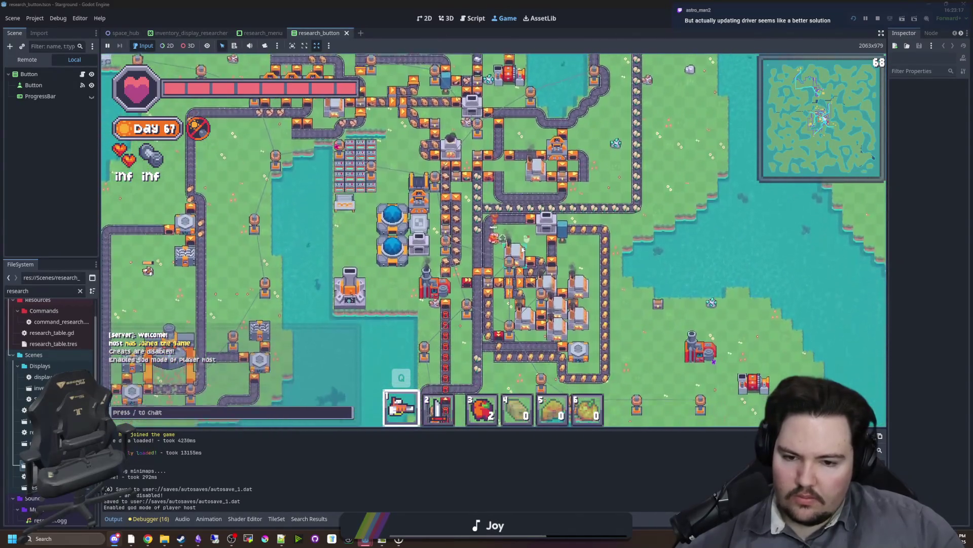
pyautogui.press('s')
pyautogui.press('a')
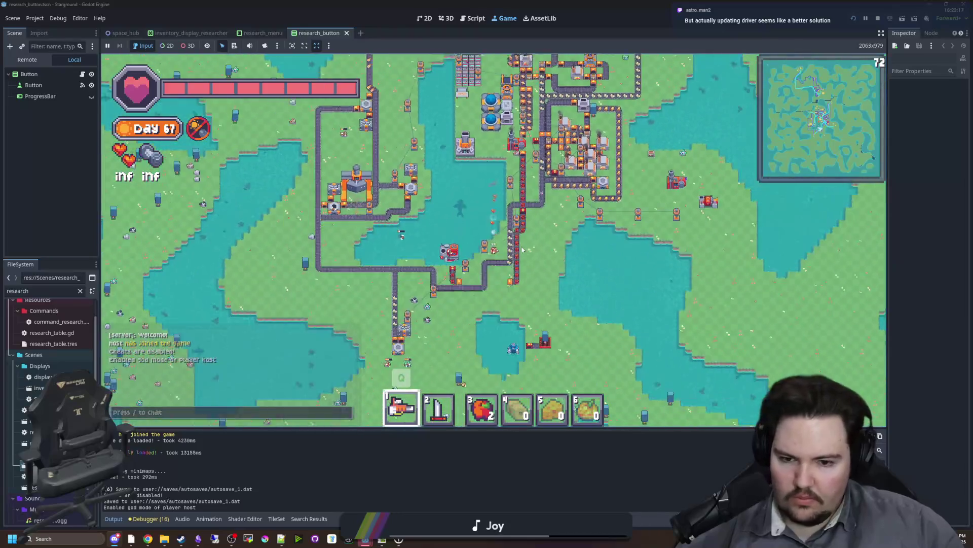
pyautogui.scroll(-4, 522, 249)
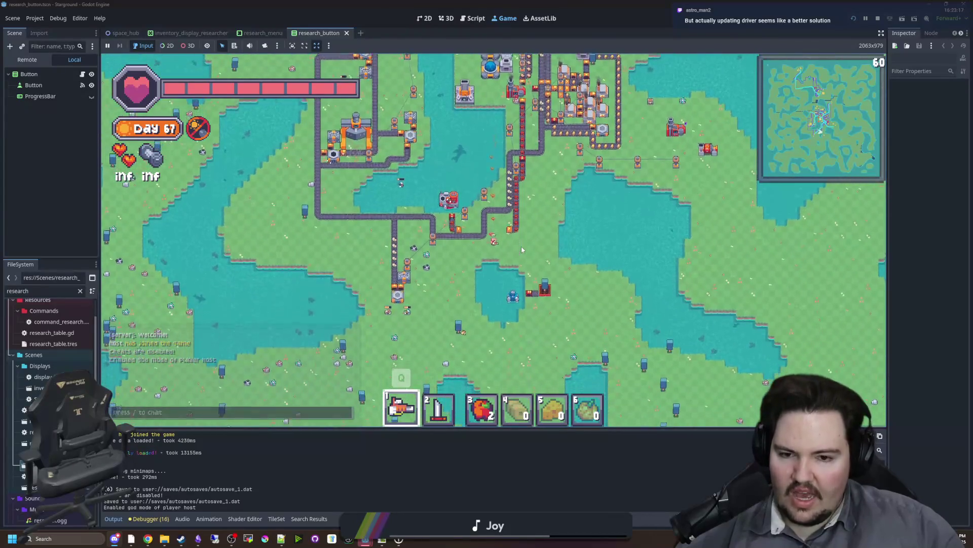
pyautogui.scroll(2, 522, 249)
pyautogui.scroll(5, 522, 249)
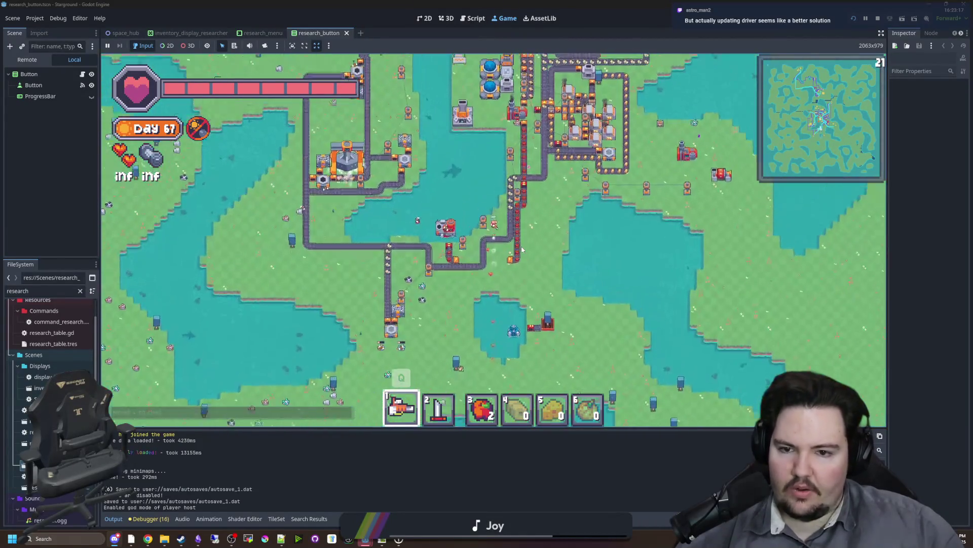
# Travel north across the map, loop back over the base, then minimize the game window
pyautogui.press('w')
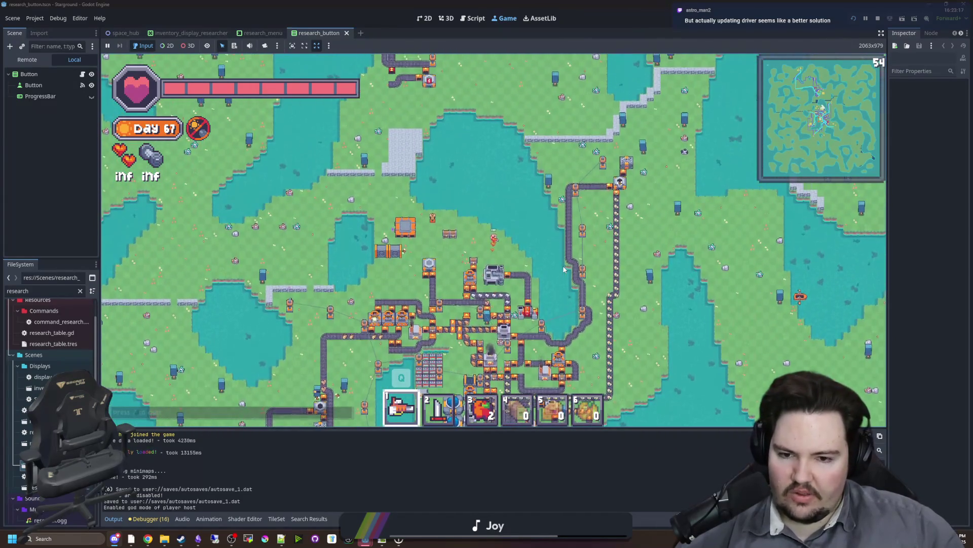
pyautogui.press('w')
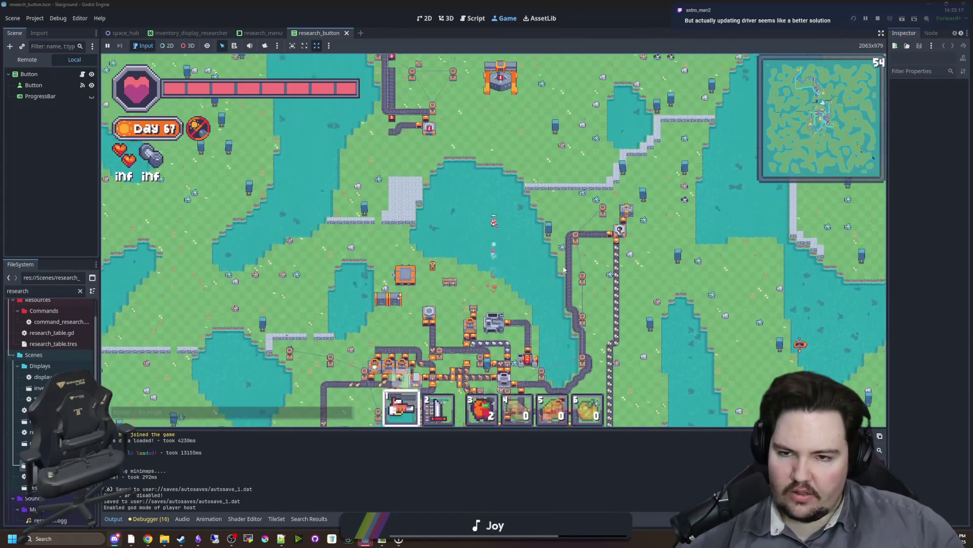
pyautogui.press('w')
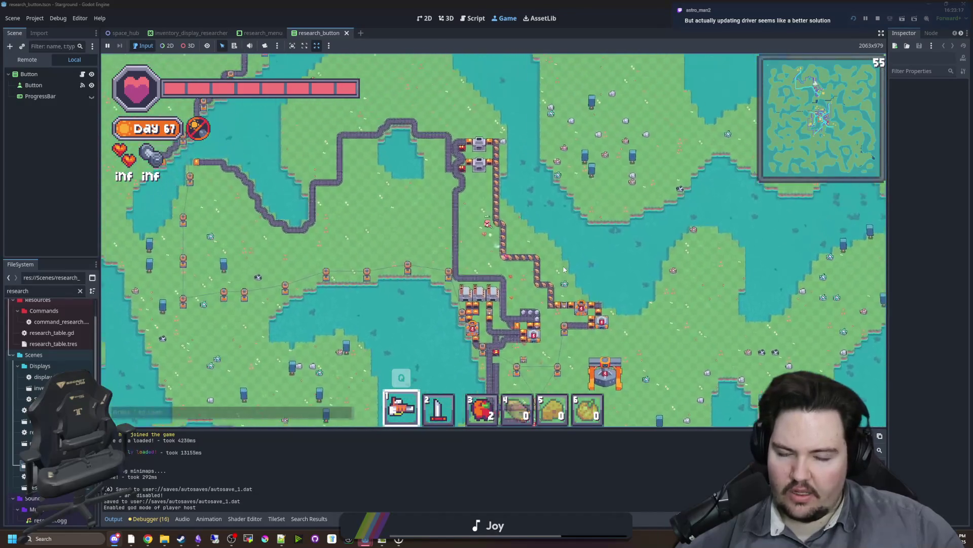
pyautogui.press('d')
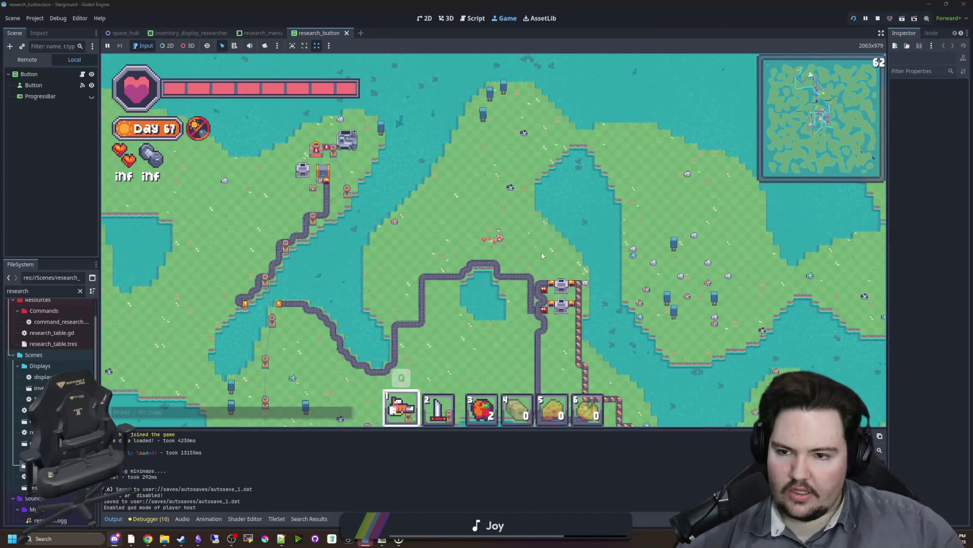
pyautogui.press('s')
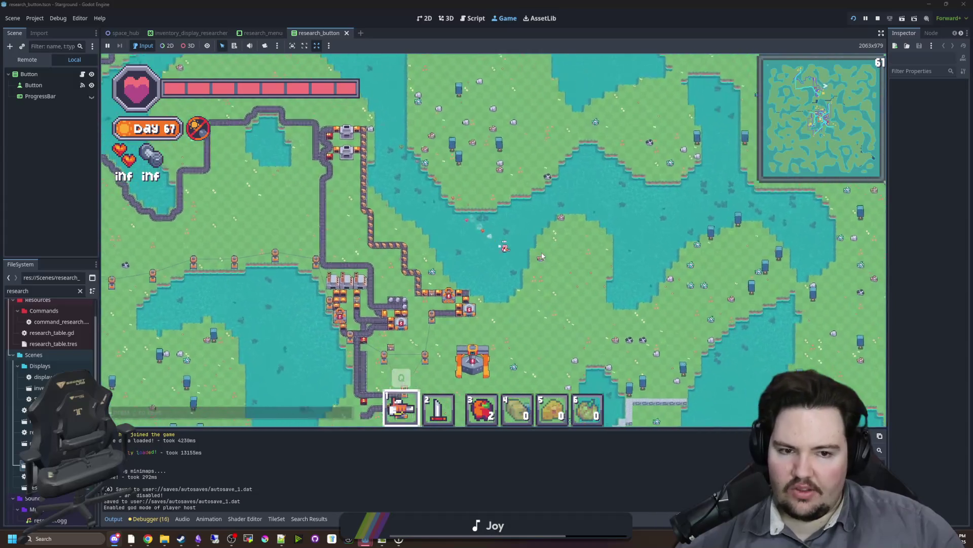
pyautogui.press('s')
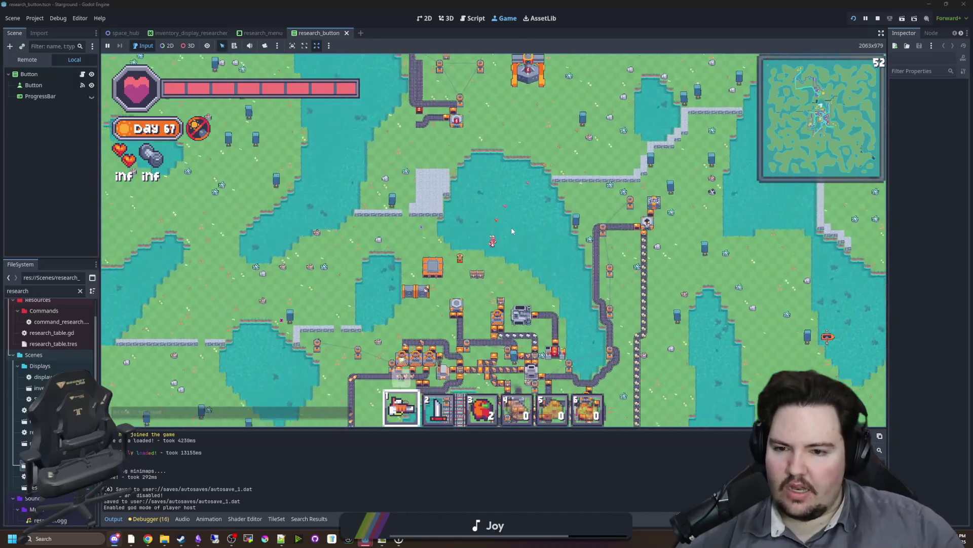
pyautogui.press('s')
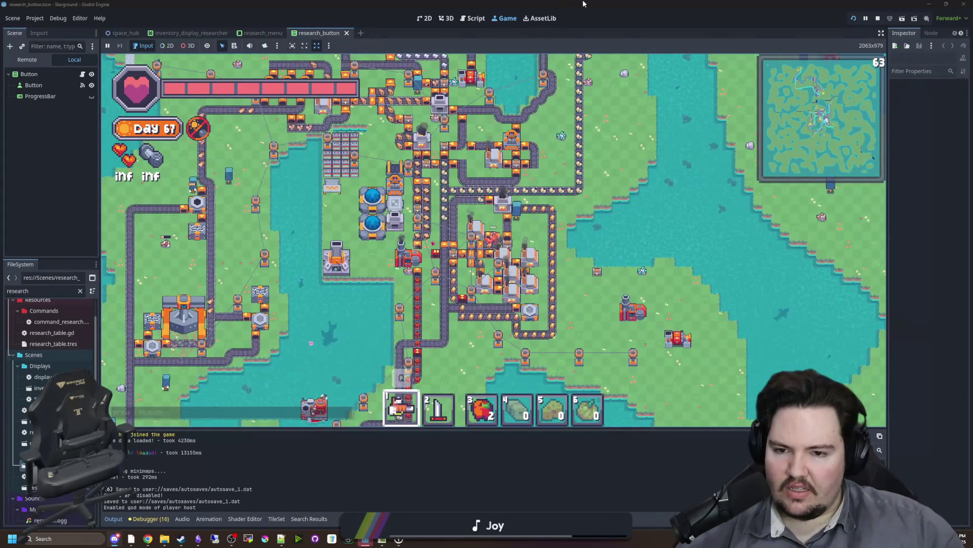
pyautogui.press('w')
pyautogui.press('super+Down')
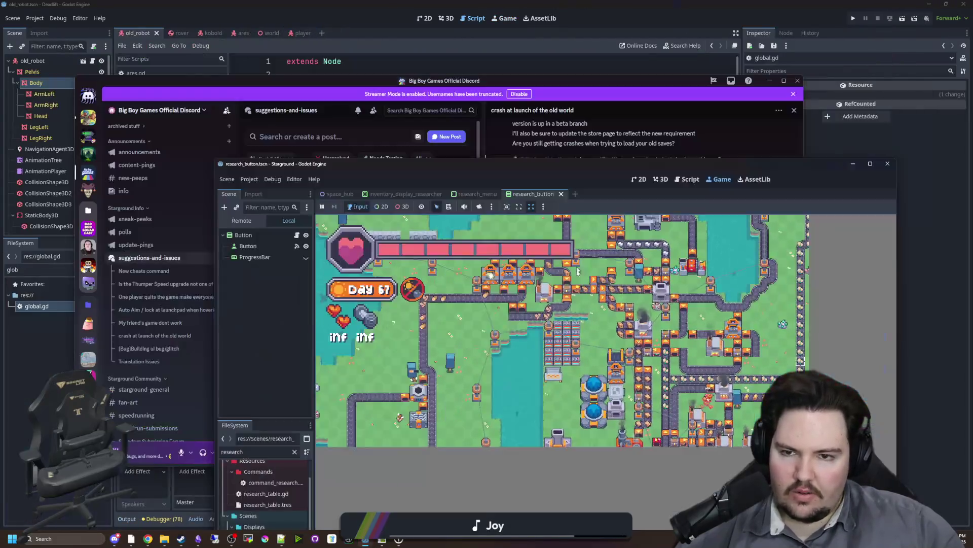
pyautogui.press('super+Down')
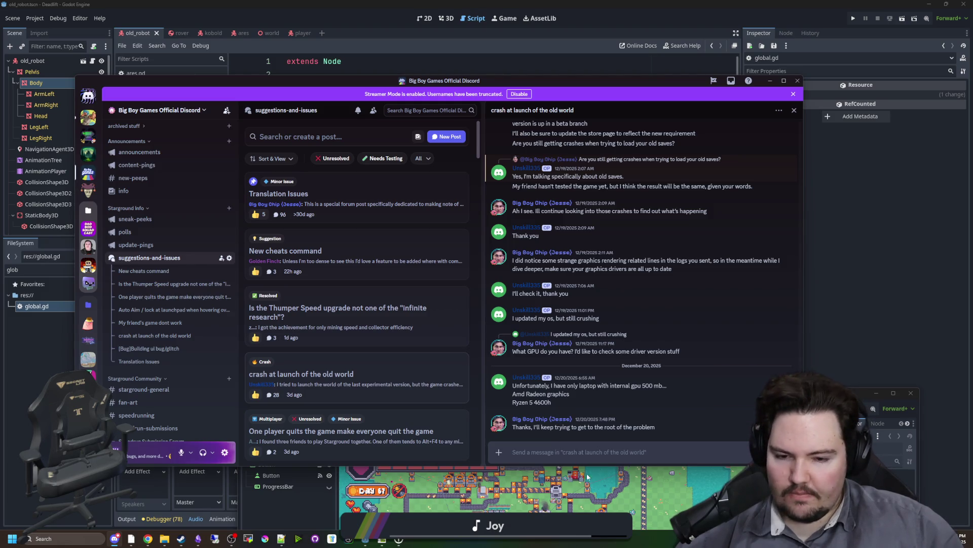
# Send a crash-thread reply with the AMD drivers link and a suggestion to test building placement in a creative world
pyautogui.click(580, 448)
pyautogui.write('I')
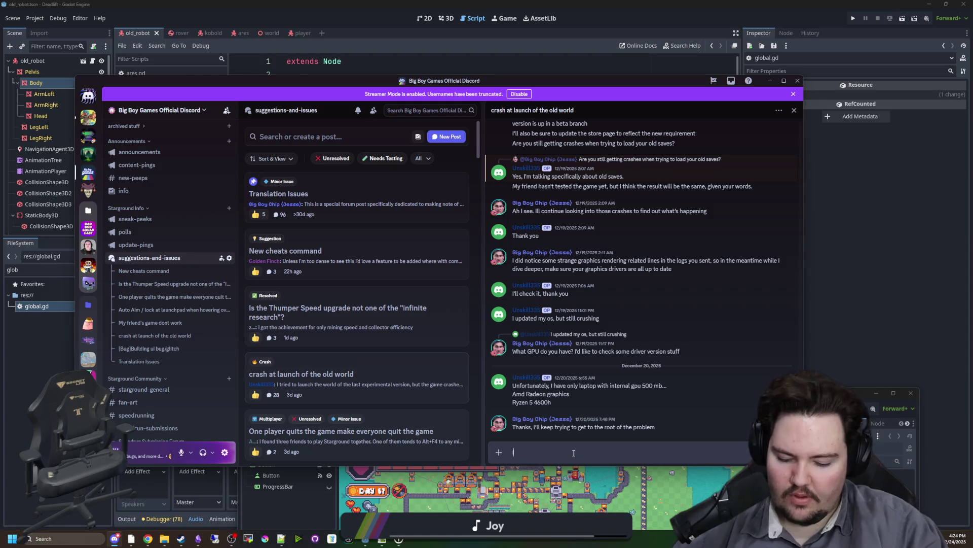
pyautogui.write("'ve been loo into this problem mo")
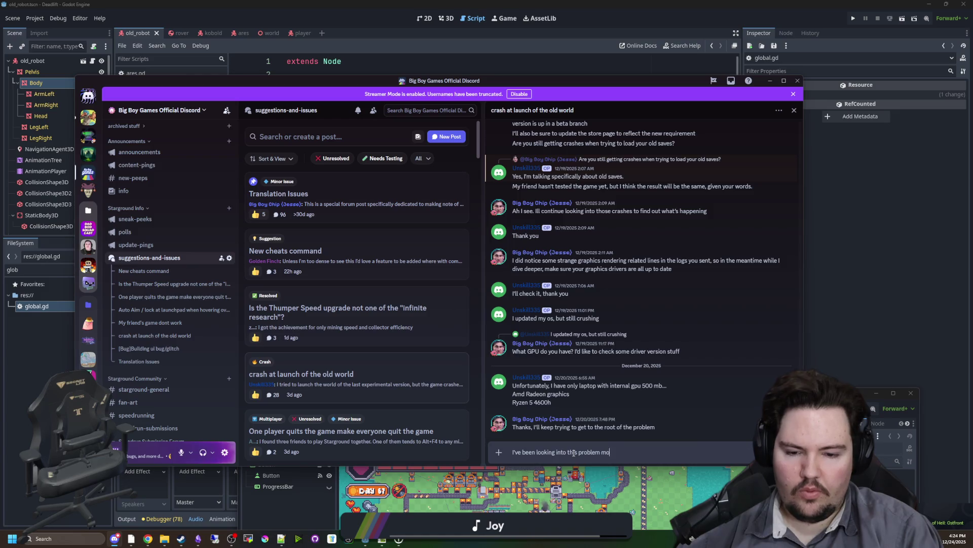
pyautogui.write('re, and so far I have not been able to replicate it on any')
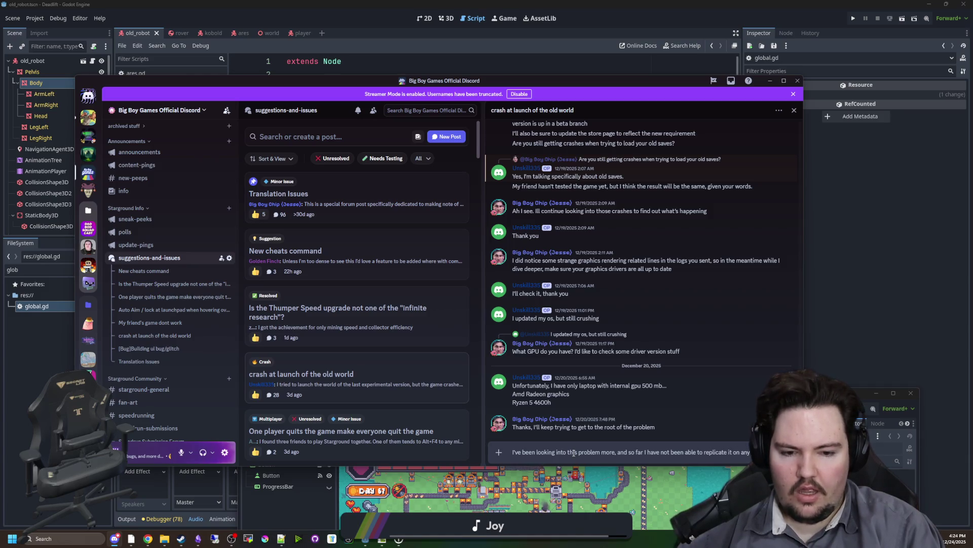
pyautogui.write(' machines, and as')
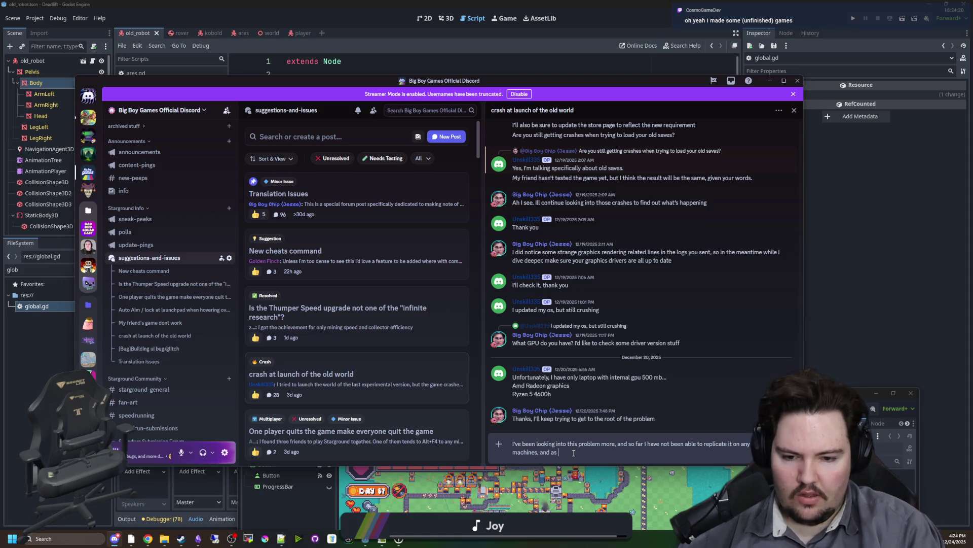
pyautogui.write(' far as I know, ')
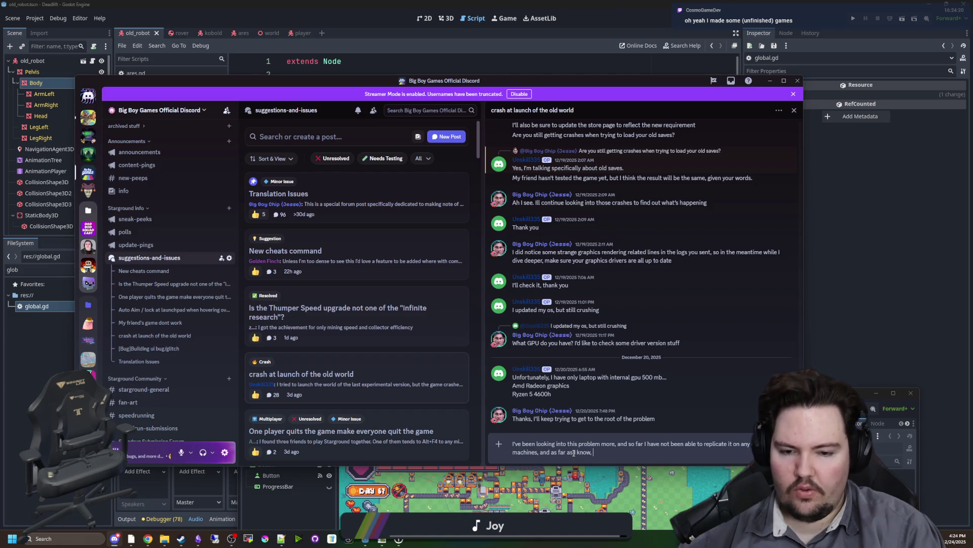
pyautogui.write('nobody else has come to me wit')
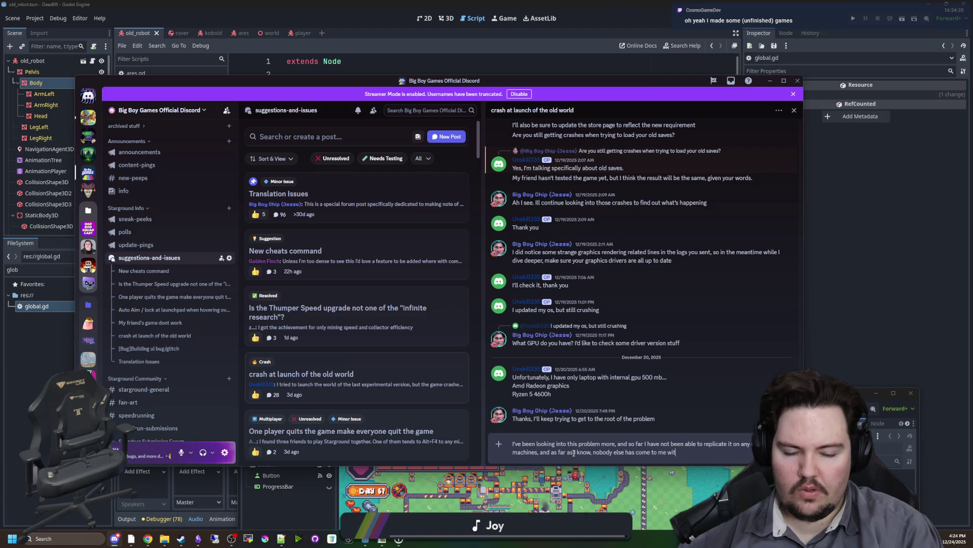
pyautogui.write('h the same issue. ')
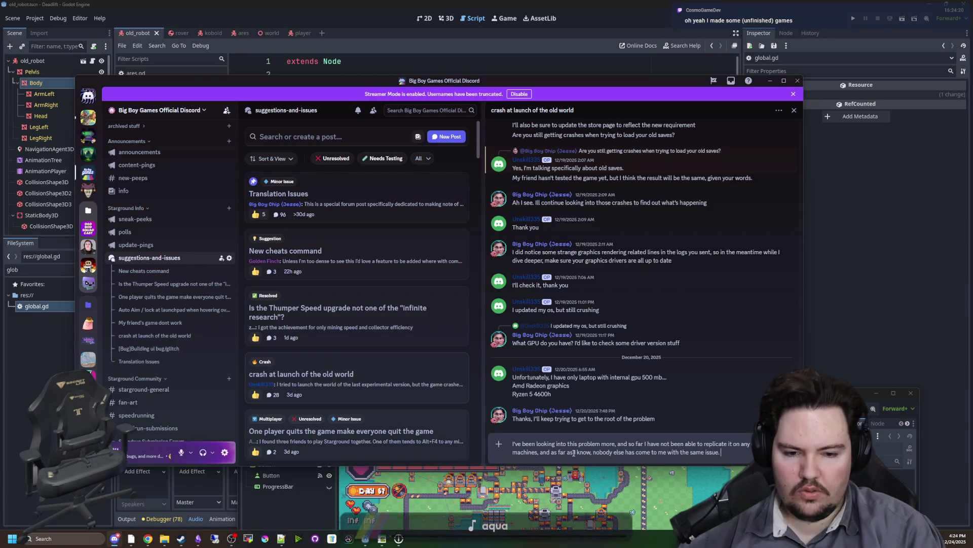
pyautogui.write('I think')
pyautogui.write(' something to do with driver versions.')
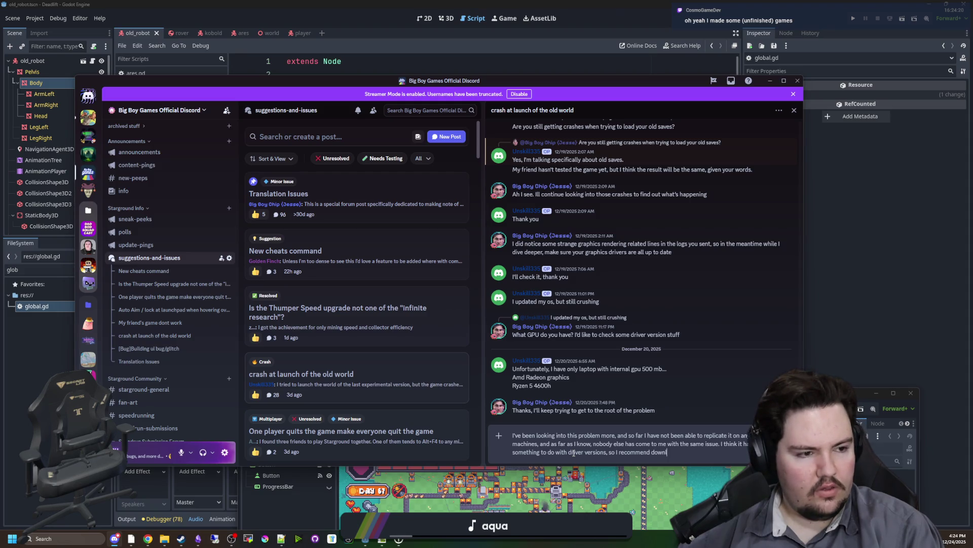
pyautogui.write('oading the newest from here:')
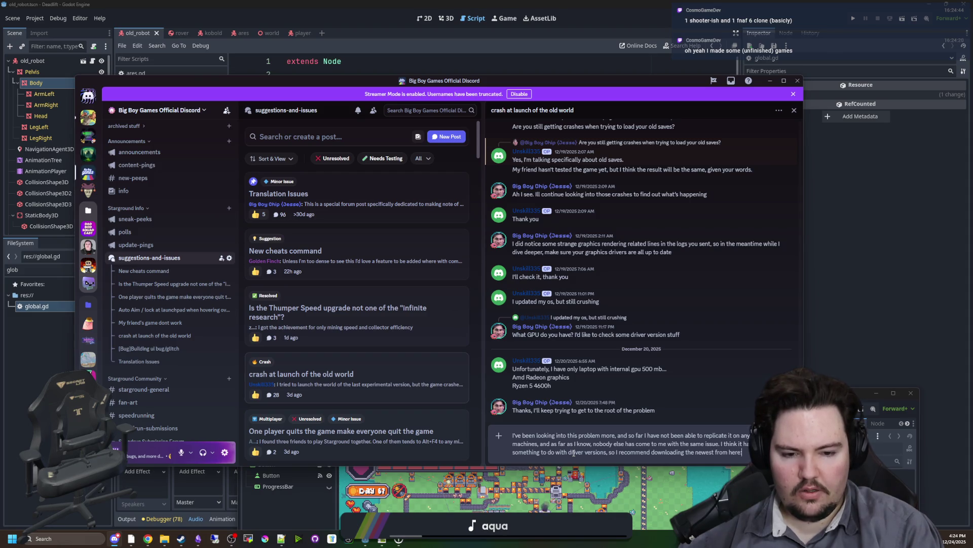
pyautogui.hotkey('shift', 'Return')
pyautogui.write('https://www.amd.com/en/support/download/drivers.html')
pyautogui.hotkey('shift', 'Return')
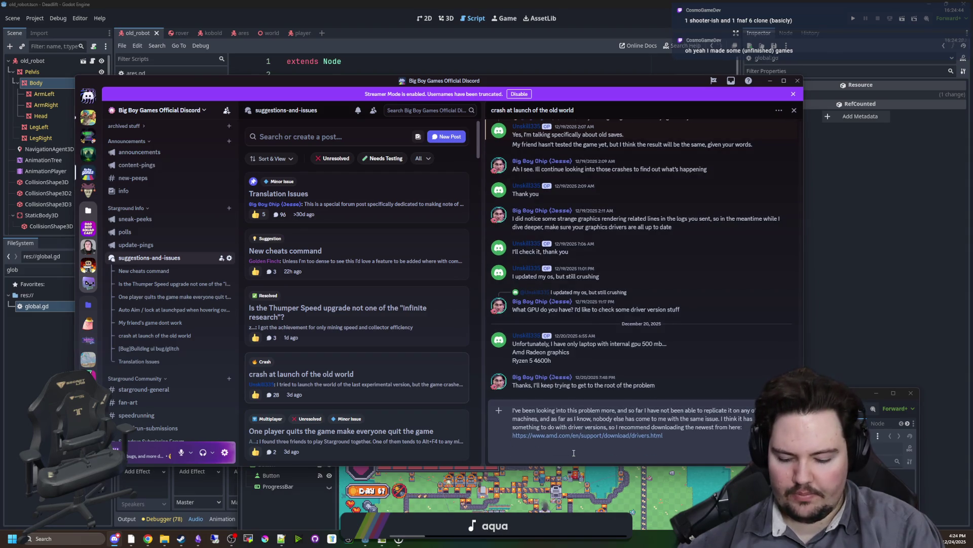
pyautogui.write('You could also try opening a new world in creative, and s')
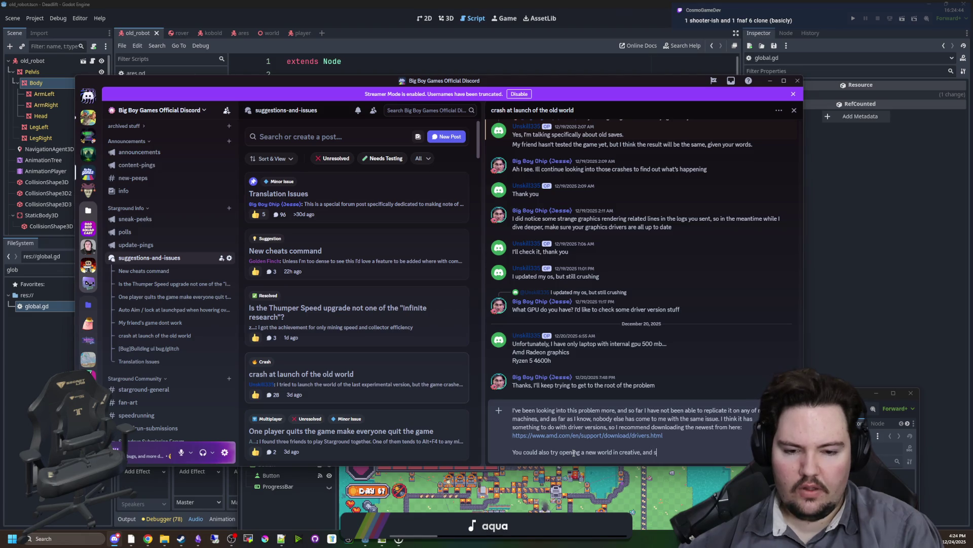
pyautogui.write('buildings to see if')
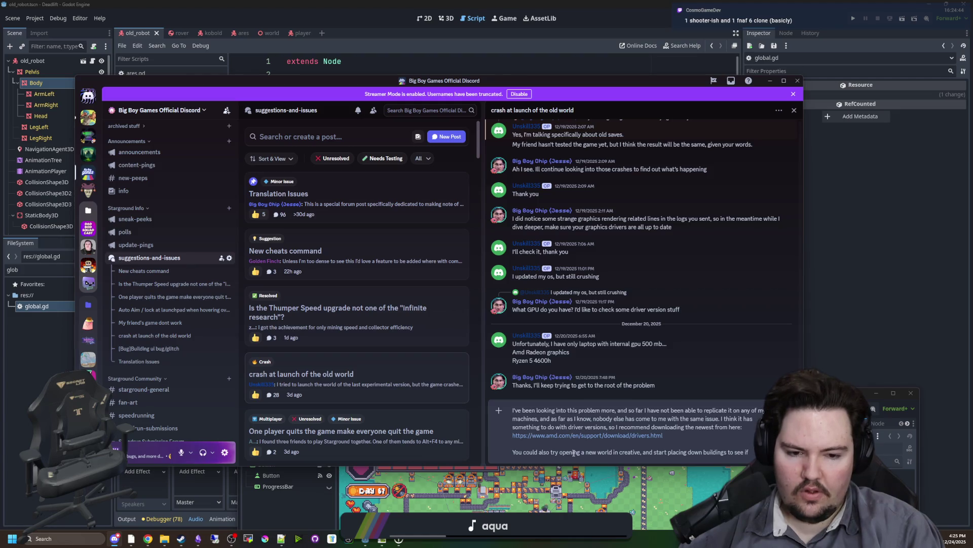
pyautogui.write('particular is c')
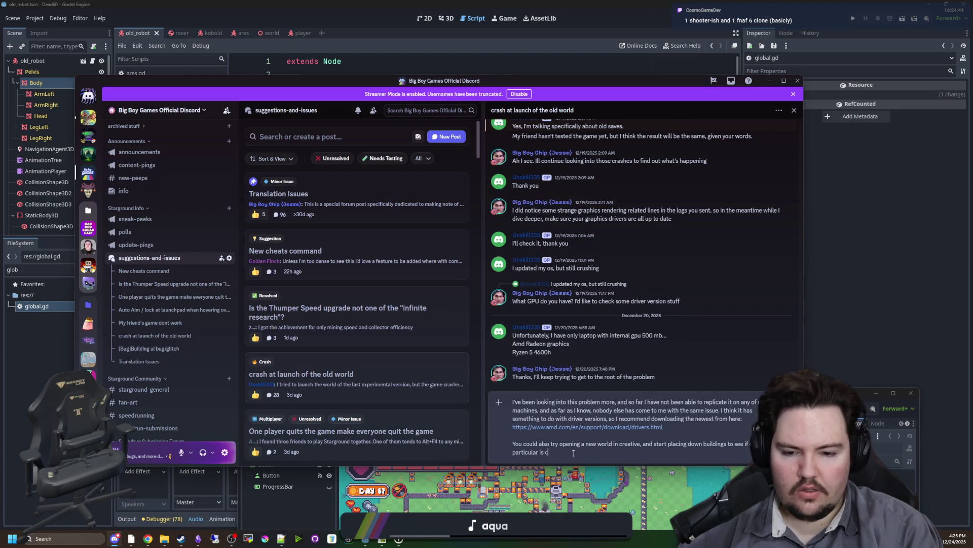
pyautogui.write('rash.')
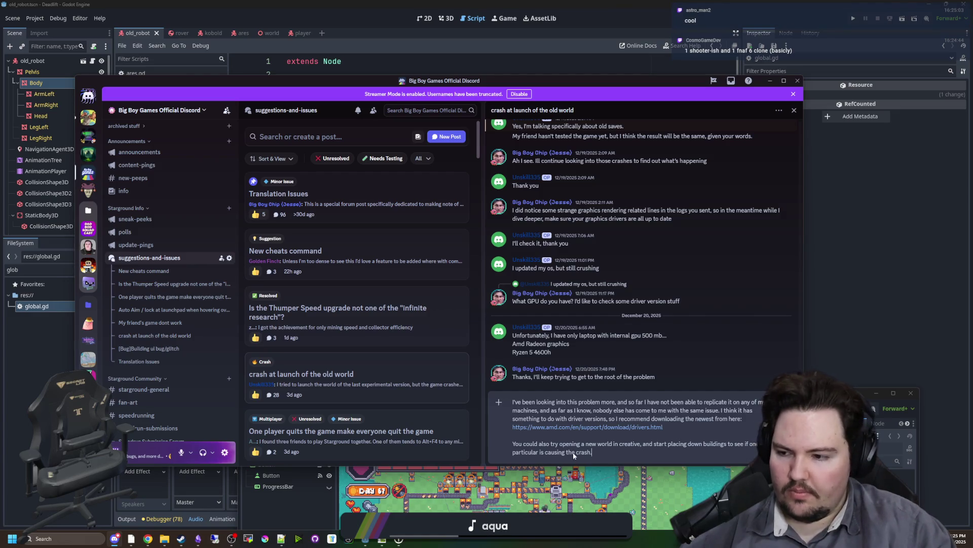
pyautogui.press('Return')
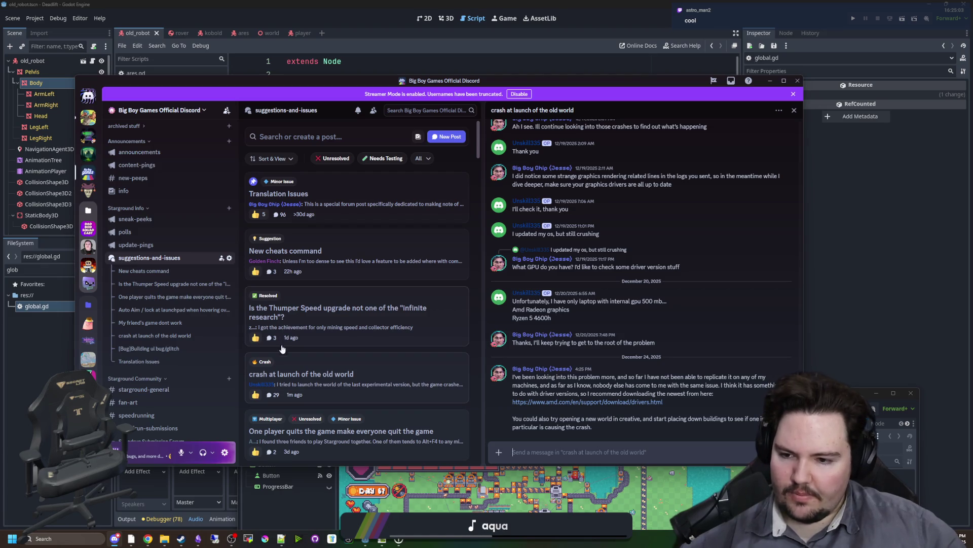
# Open the 'One player quits the game make everyone quit the game' thread, then return to the Godot editor
pyautogui.scroll(-1, 377, 379)
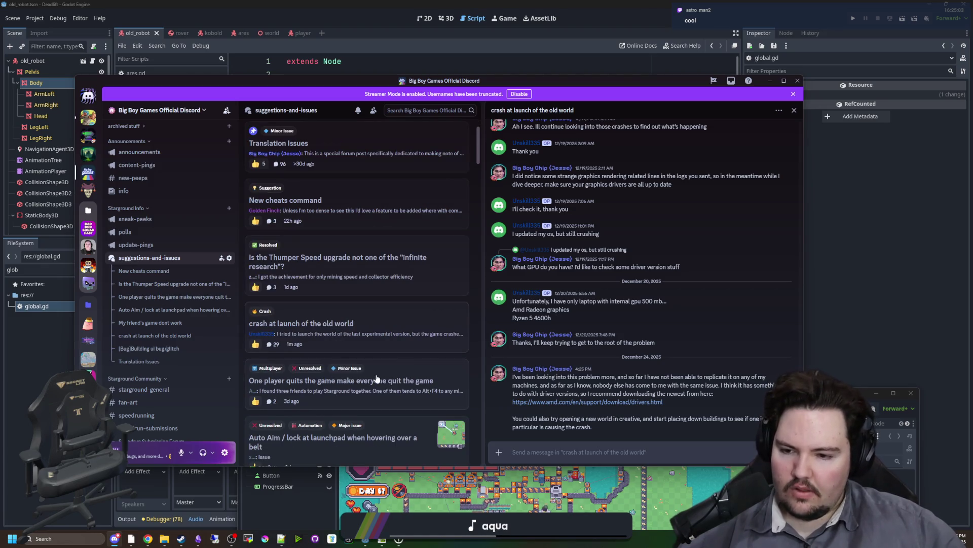
pyautogui.scroll(-1, 376, 331)
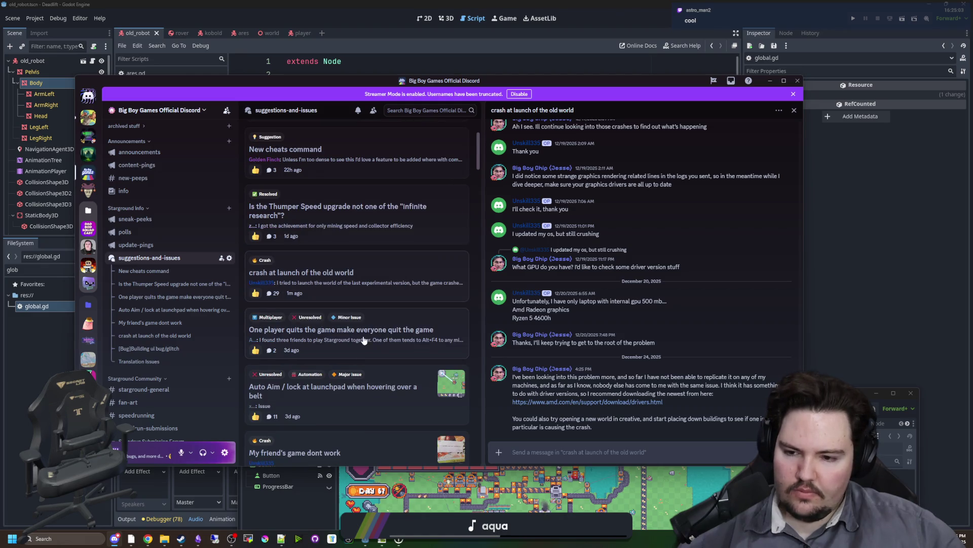
pyautogui.click(363, 338)
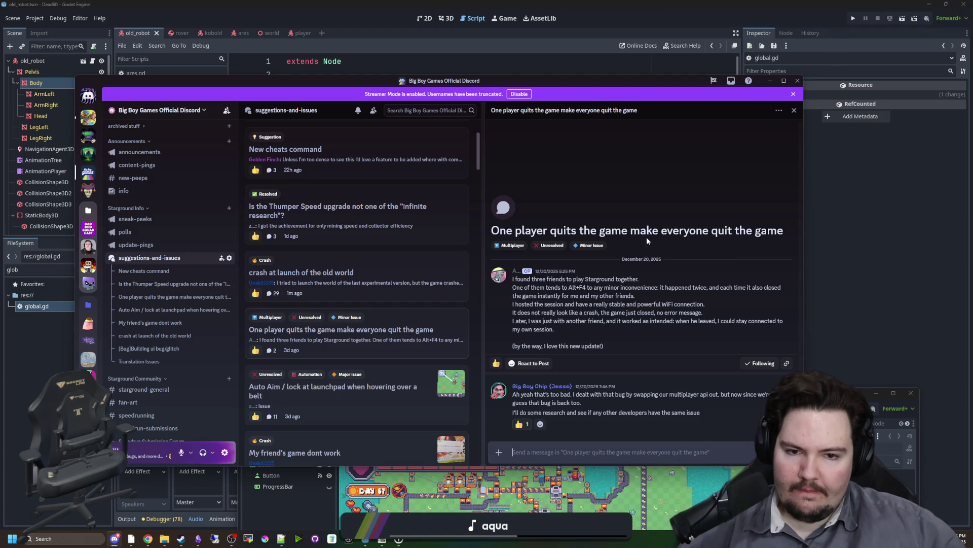
pyautogui.moveTo(845, 397); pyautogui.dragTo(664, 1)
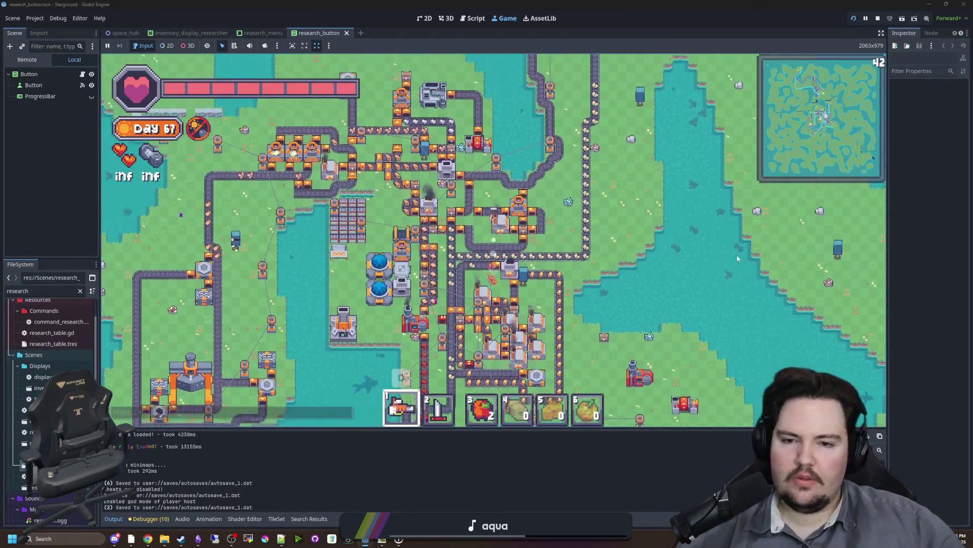
# Walk north-west from the base, loop south-east past it and back, then pause the game
pyautogui.press('w')
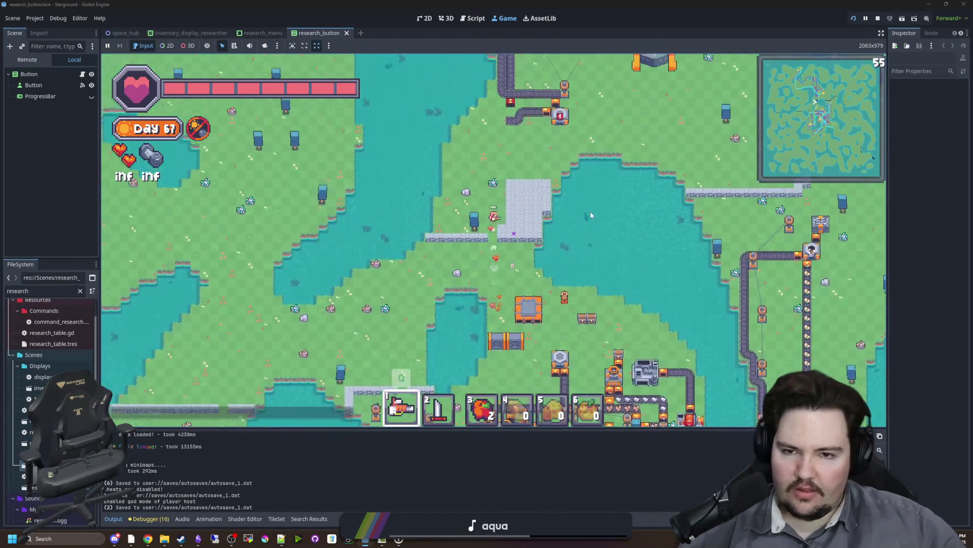
pyautogui.press('a')
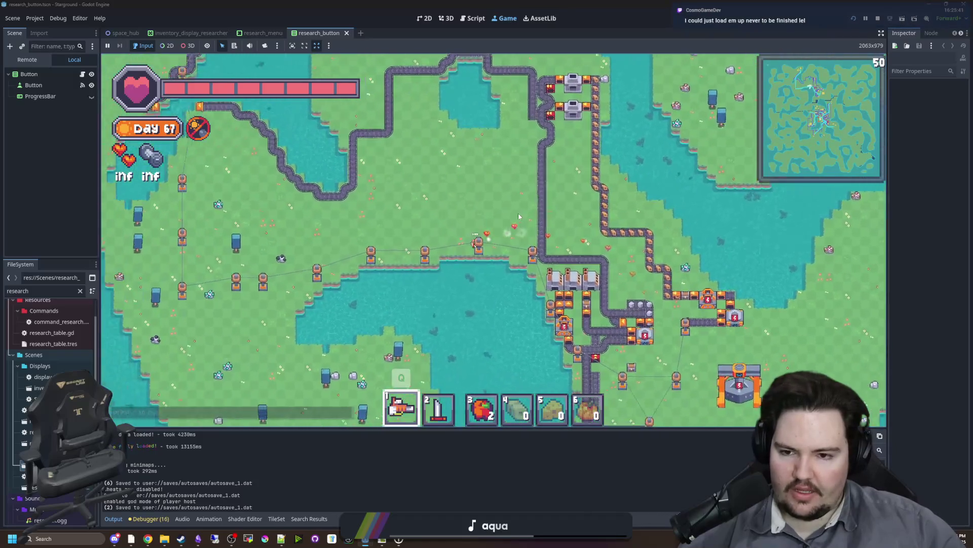
pyautogui.press('s')
pyautogui.press('d')
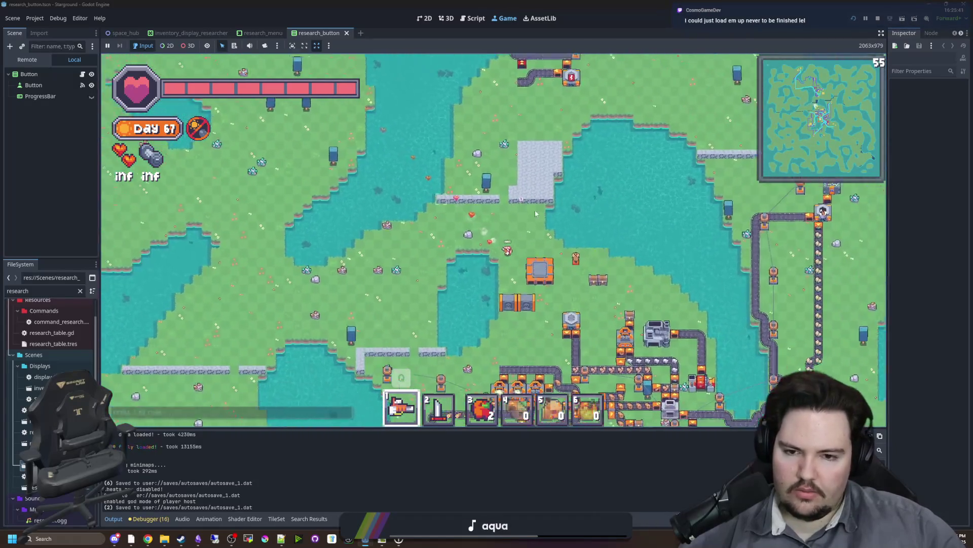
pyautogui.press('s')
pyautogui.press('d')
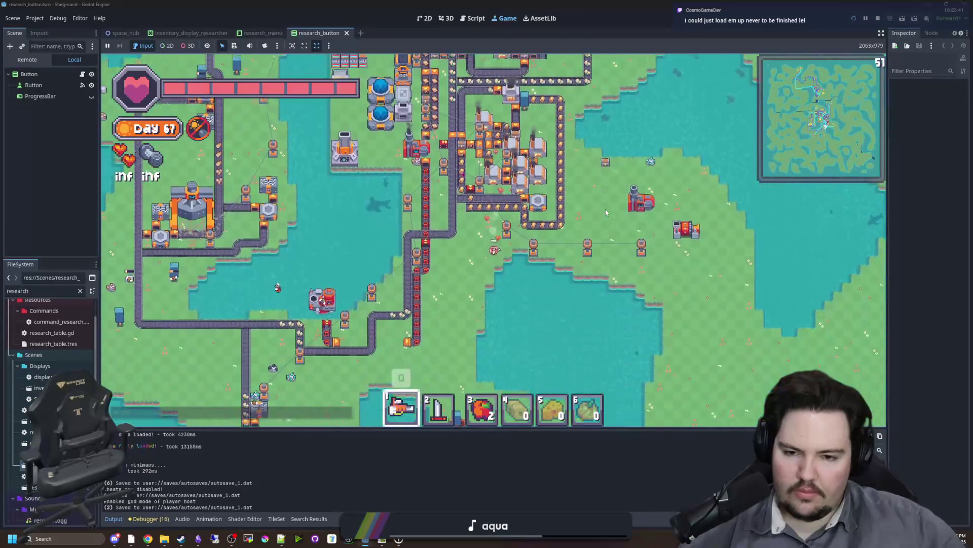
pyautogui.press('w')
pyautogui.press('a')
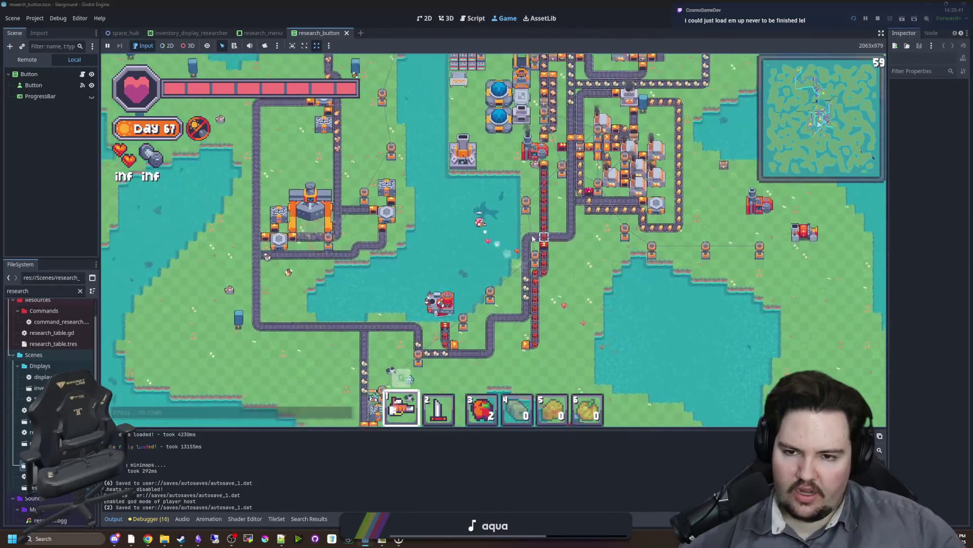
pyautogui.press('w')
pyautogui.press('Escape')
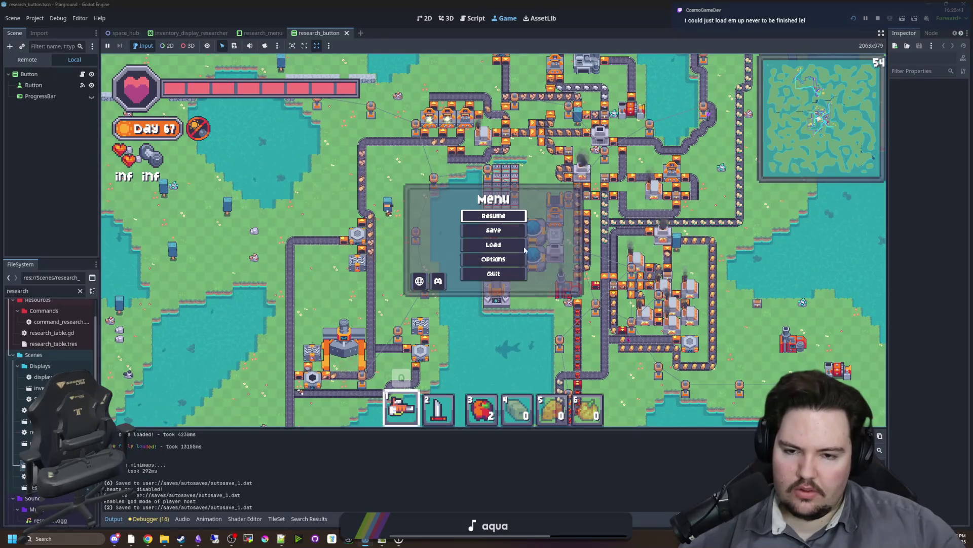
# Quit to the main menu, enable multiple run instances with a count of 3, and restart the game
pyautogui.press('Return')
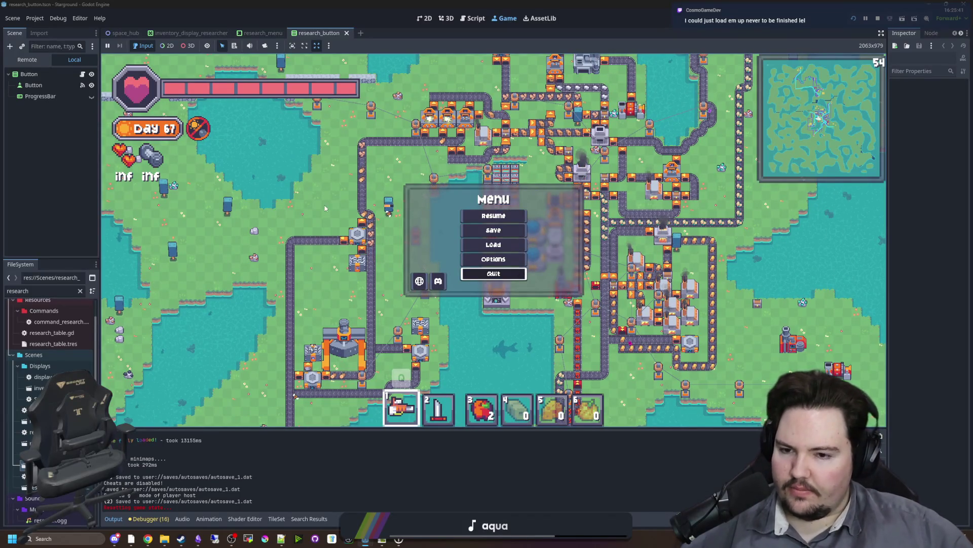
pyautogui.click(55, 20)
pyautogui.click(80, 148)
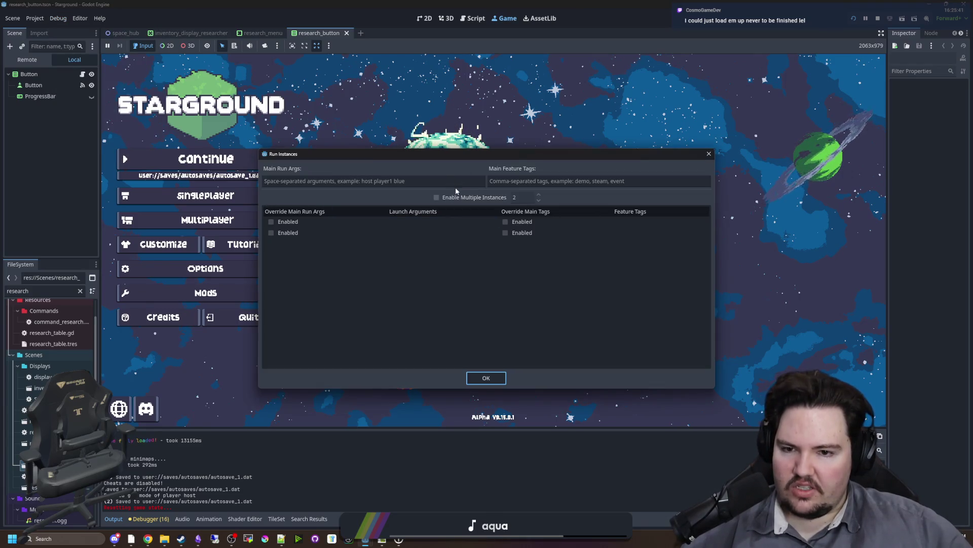
pyautogui.click(438, 197)
pyautogui.click(439, 197)
pyautogui.click(538, 194)
pyautogui.click(474, 303)
pyautogui.click(496, 379)
pyautogui.click(853, 19)
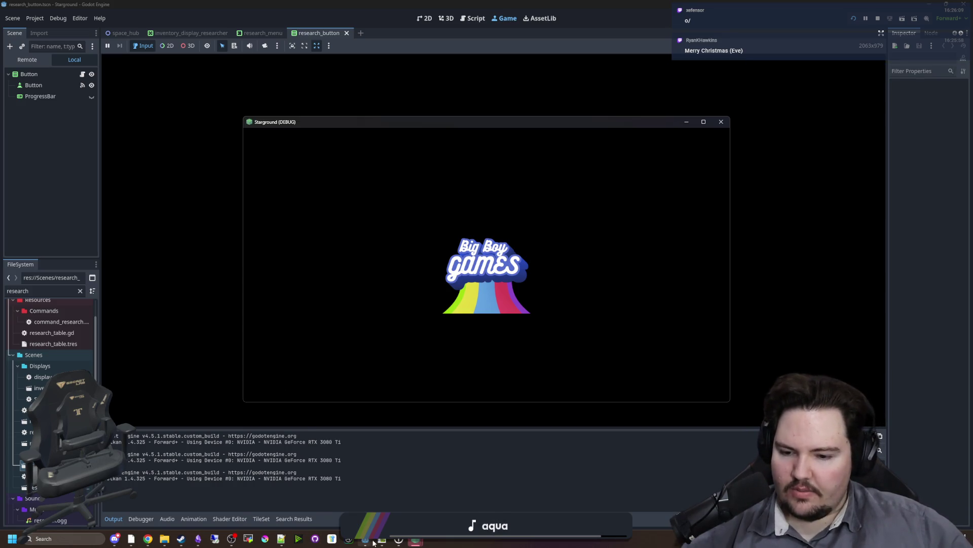
pyautogui.moveTo(372, 543)
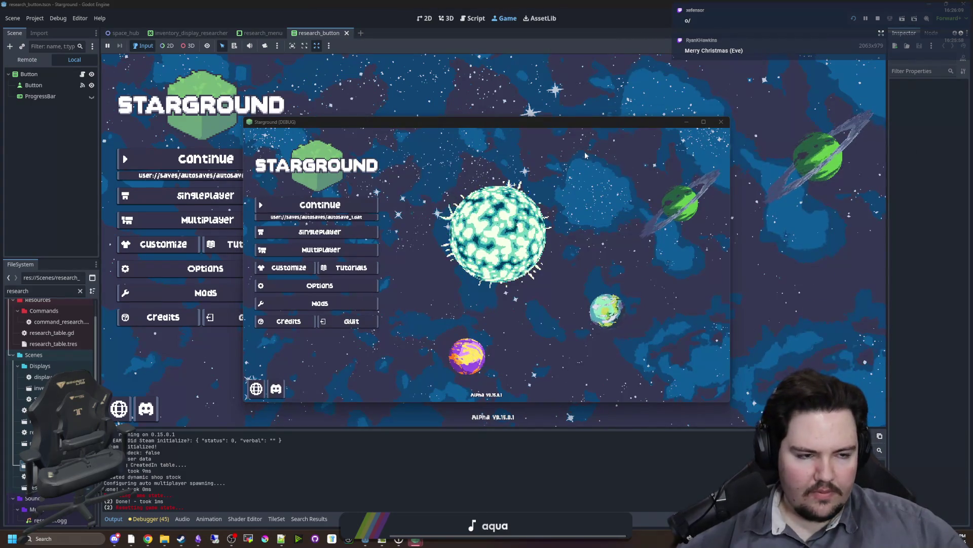
# Host a new Manual-connection multiplayer game as 'host', confirming World Setup
pyautogui.moveTo(412, 124); pyautogui.dragTo(545, 144)
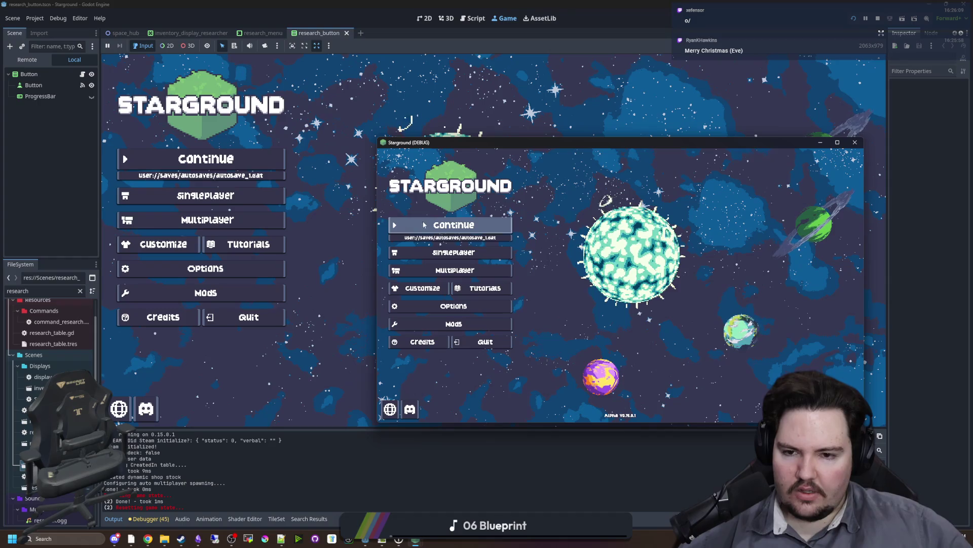
pyautogui.click(207, 220)
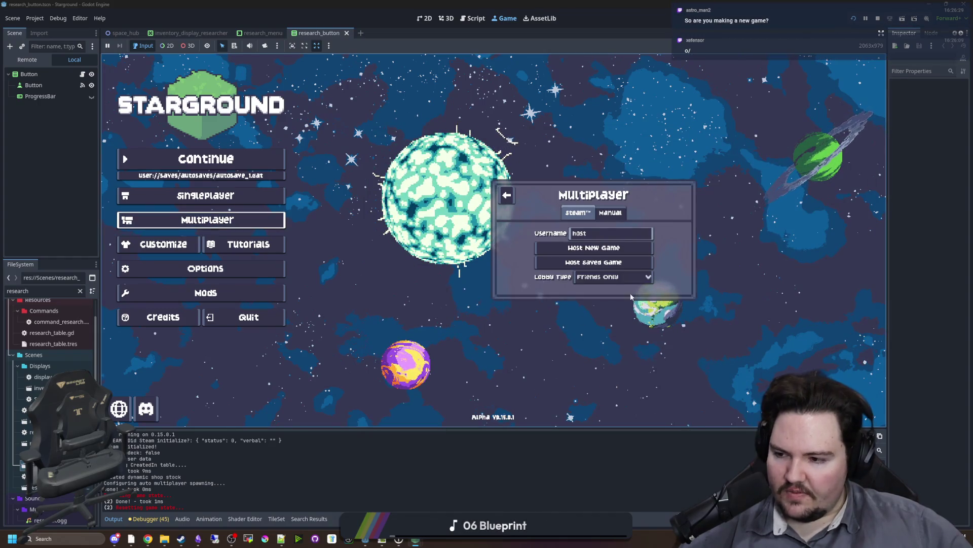
pyautogui.click(611, 212)
pyautogui.click(566, 221)
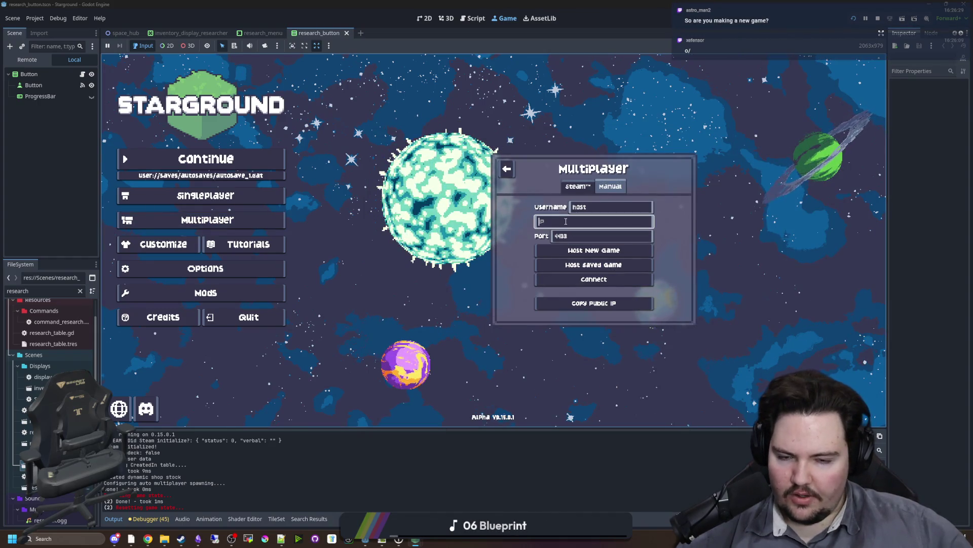
pyautogui.hotkey('shift', 'Tab')
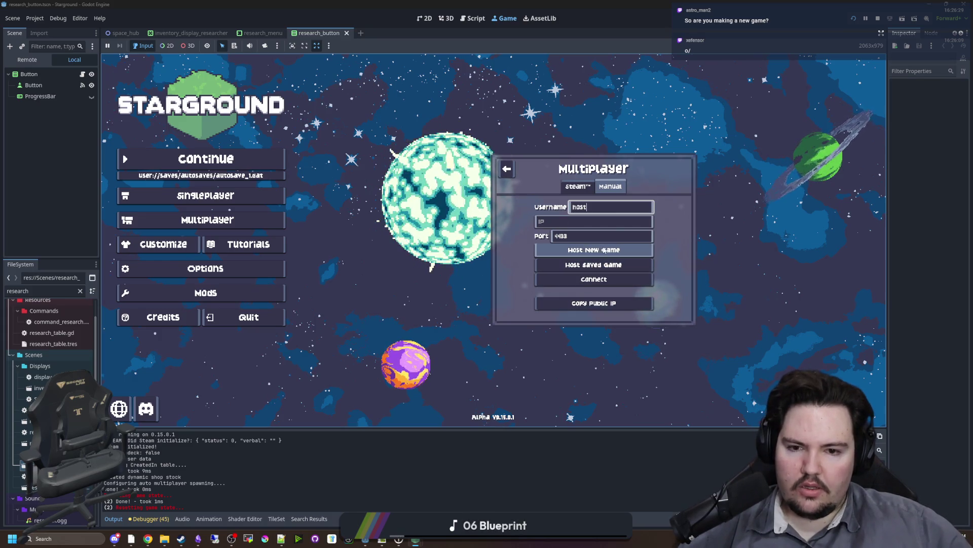
pyautogui.click(603, 250)
pyautogui.click(588, 303)
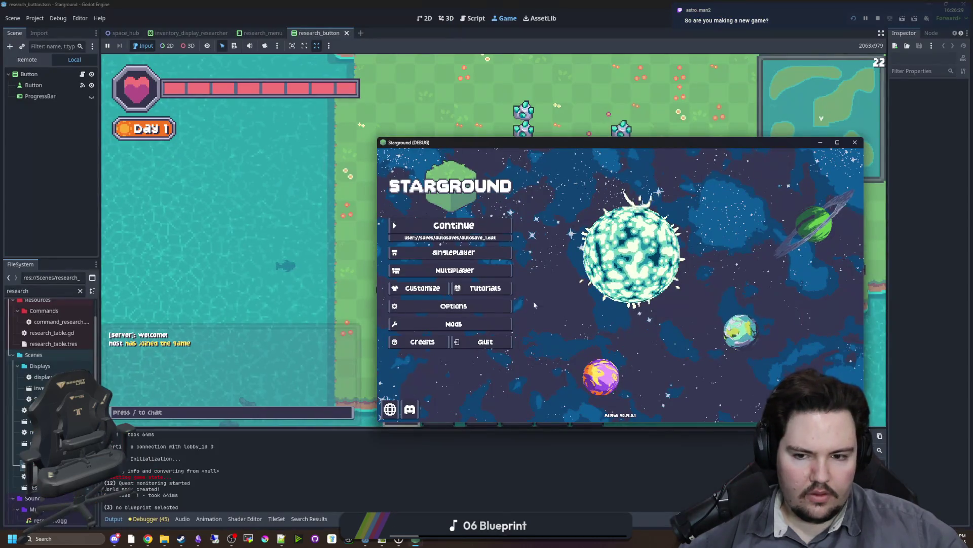
# Connect the second instance to 'localhost' via Manual multiplayer, then move the host character right
pyautogui.click(452, 269)
pyautogui.click(706, 265)
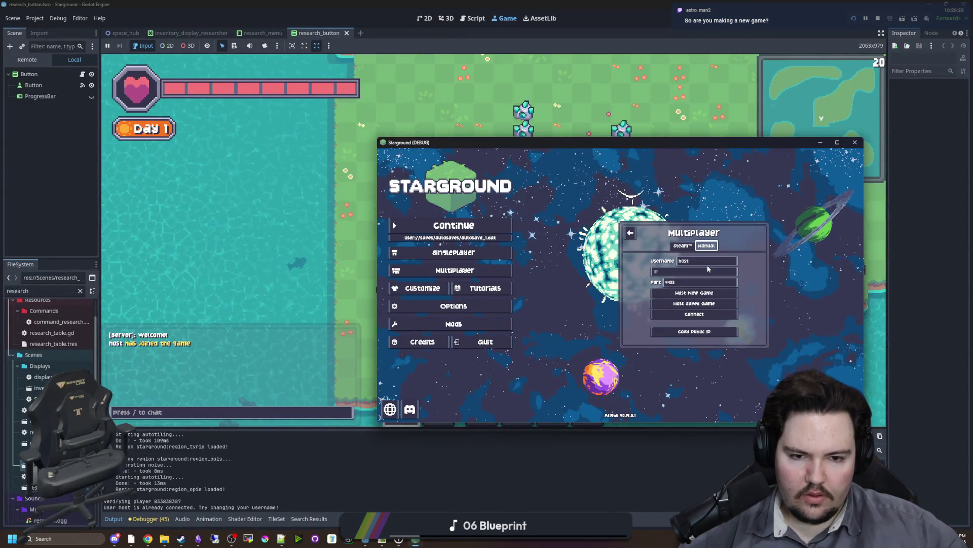
pyautogui.click(680, 271)
pyautogui.write('localhost')
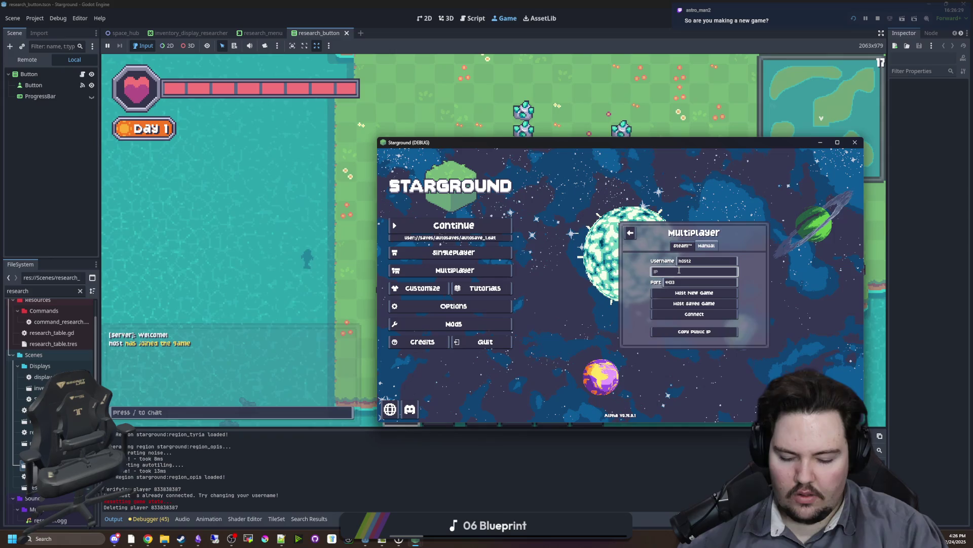
pyautogui.click(694, 314)
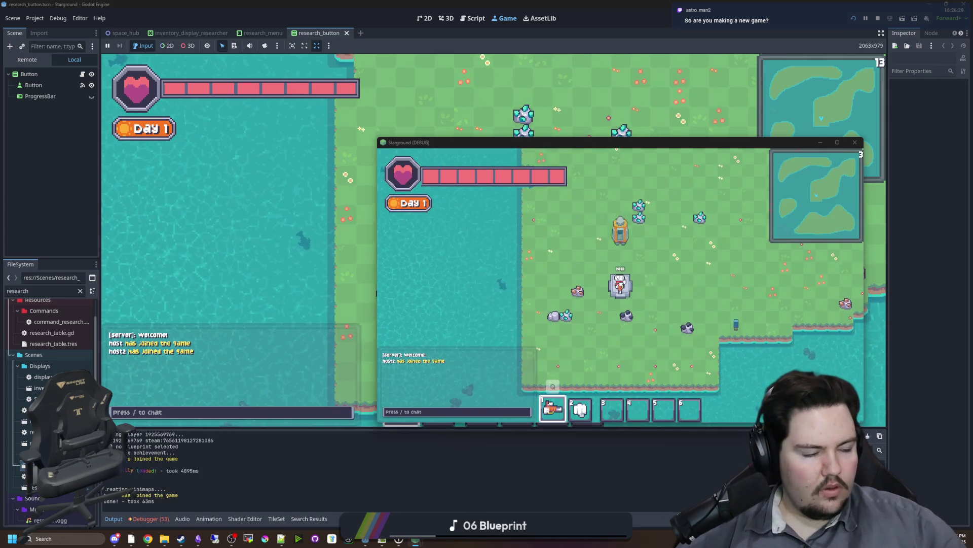
pyautogui.moveTo(654, 147)
pyautogui.mouseDown()
pyautogui.moveTo(519, 344)
pyautogui.moveTo(554, 265)
pyautogui.mouseUp()
pyautogui.click(549, 215)
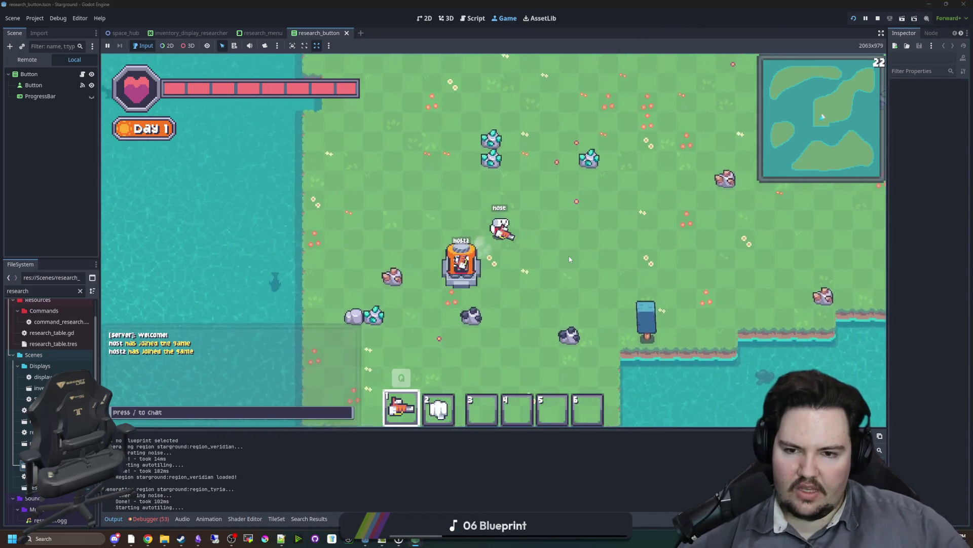
pyautogui.press('d')
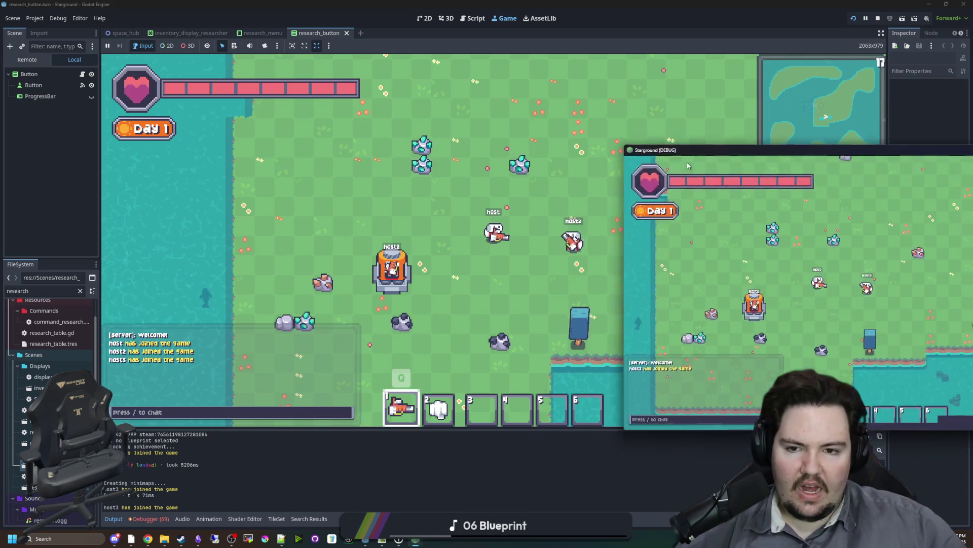
# Pause host3's window and quit it from the session, then show the debugger Errors list
pyautogui.hotkey('alt', 'Tab')
pyautogui.press('d')
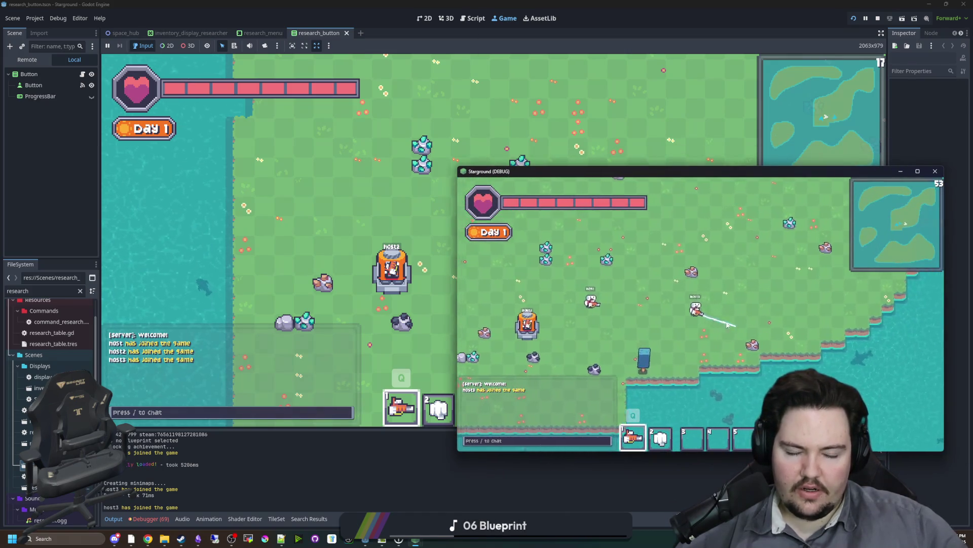
pyautogui.press('Escape')
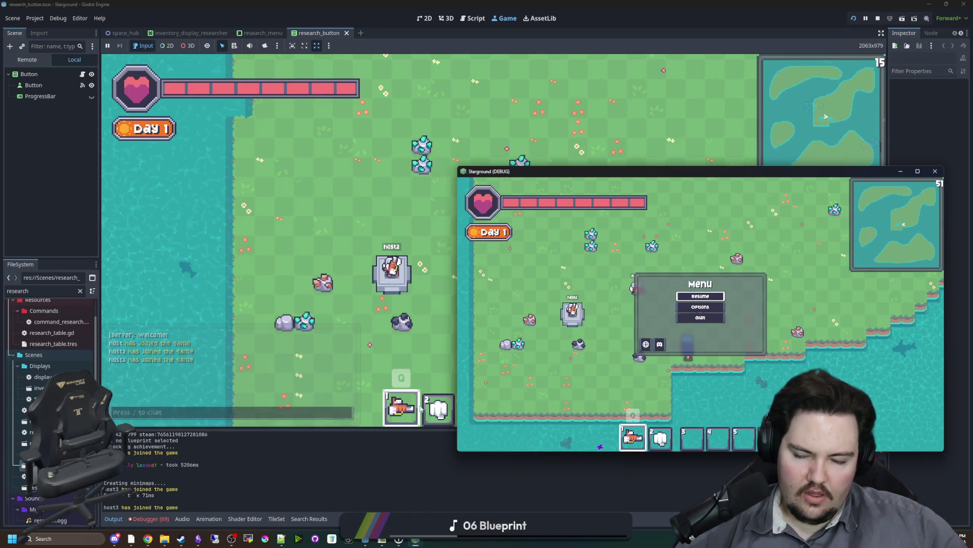
pyautogui.moveTo(416, 541)
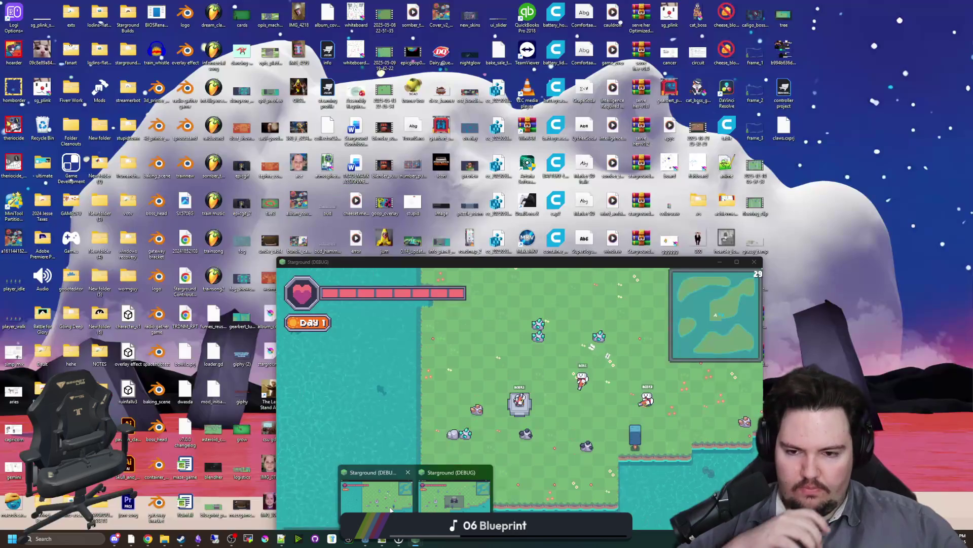
pyautogui.click(375, 482)
pyautogui.click(720, 262)
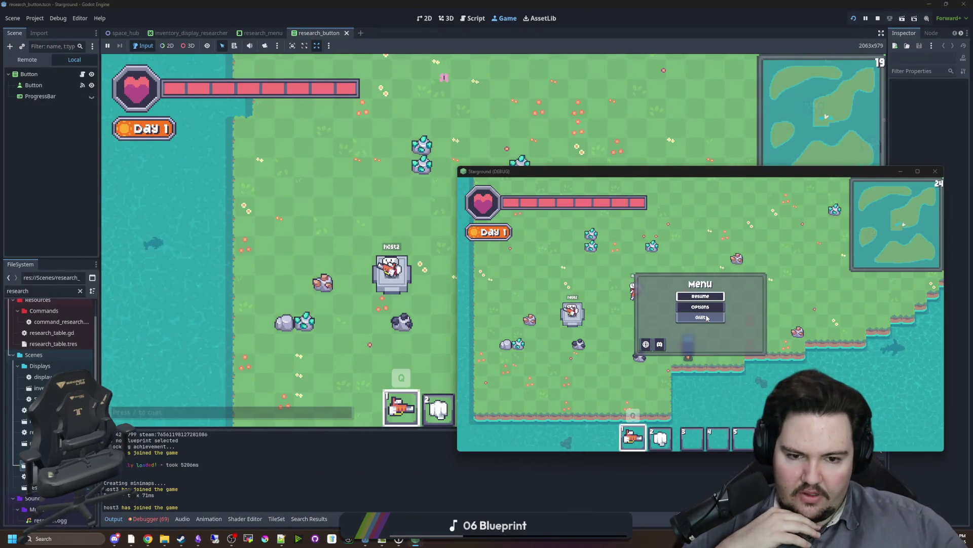
pyautogui.click(706, 318)
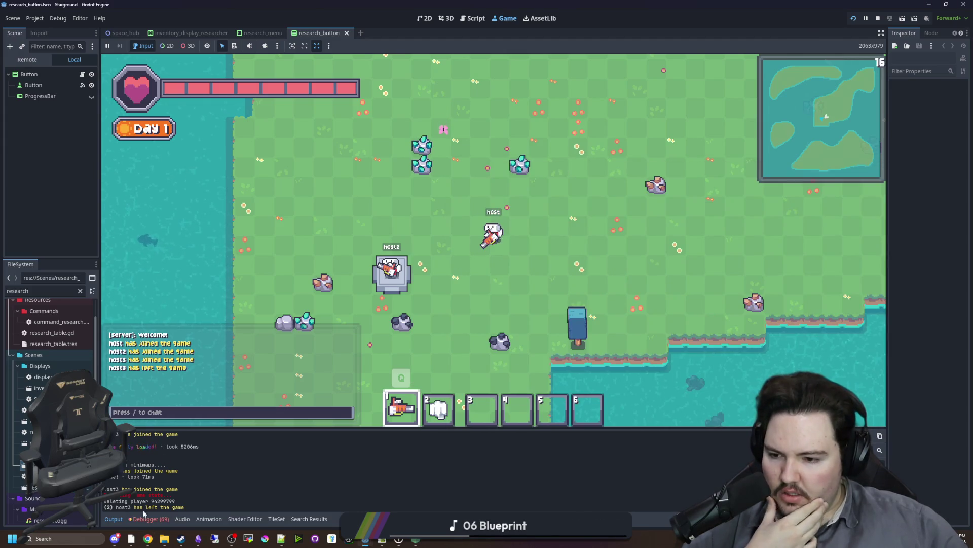
pyautogui.click(144, 519)
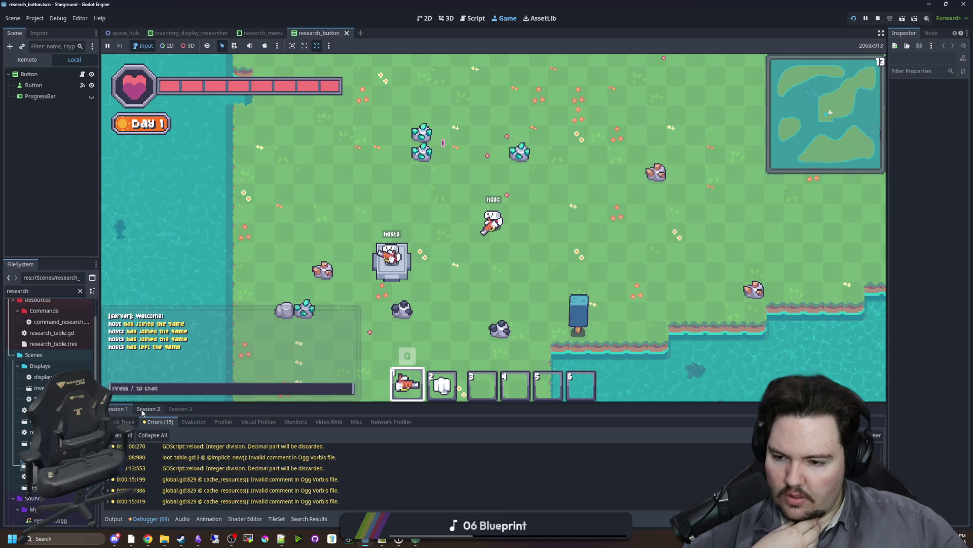
# Review the debugger errors from the third game session
pyautogui.scroll(5, 171, 471)
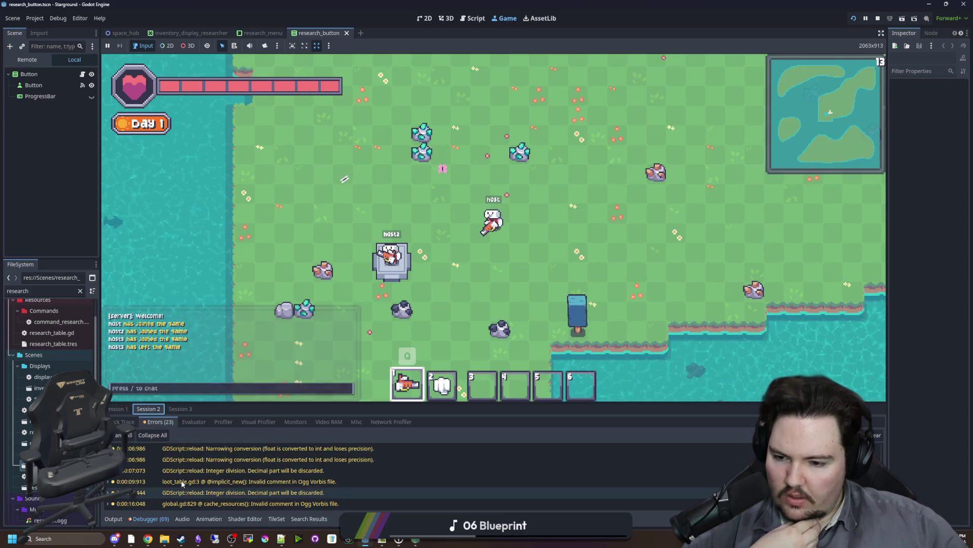
pyautogui.click(179, 410)
pyautogui.click(160, 422)
pyautogui.scroll(-5, 220, 474)
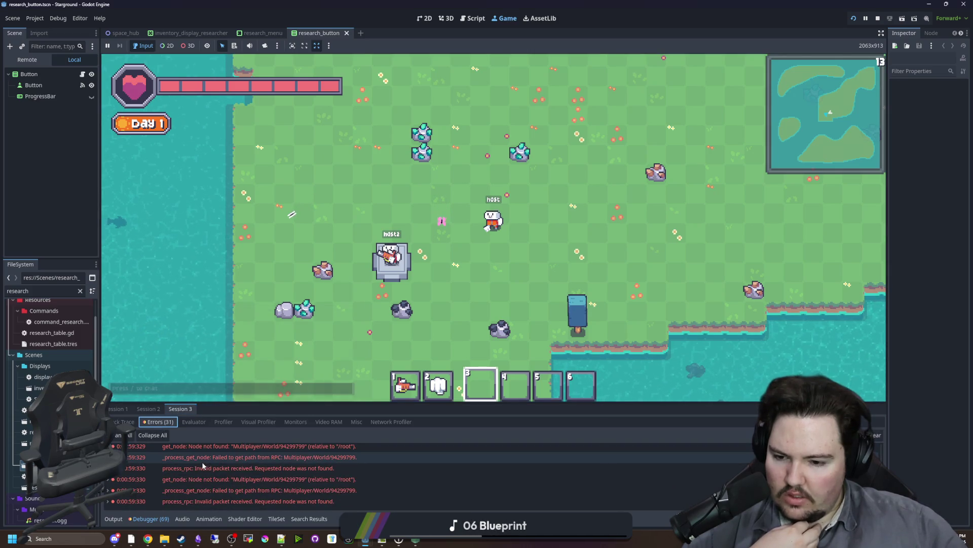
pyautogui.scroll(10, 258, 502)
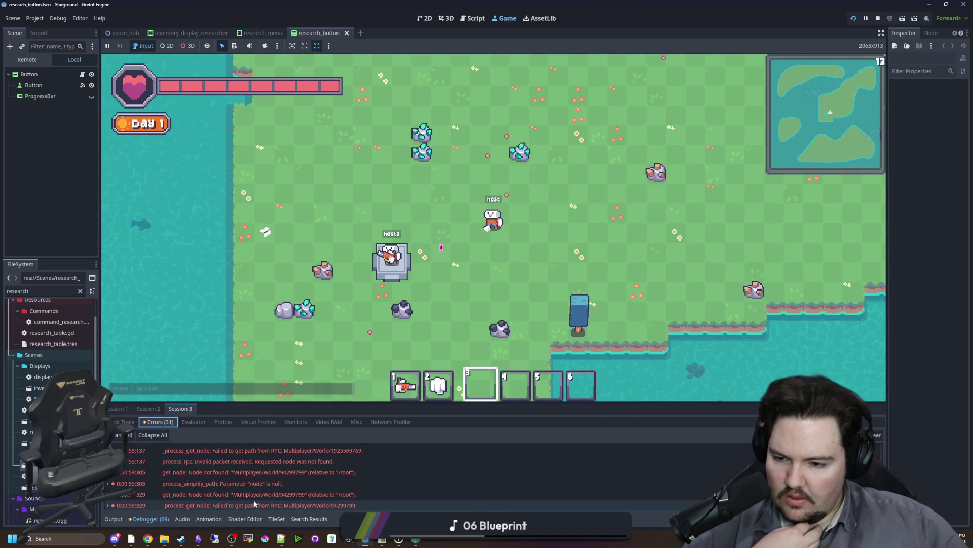
pyautogui.scroll(2, 255, 504)
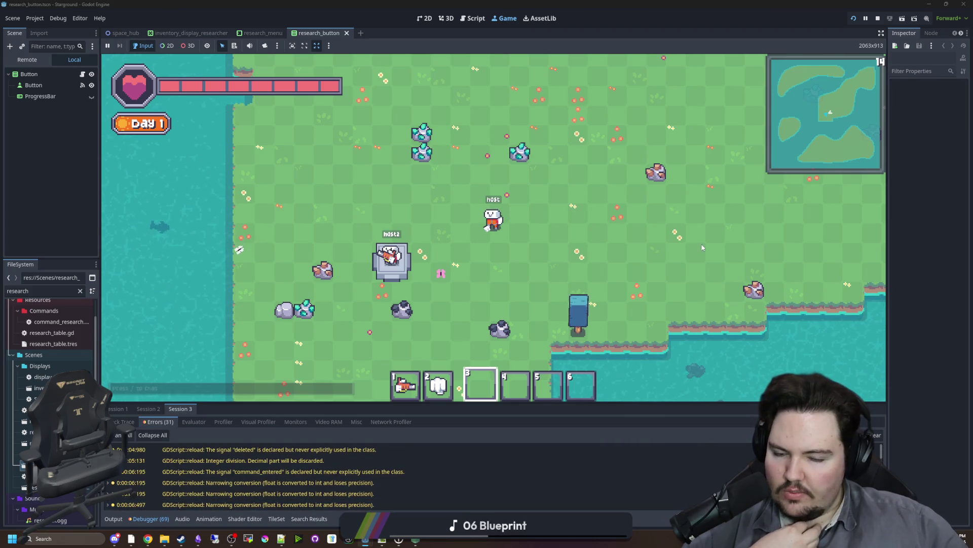
# Stop the running game and save the research button script
pyautogui.click(878, 18)
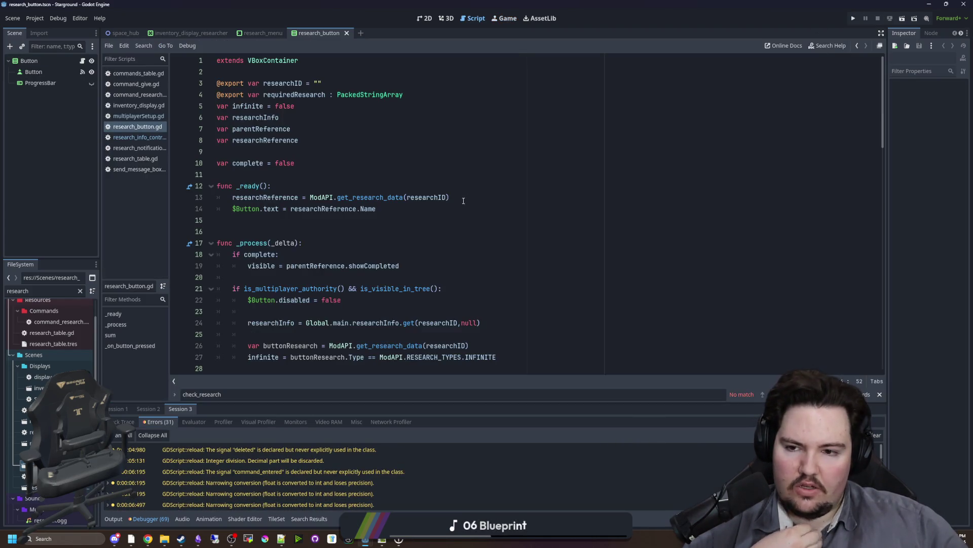
pyautogui.click(263, 224)
pyautogui.hotkey('ctrl', 's')
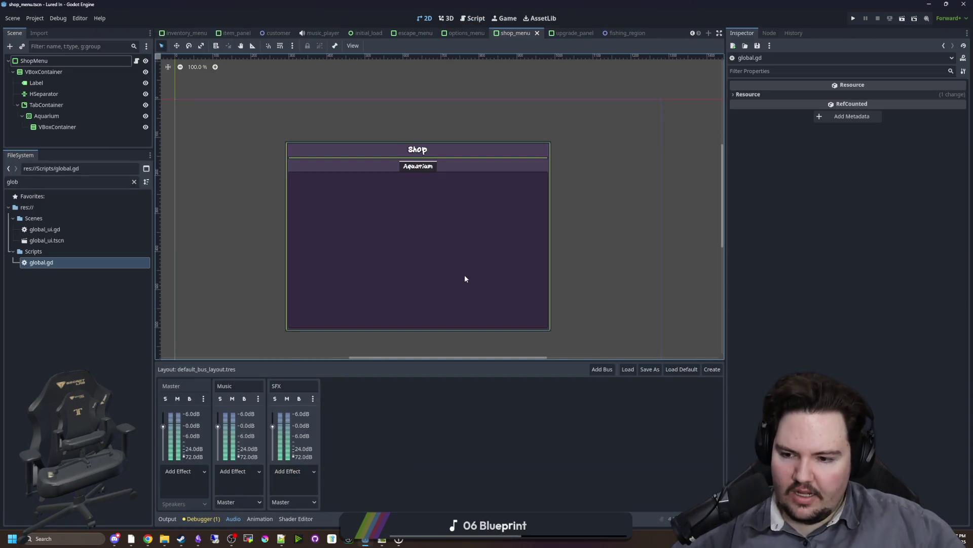
pyautogui.scroll(-2, 393, 293)
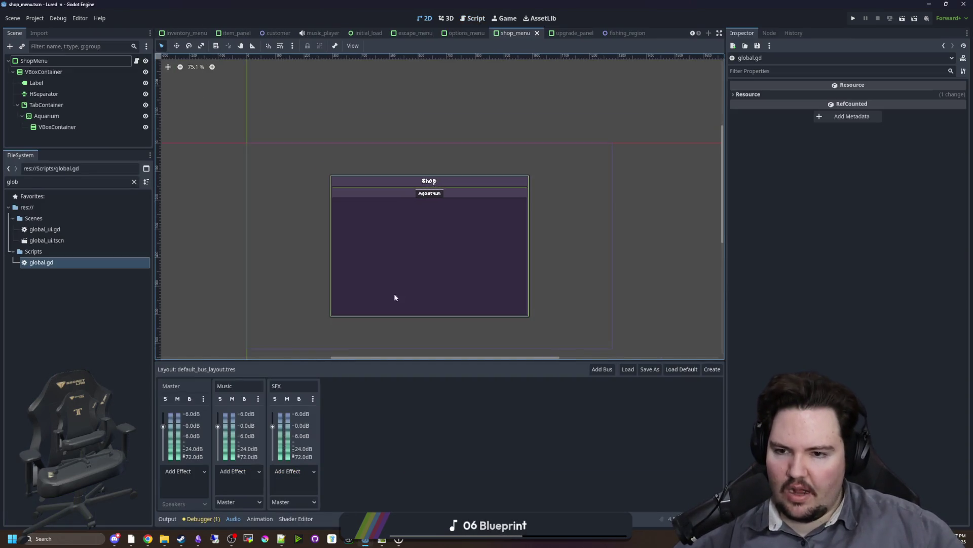
# Switch from the Lured In editor to the Deadlift project's old_robot.tscn editor window
pyautogui.scroll(2, 425, 249)
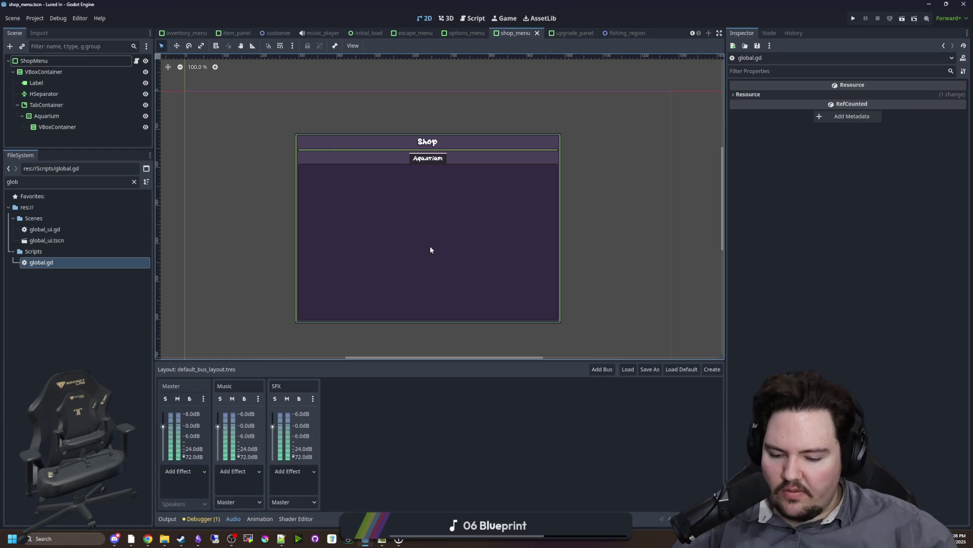
pyautogui.scroll(-2, 431, 249)
pyautogui.scroll(1, 439, 224)
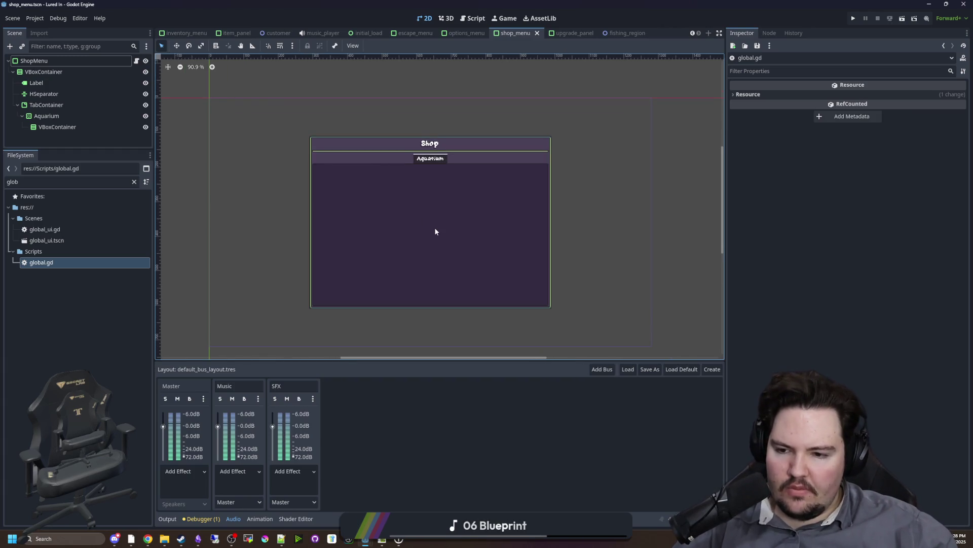
pyautogui.moveTo(368, 541)
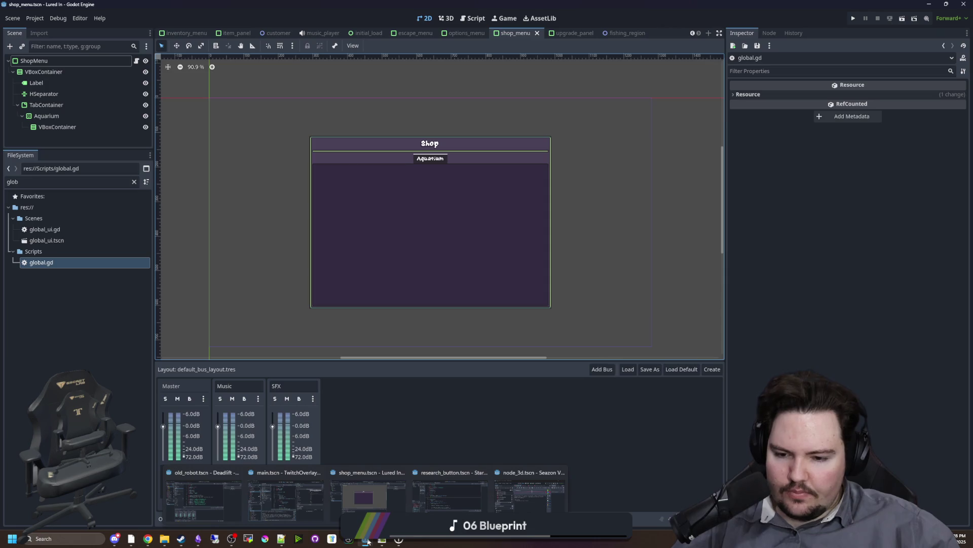
pyautogui.click(198, 495)
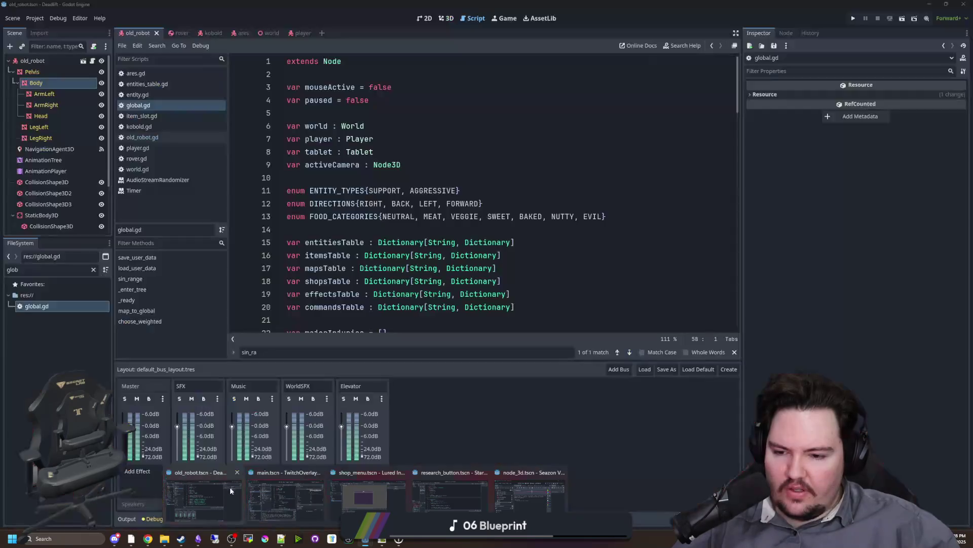
# Show the old_robot in the 3D view and orbit the camera around it
pyautogui.click(401, 294)
pyautogui.click(446, 18)
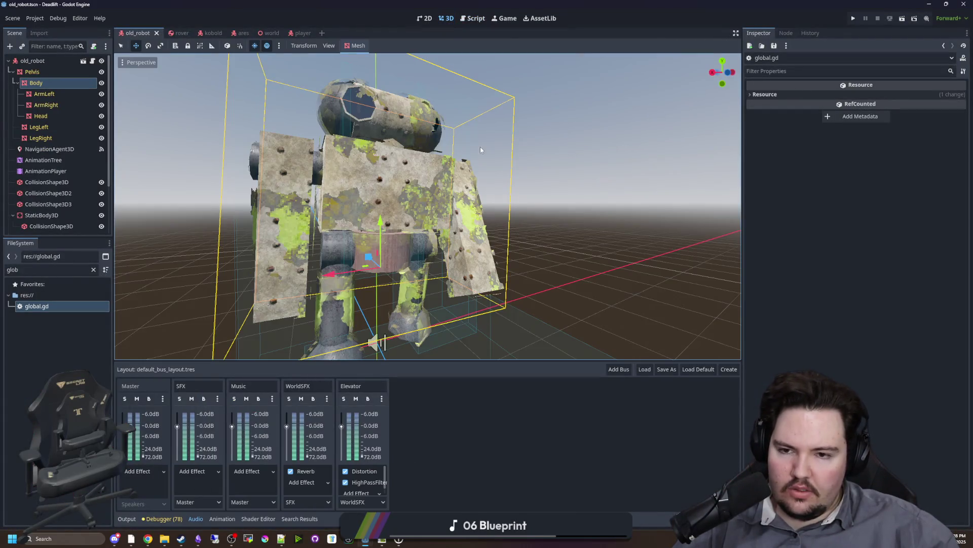
pyautogui.moveTo(616, 208); pyautogui.dragTo(557, 213)
pyautogui.scroll(-5, 558, 213)
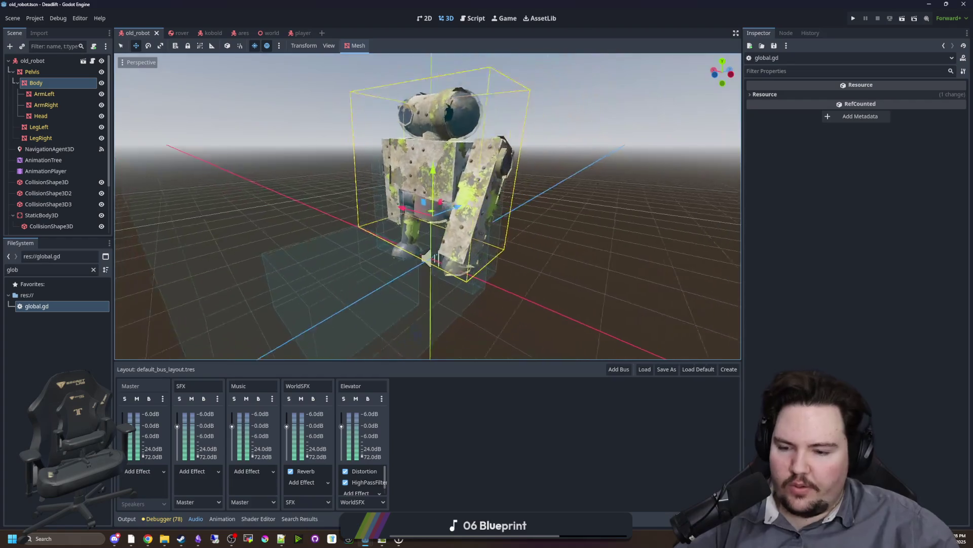
pyautogui.moveTo(420, 262)
pyautogui.mouseDown()
pyautogui.moveTo(449, 329)
pyautogui.moveTo(335, 163)
pyautogui.mouseUp()
pyautogui.scroll(-2, 385, 228)
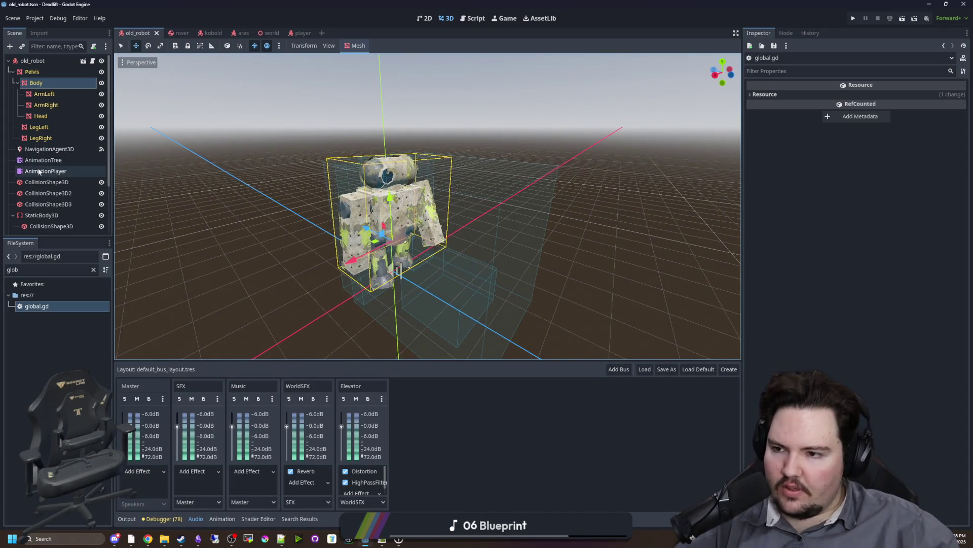
# Set the AnimationTree's Transition Request to walk and watch the robot walk
pyautogui.click(46, 171)
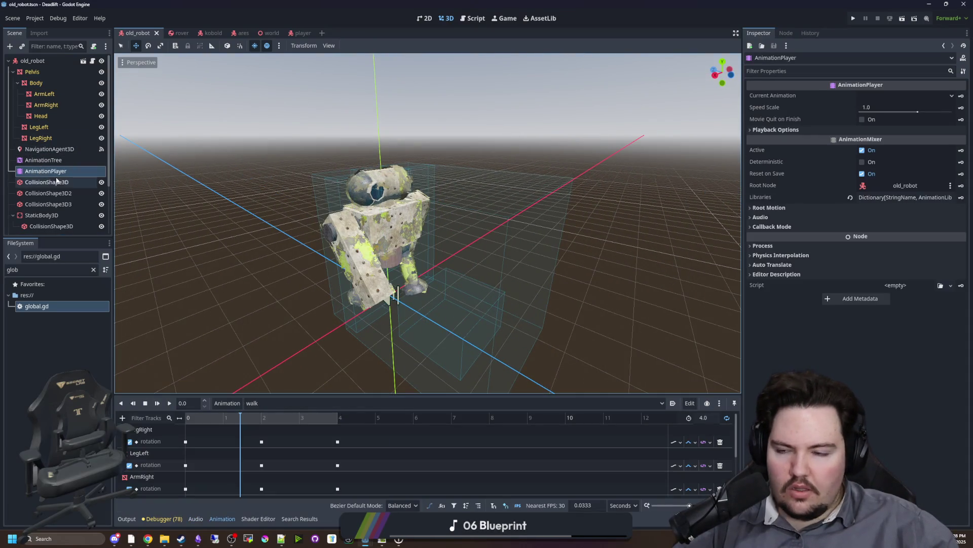
pyautogui.click(43, 160)
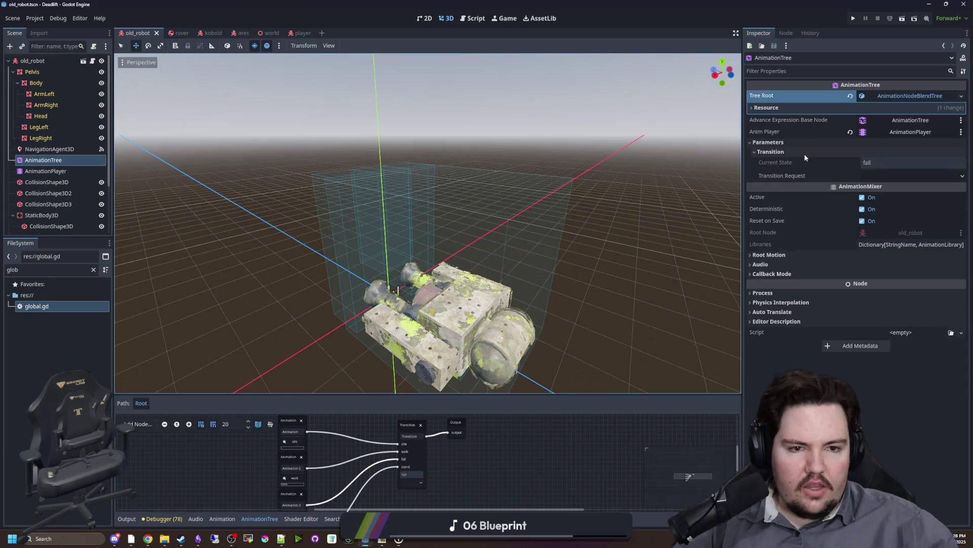
pyautogui.click(899, 174)
pyautogui.click(862, 211)
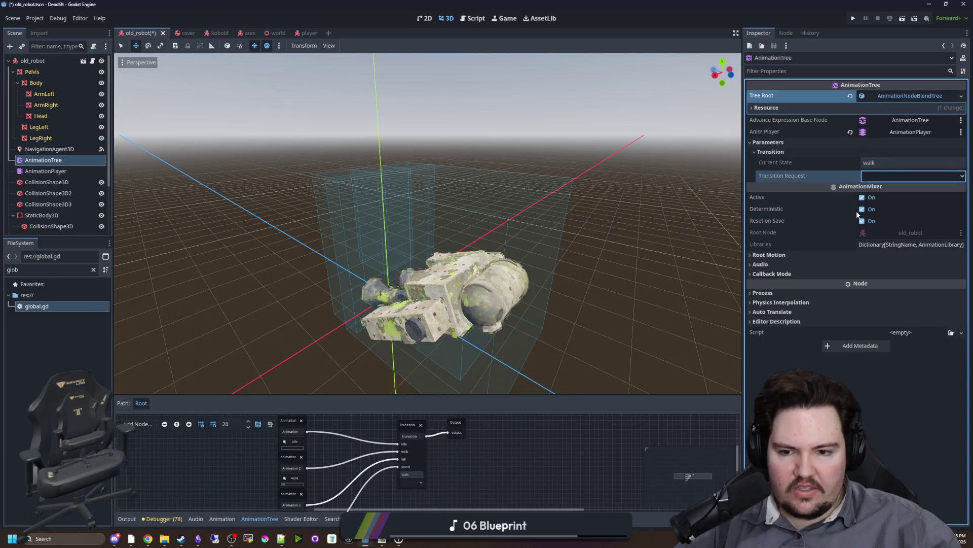
pyautogui.moveTo(680, 236)
pyautogui.mouseDown()
pyautogui.moveTo(482, 243)
pyautogui.moveTo(583, 223)
pyautogui.mouseUp()
# Move the Deadlift and Lured In editors aside to reach the Starground research_button.gd script
pyautogui.moveTo(702, 3)
pyautogui.mouseDown()
pyautogui.moveTo(575, 164)
pyautogui.moveTo(518, 274)
pyautogui.moveTo(819, 275)
pyautogui.mouseUp()
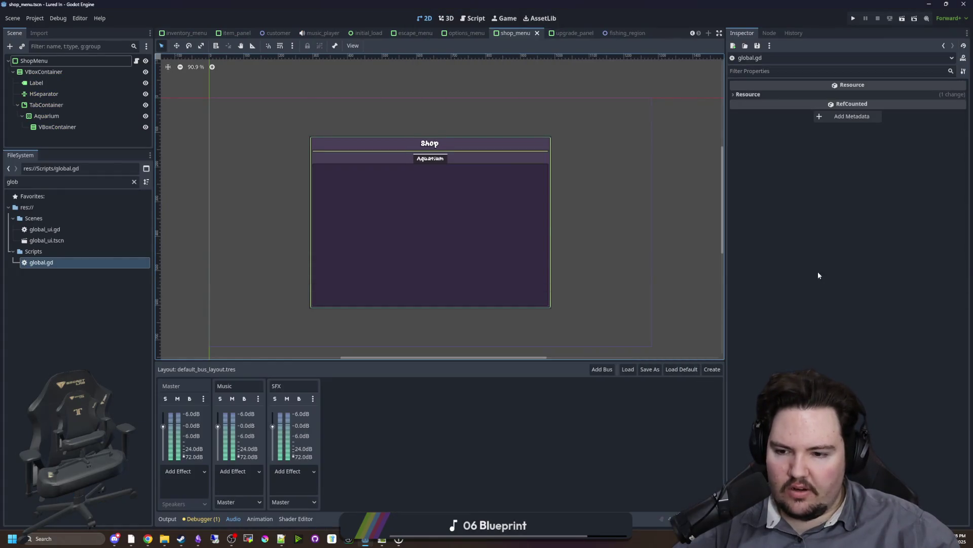
pyautogui.moveTo(557, 4); pyautogui.dragTo(653, 343)
pyautogui.click(443, 231)
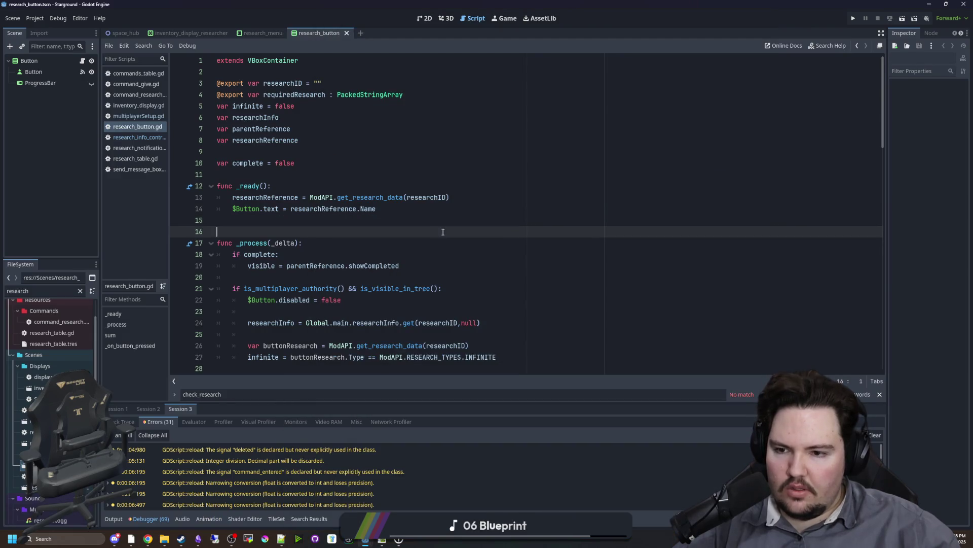
# Save research_button.gd, then scroll down through its code and back toward the top
pyautogui.hotkey('ctrl', 's')
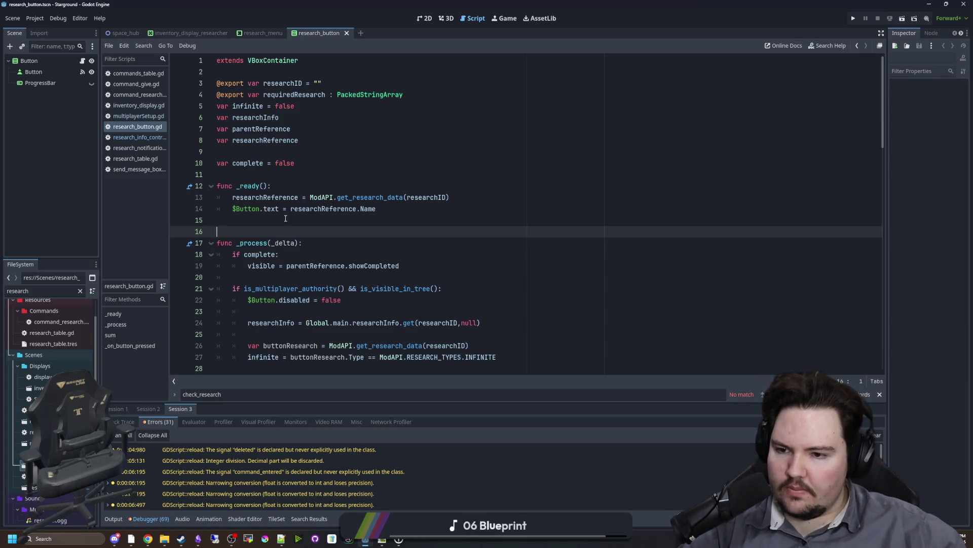
pyautogui.scroll(-2, 297, 216)
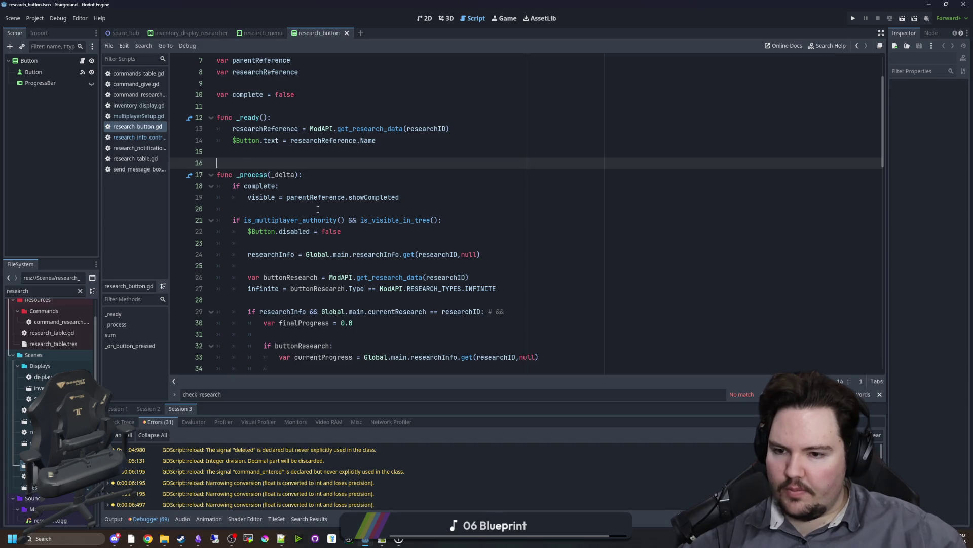
pyautogui.scroll(-15, 317, 209)
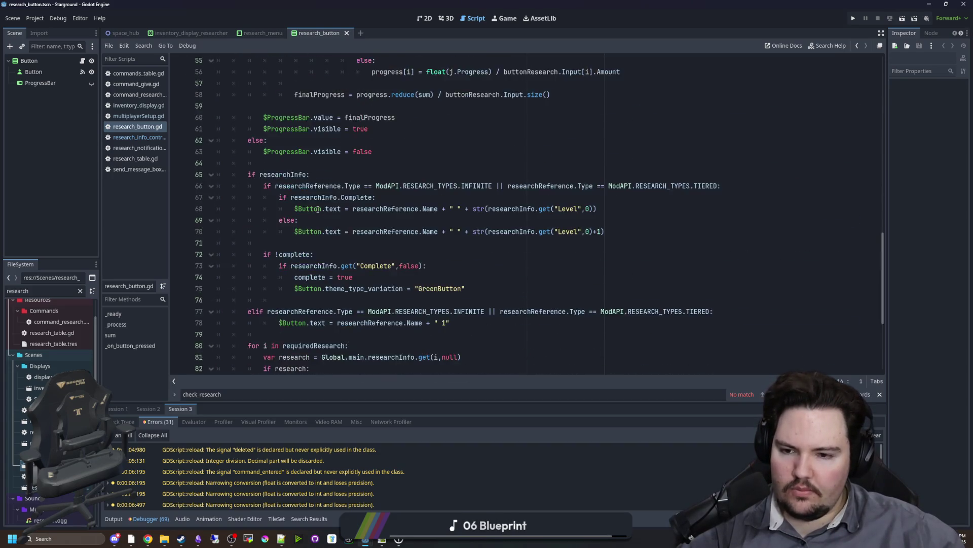
pyautogui.scroll(-5, 318, 209)
pyautogui.scroll(20, 318, 209)
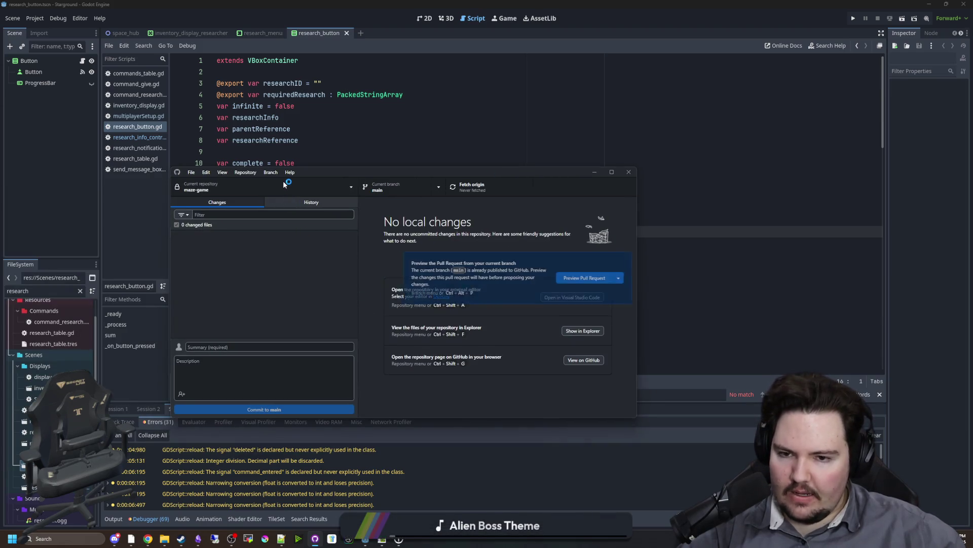
# Switch to the Starground repository and try creating a 0.15_patch_2 branch, then cancel the switch
pyautogui.click(283, 184)
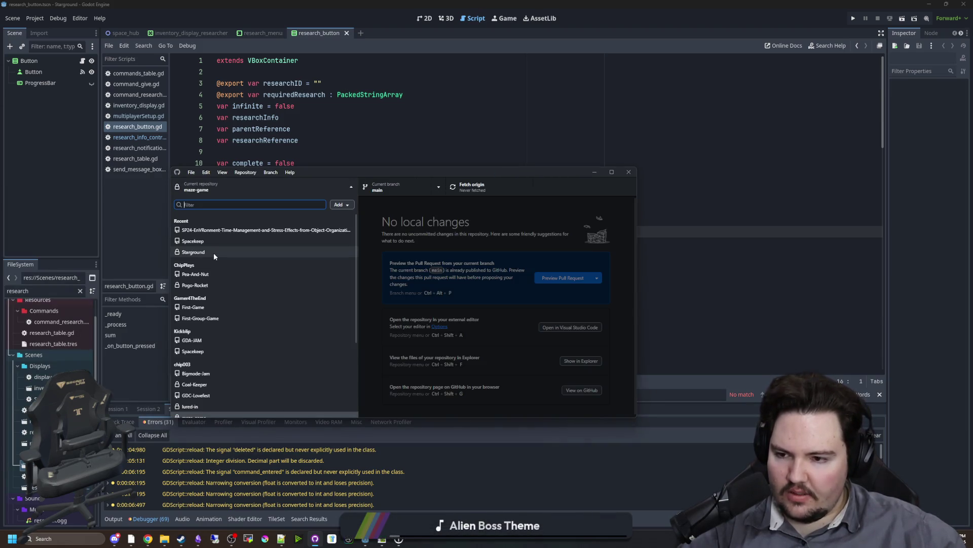
pyautogui.click(214, 253)
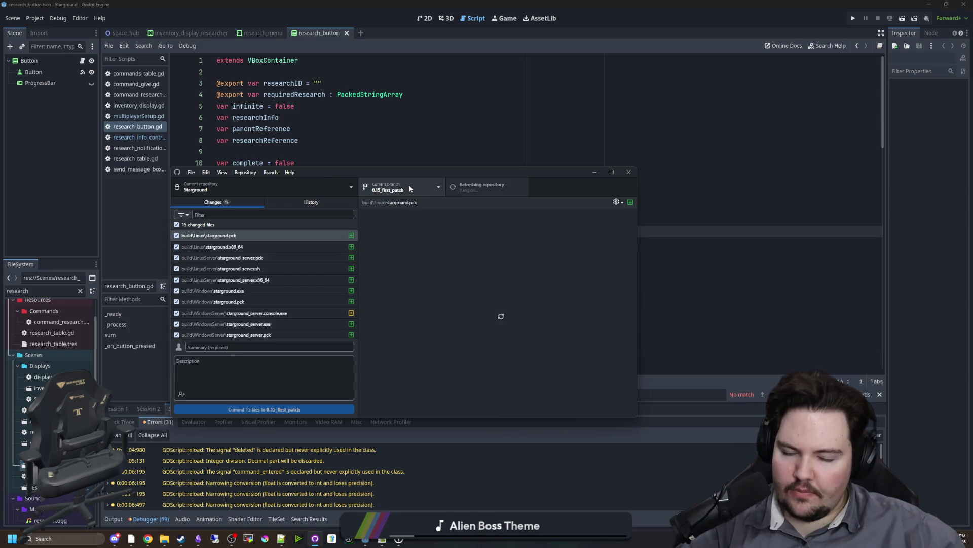
pyautogui.click(435, 192)
pyautogui.click(478, 217)
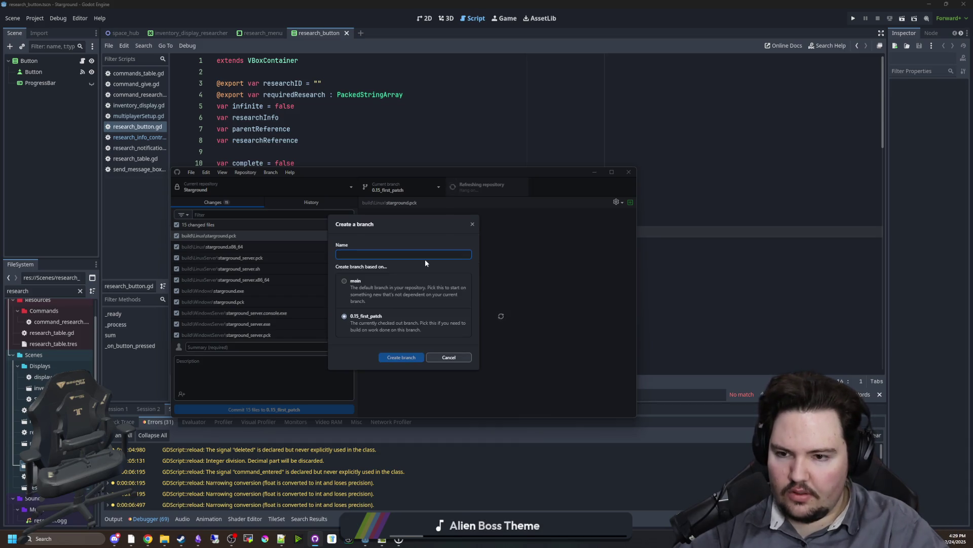
pyautogui.write('0.15_')
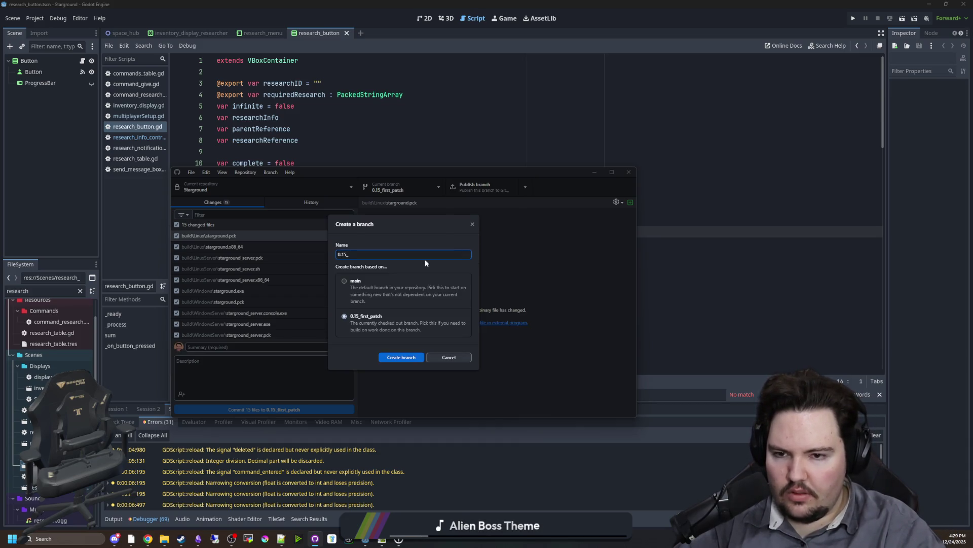
pyautogui.write('patch_2')
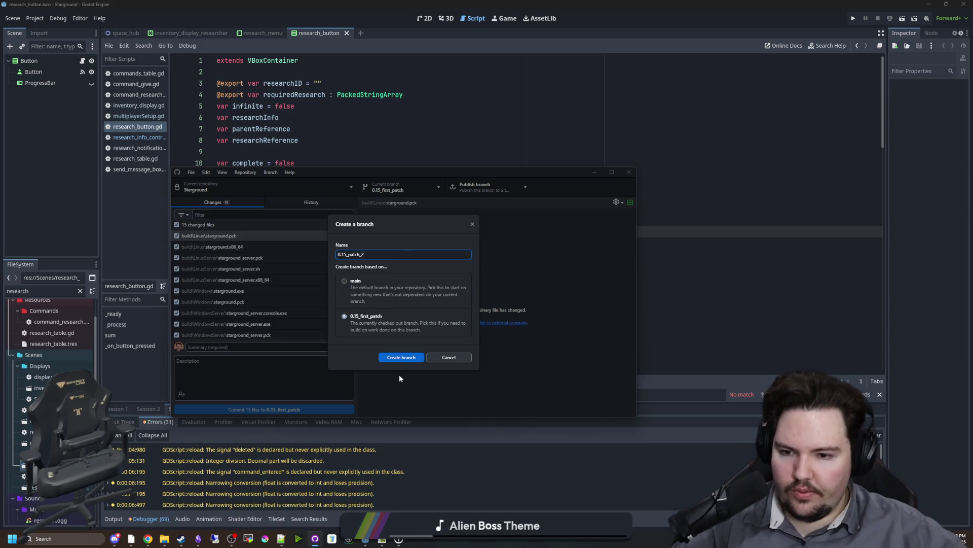
pyautogui.click(397, 358)
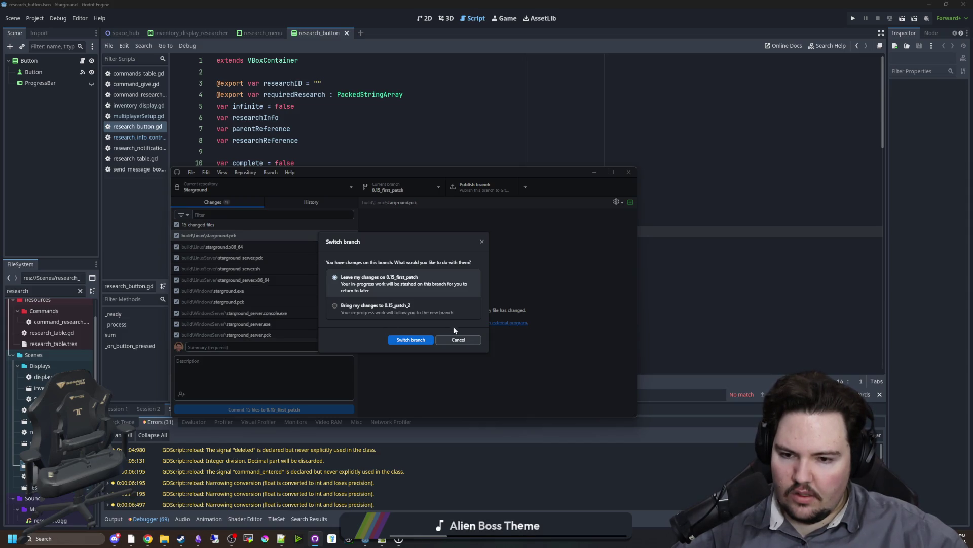
pyautogui.click(458, 340)
# Return to the branch list and name a new branch 0.15_patch2
pyautogui.click(402, 189)
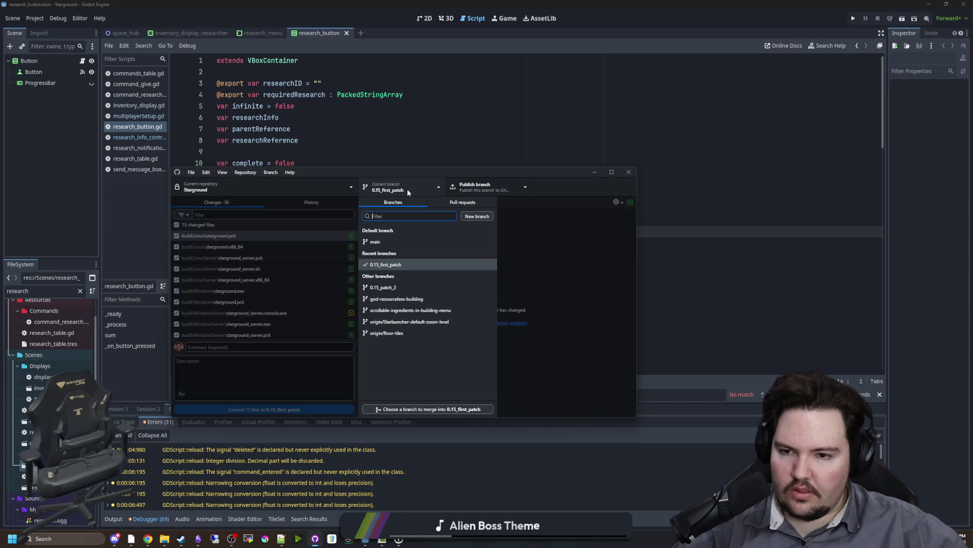
pyautogui.click(463, 202)
pyautogui.click(394, 183)
pyautogui.click(404, 178)
pyautogui.click(419, 202)
pyautogui.click(479, 218)
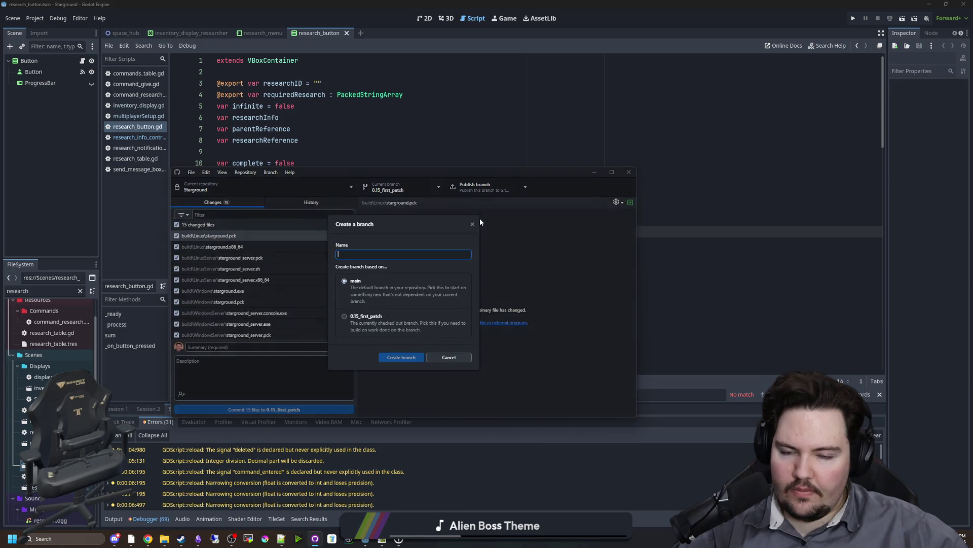
pyautogui.write('0.15_branc')
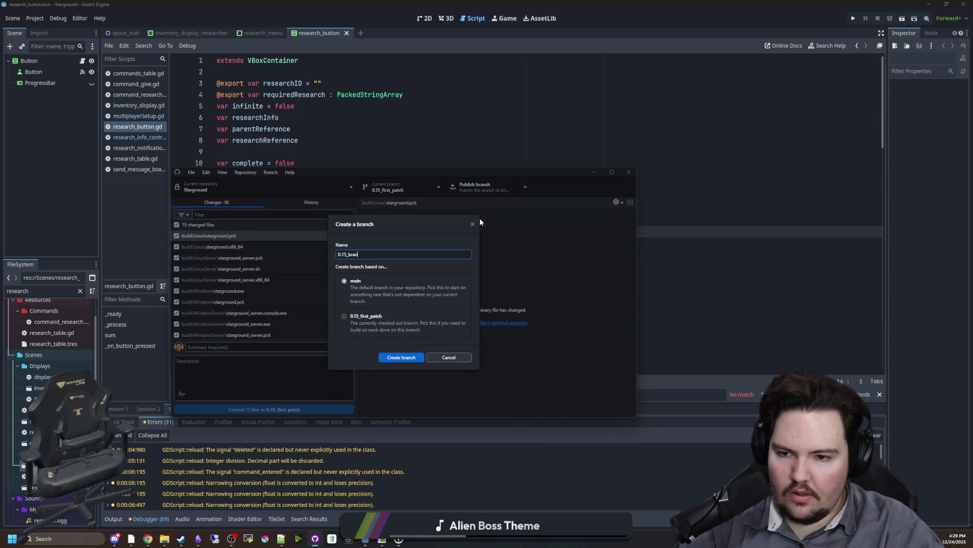
pyautogui.press('BackSpace')
pyautogui.press('BackSpace')
pyautogui.press('BackSpace')
pyautogui.write('patch_2')
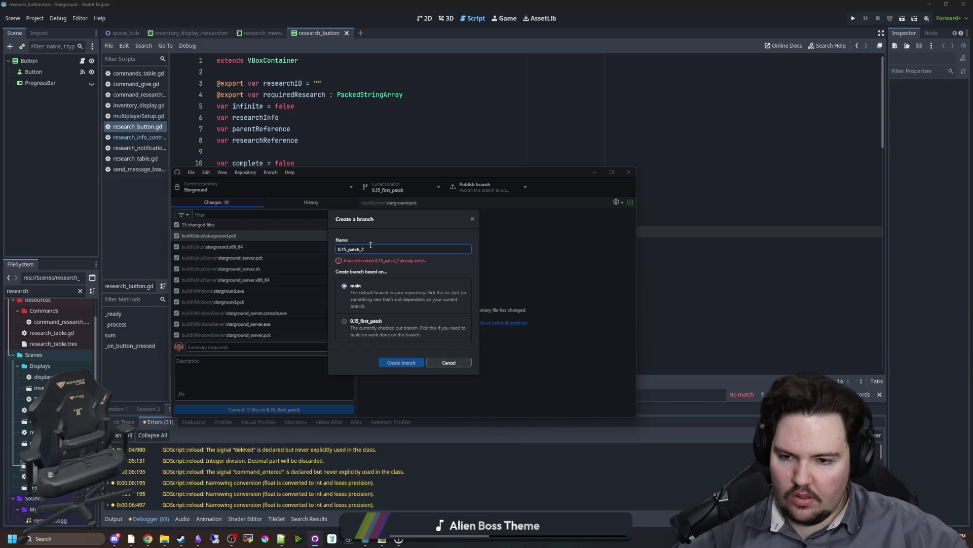
pyautogui.press('BackSpace')
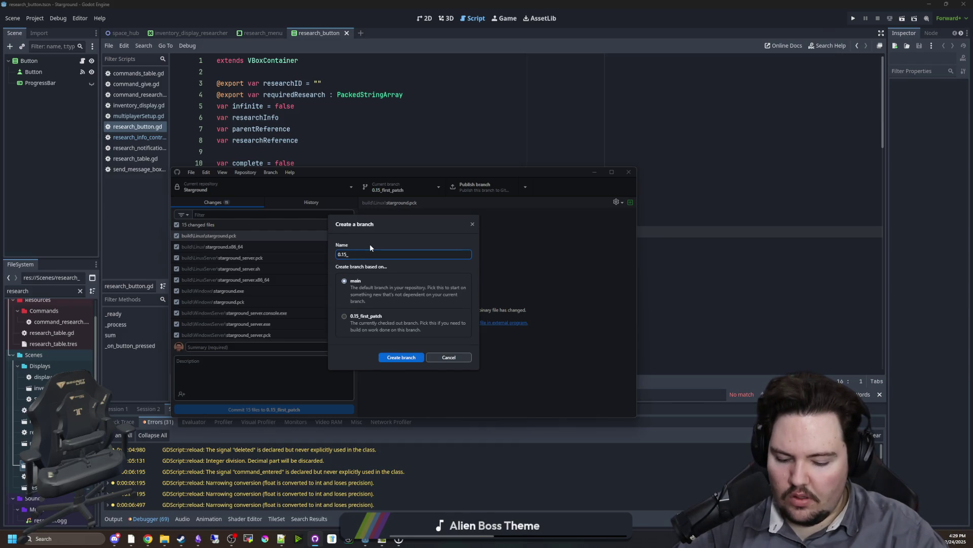
pyautogui.write('patch2')
# Create the 0.15_patch2 branch, bringing the uncommitted changes along to it
pyautogui.click(411, 357)
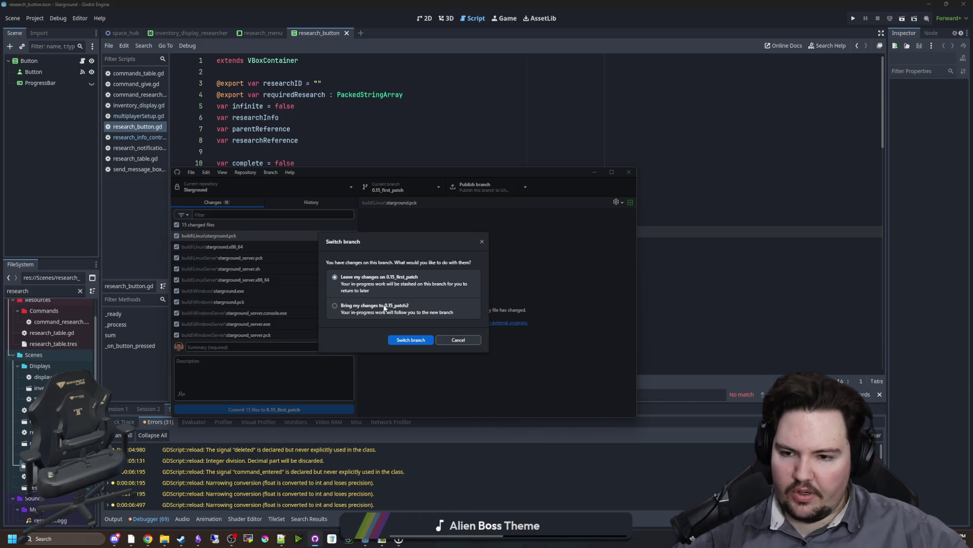
pyautogui.click(376, 307)
pyautogui.click(408, 341)
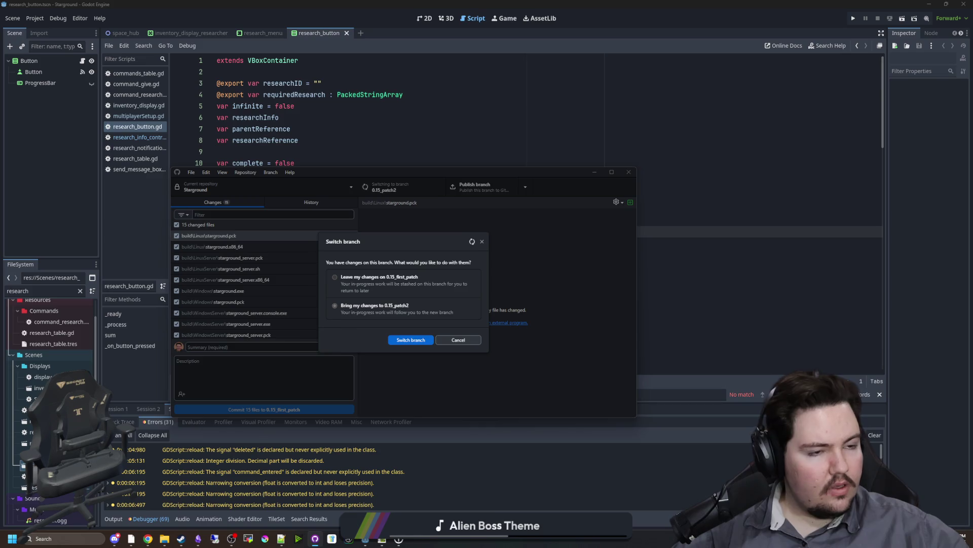
pyautogui.press('super+3')
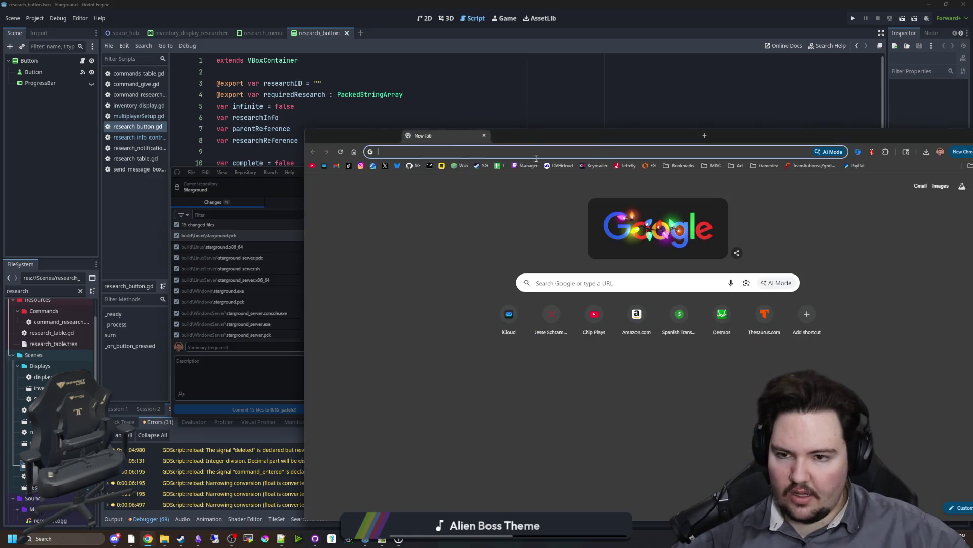
# View the Starground repository's branches page on GitHub
pyautogui.click(410, 167)
pyautogui.moveTo(437, 140); pyautogui.dragTo(414, 117)
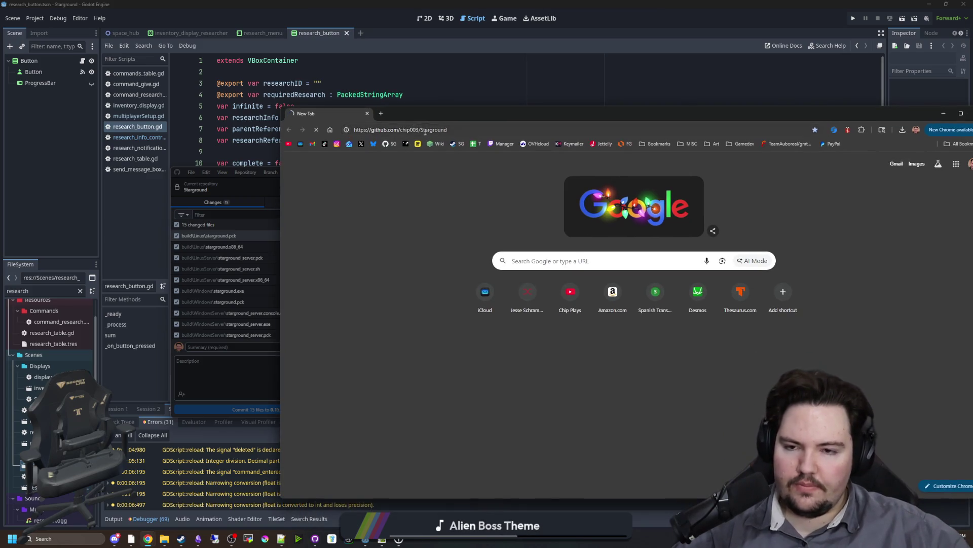
pyautogui.click(419, 251)
pyautogui.scroll(-2, 417, 384)
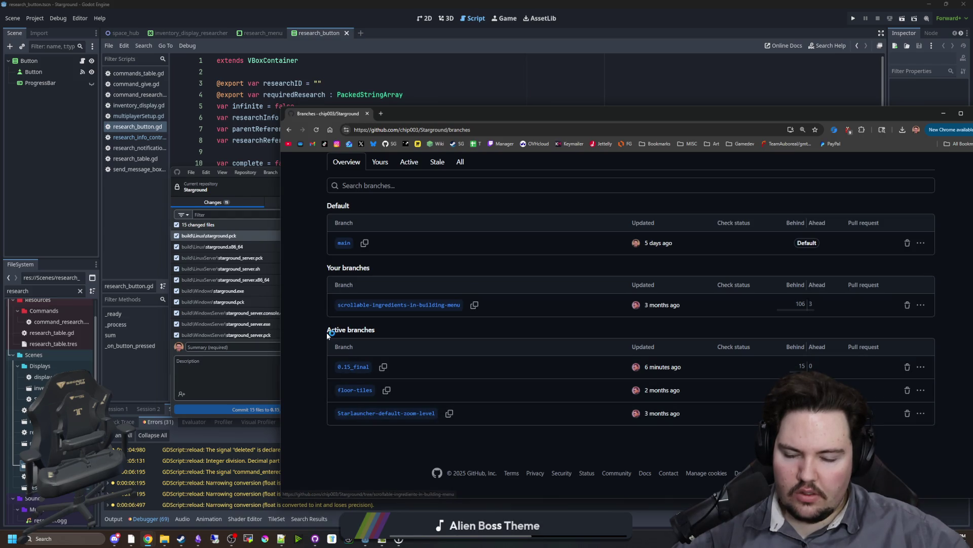
# Publish the 0.15_patch2 branch to origin from GitHub Desktop
pyautogui.click(193, 206)
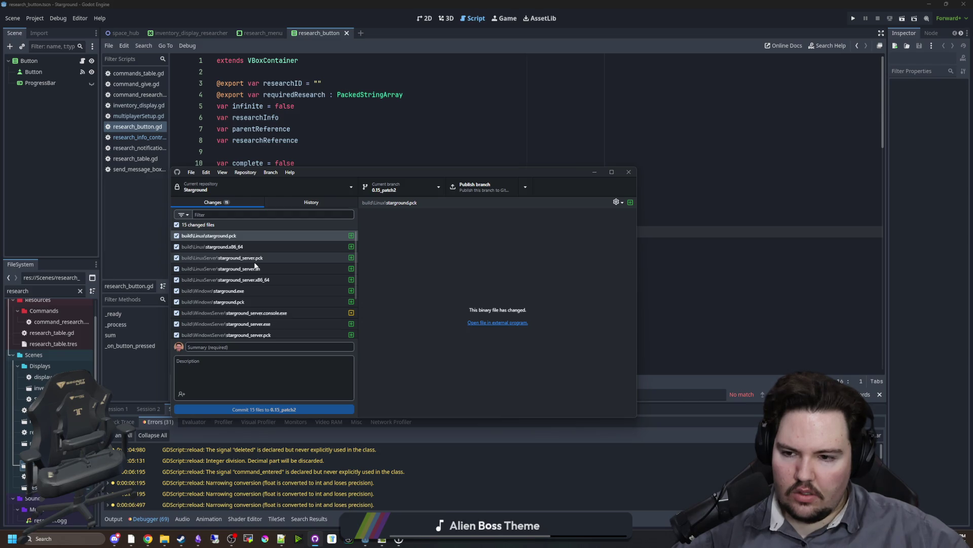
pyautogui.click(492, 184)
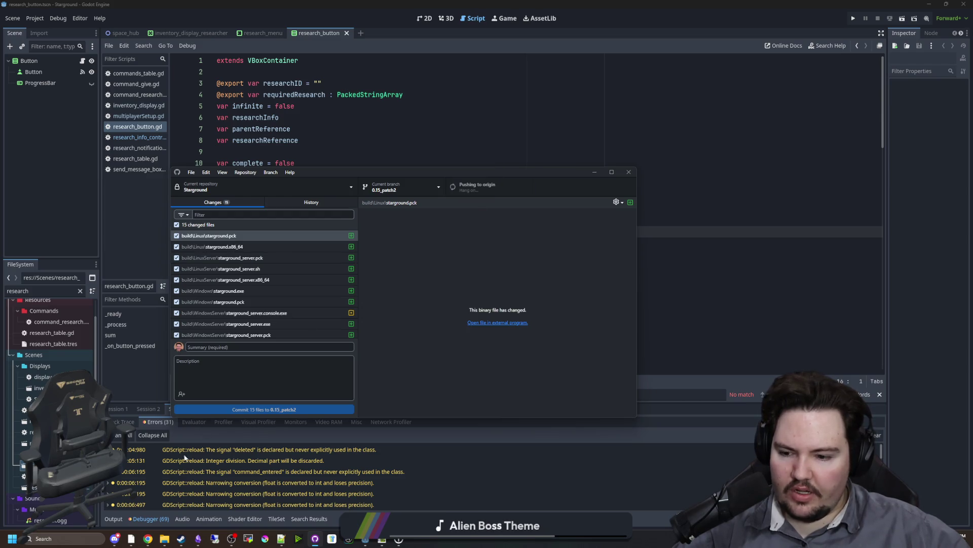
pyautogui.click(163, 515)
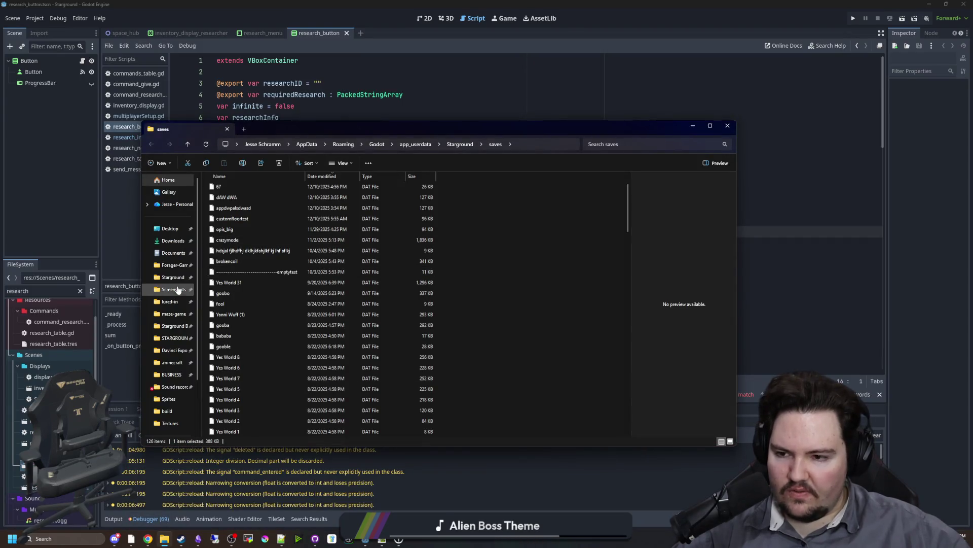
# Browse to the Forager-Game build folder, peeking inside WindowsServer before returning
pyautogui.click(162, 264)
pyautogui.scroll(-20, 233, 254)
pyautogui.click(223, 326)
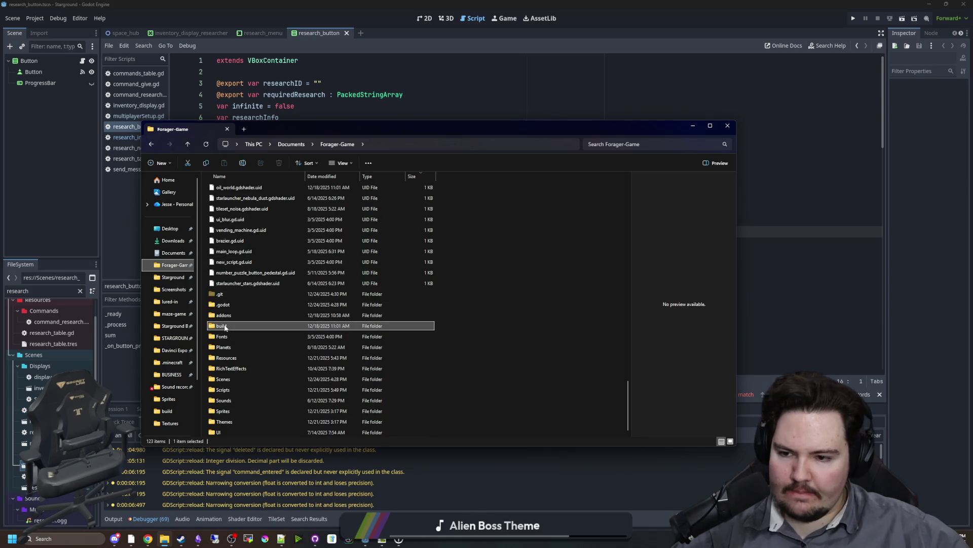
pyautogui.doubleClick(225, 327)
pyautogui.click(232, 233)
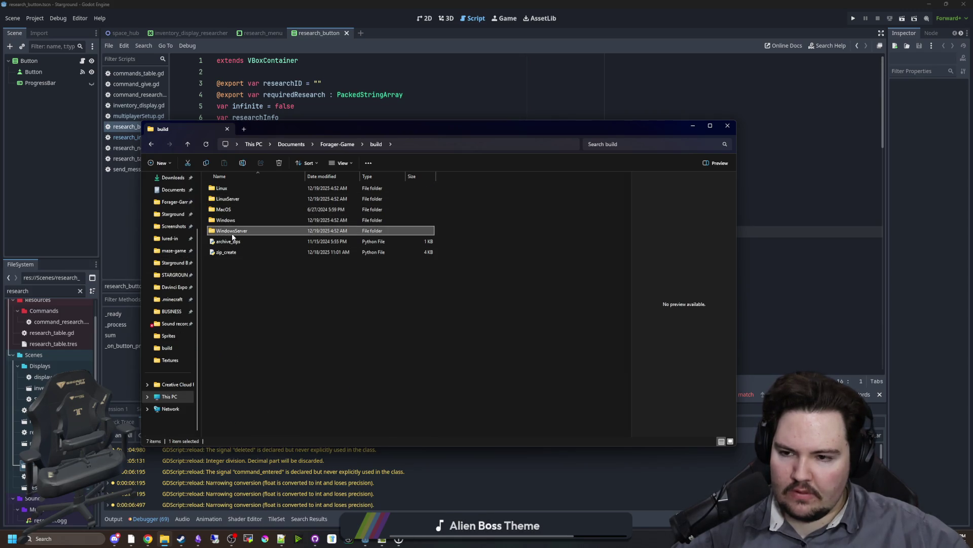
pyautogui.doubleClick(233, 234)
pyautogui.hotkey('alt', 'Left')
# Run zip_create with version 0.15.0.1 to build the Windows and Linux zips
pyautogui.click(235, 253)
pyautogui.doubleClick(235, 254)
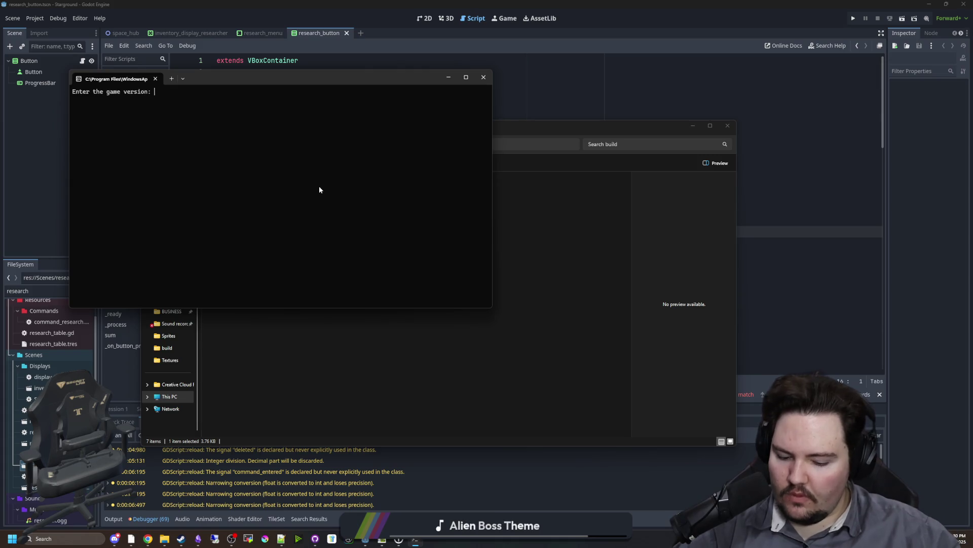
pyautogui.write('0.15.0.1')
pyautogui.press('Return')
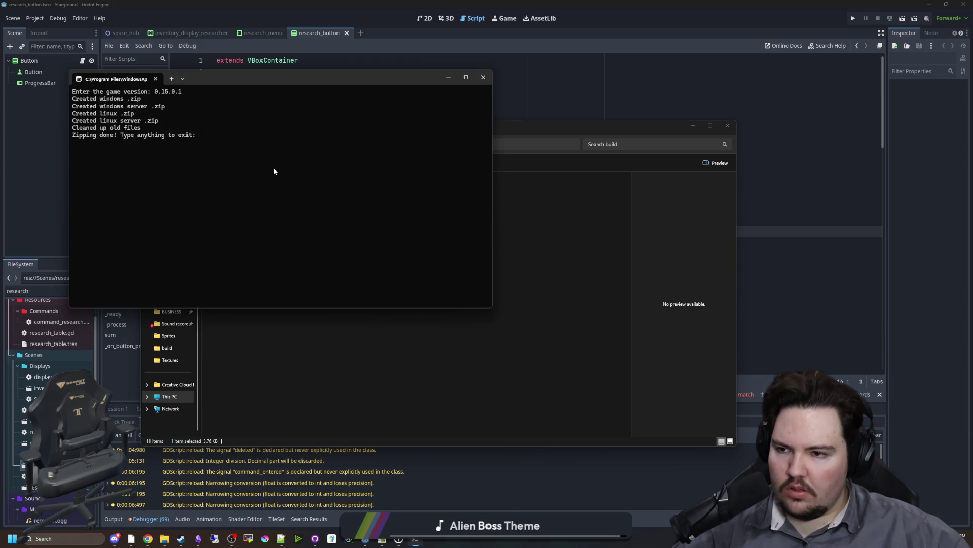
pyautogui.write('a')
pyautogui.press('Return')
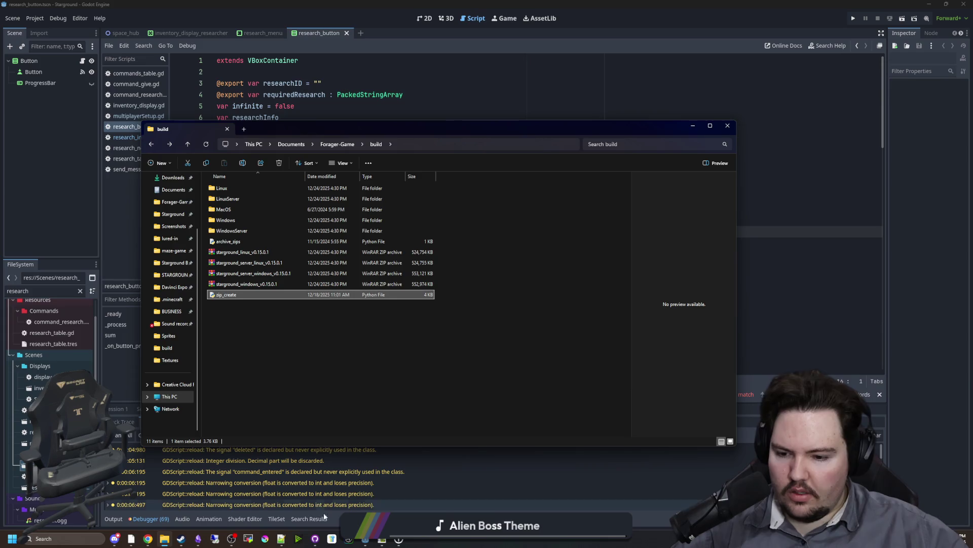
pyautogui.click(321, 534)
# Take the four starground v0.15.0.1 zips out of the build folder, leaving 6 changed files
pyautogui.click(276, 237)
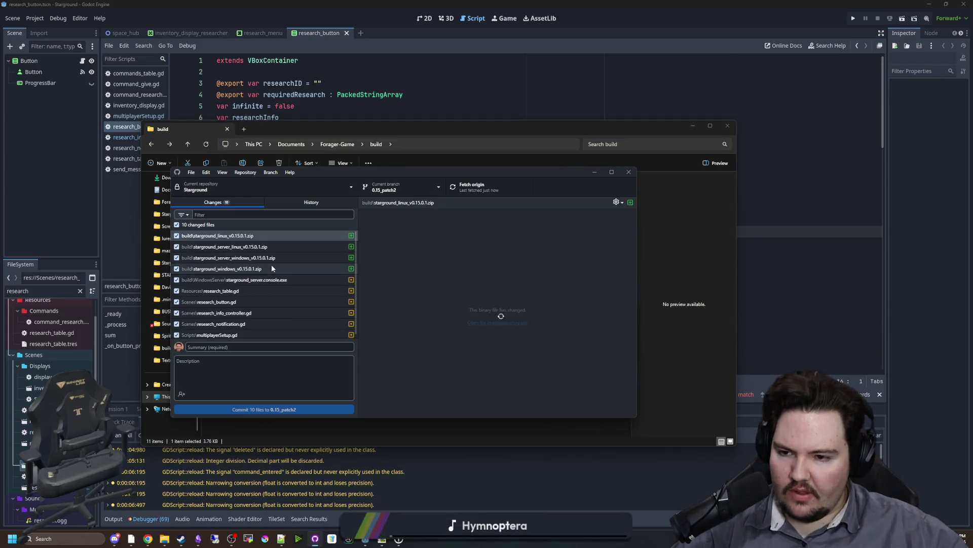
pyautogui.scroll(1, 296, 276)
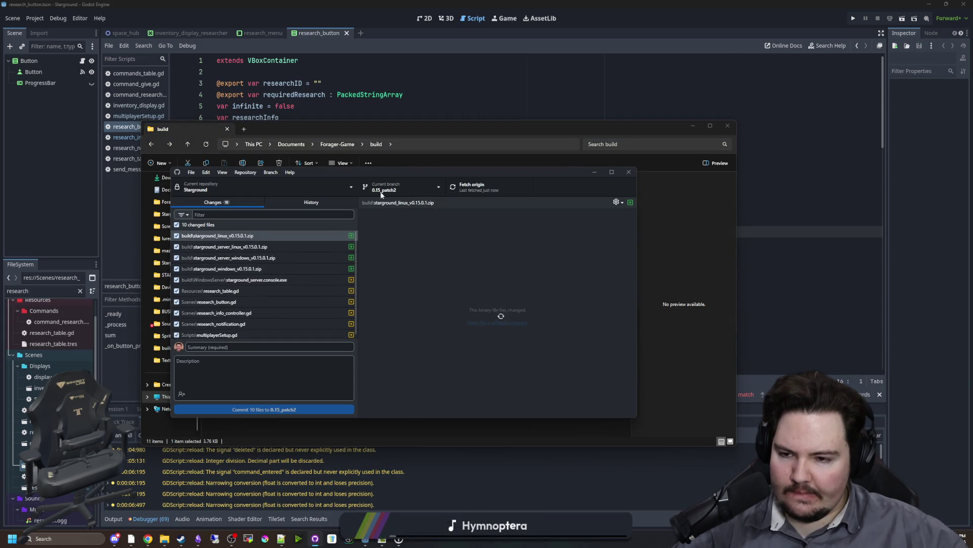
pyautogui.click(441, 126)
pyautogui.click(246, 283)
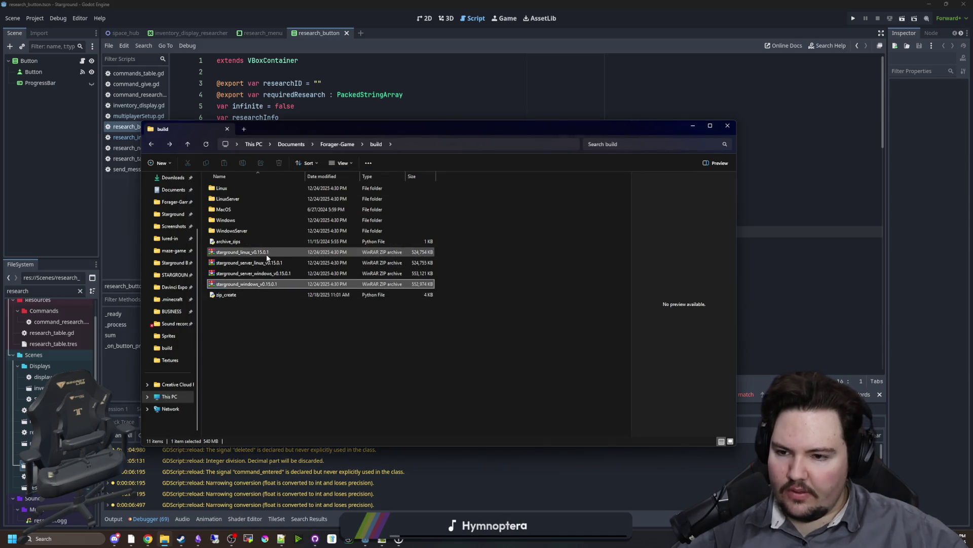
pyautogui.keyDown('shift'); pyautogui.click(266, 254); pyautogui.keyUp('shift')
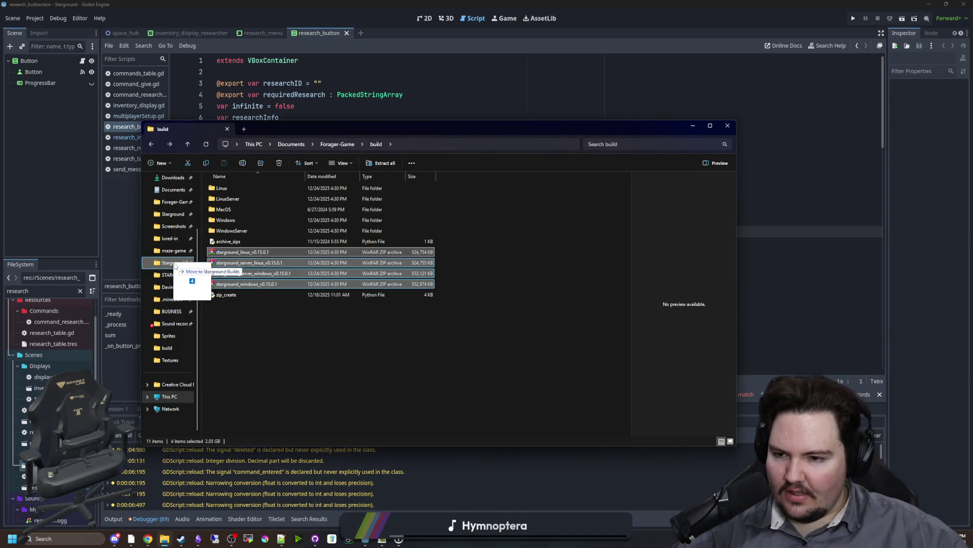
pyautogui.press('Delete')
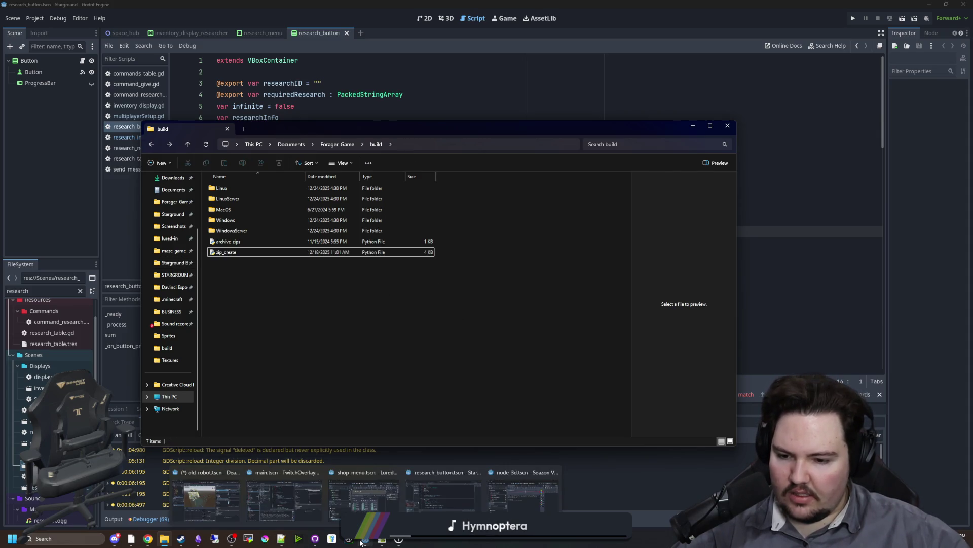
pyautogui.click(321, 543)
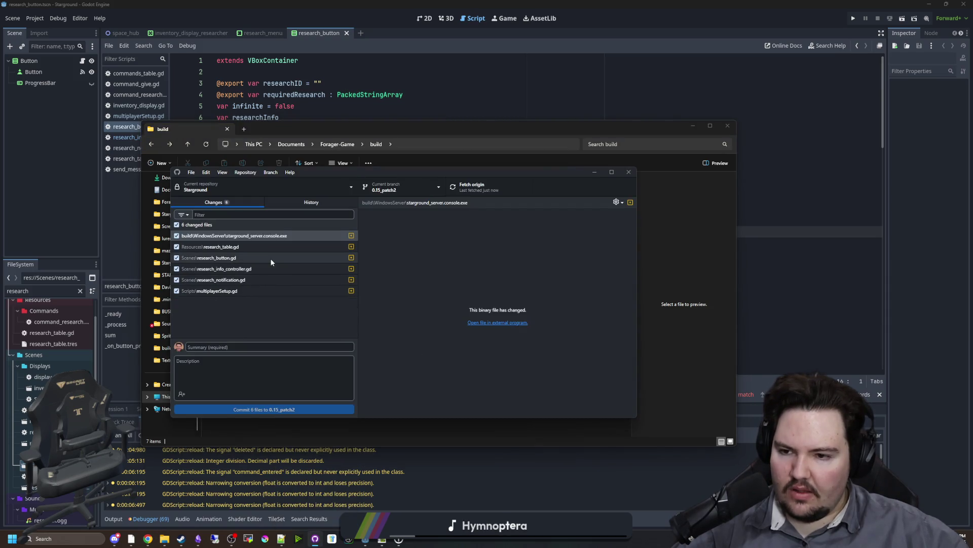
# Review the diffs of research_table, research_button, research_info_controller, research_notification and multiplayerSetup scripts
pyautogui.click(225, 249)
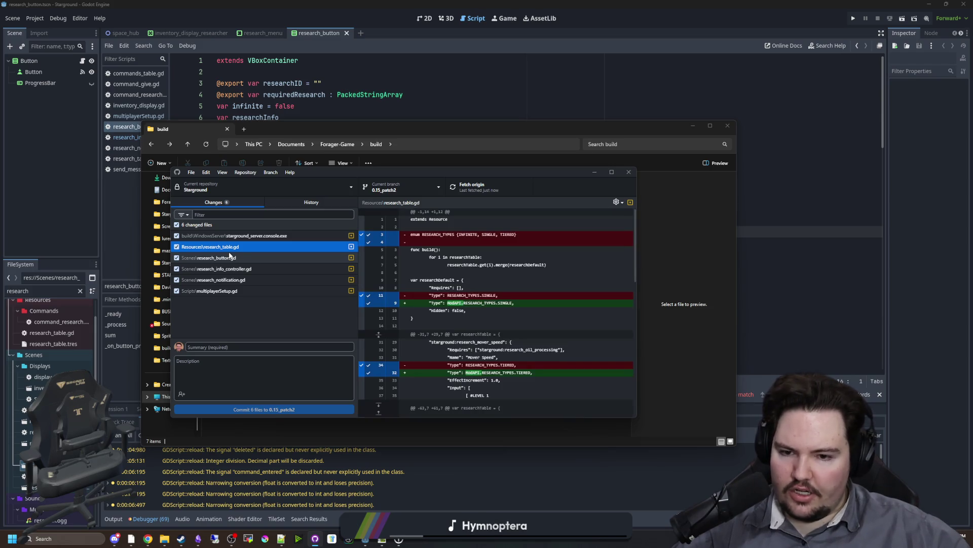
pyautogui.click(238, 257)
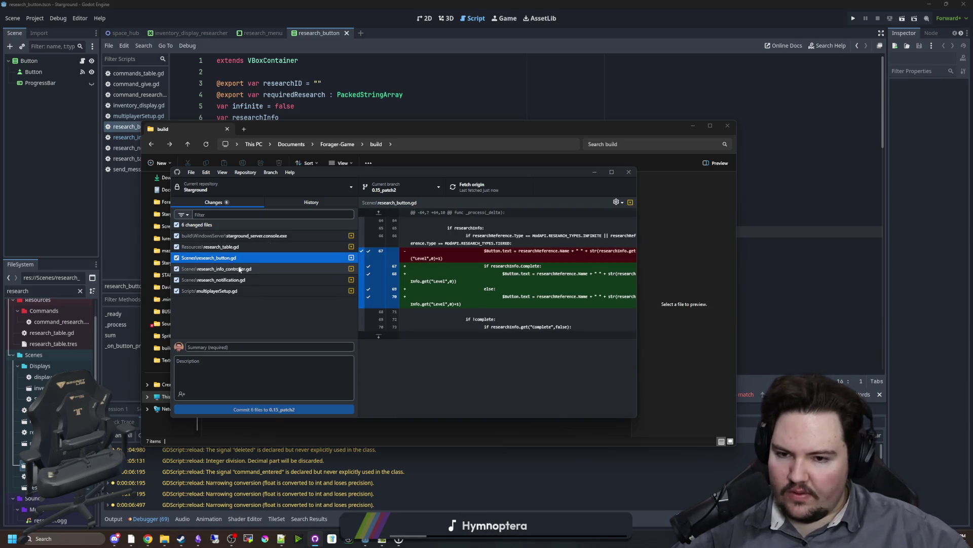
pyautogui.click(239, 269)
pyautogui.click(239, 279)
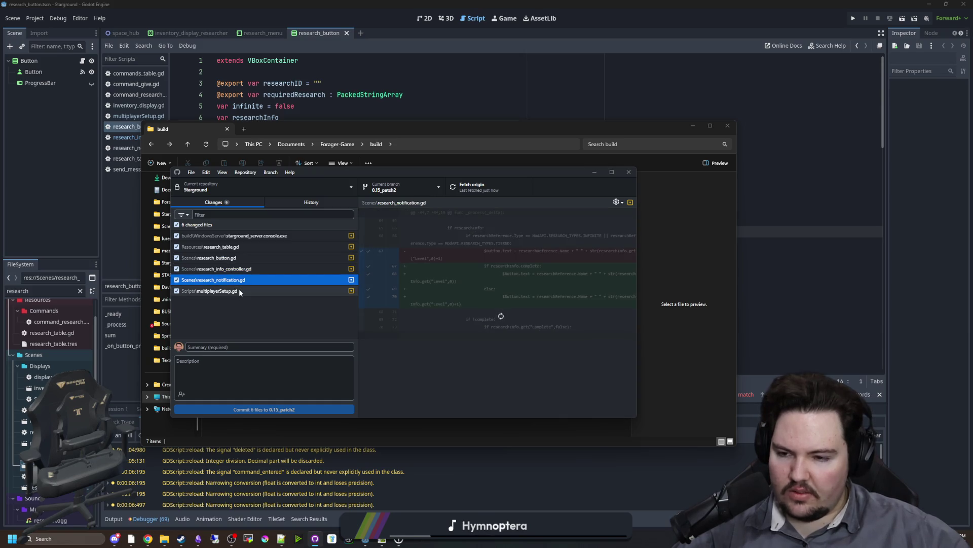
pyautogui.click(239, 291)
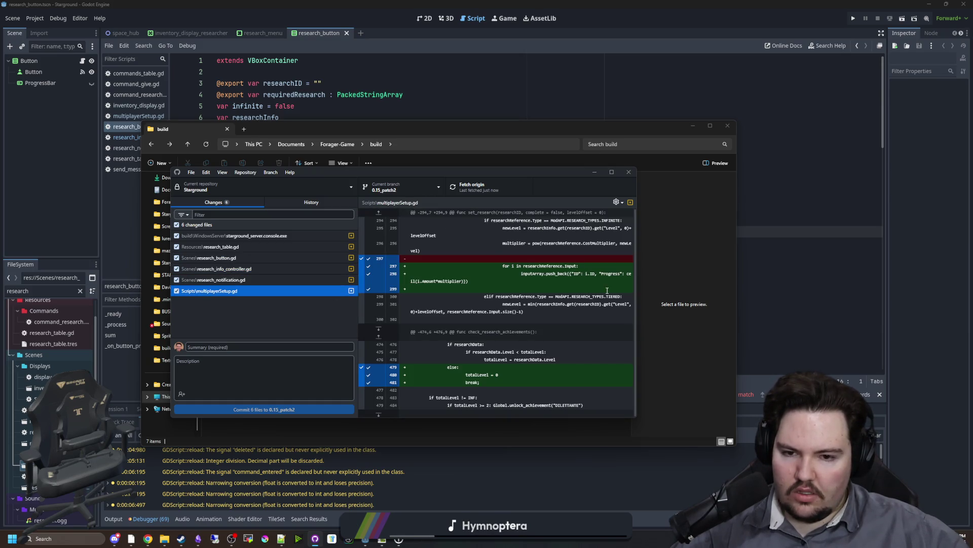
# Commit the six files to 0.15_patch2 with the summary 'Fix research bugs'
pyautogui.click(279, 346)
pyautogui.write('Fix researc')
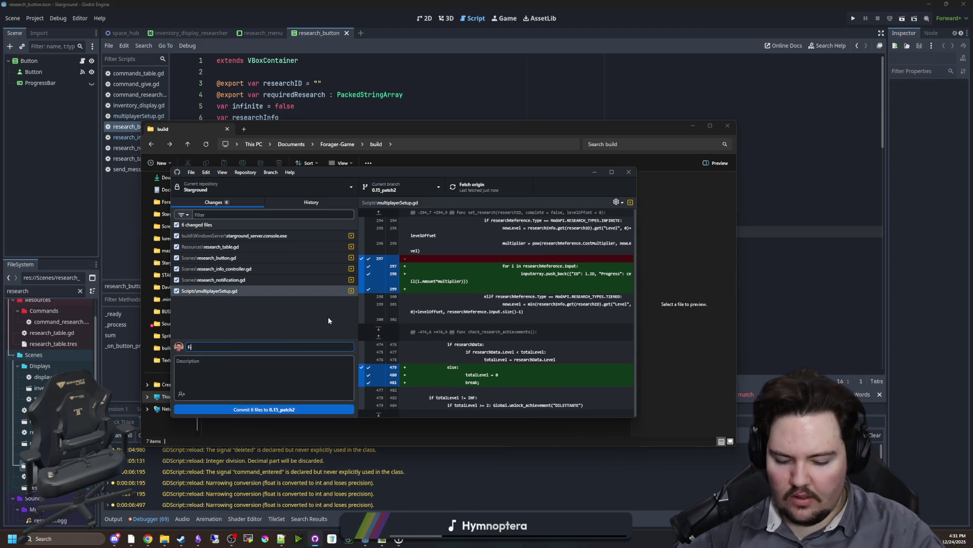
pyautogui.write('h bugs')
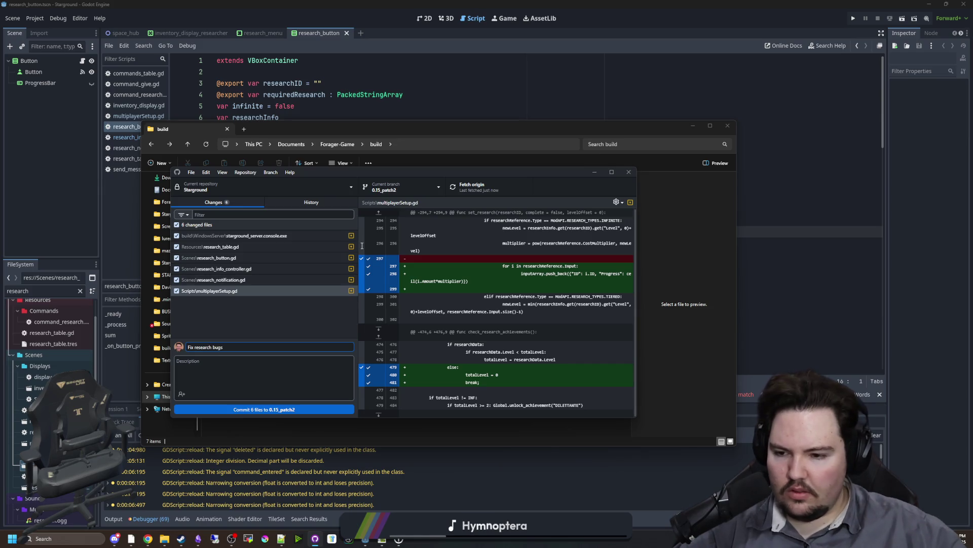
pyautogui.click(283, 366)
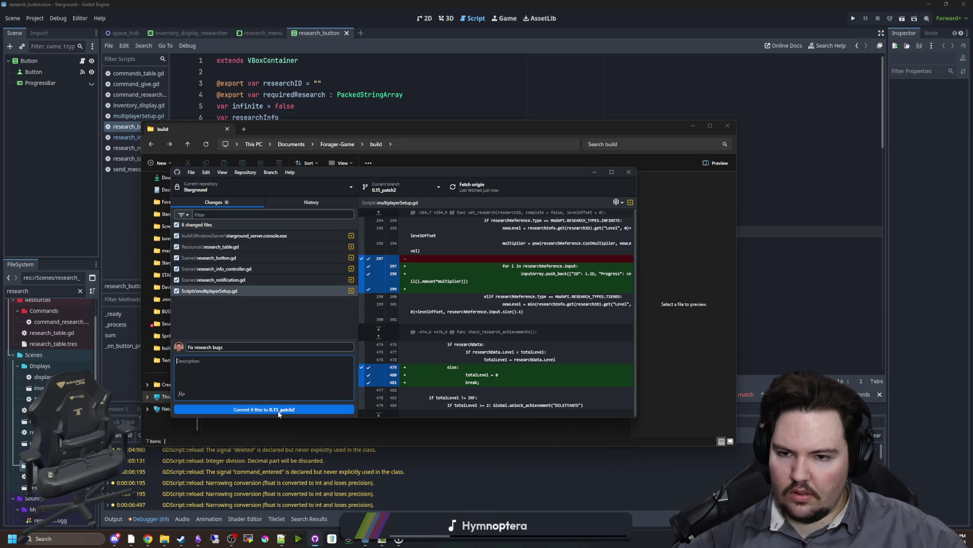
pyautogui.click(278, 411)
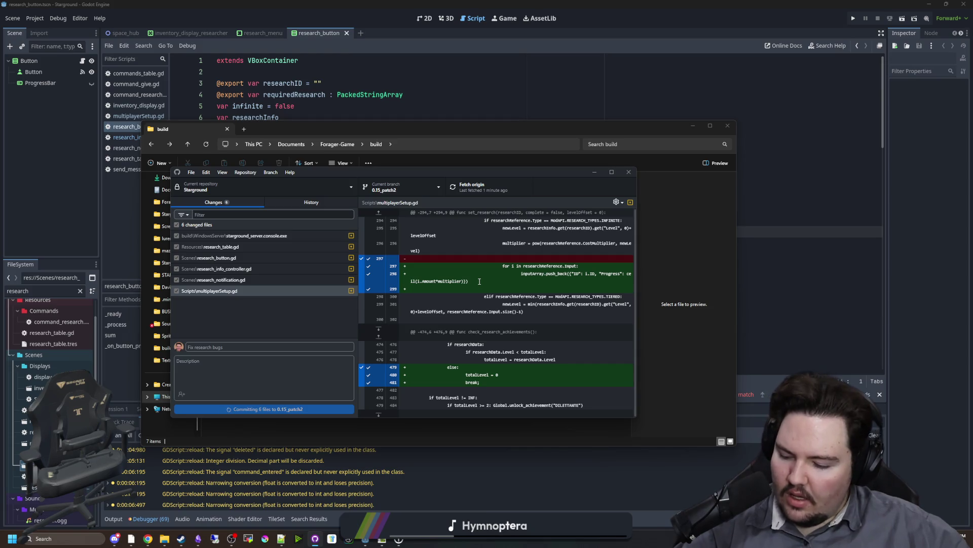
pyautogui.click(215, 538)
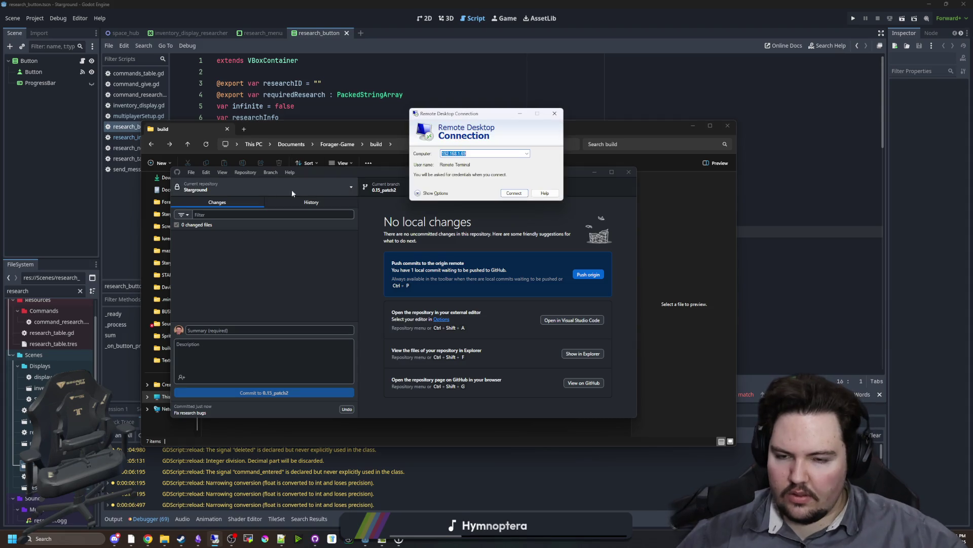
pyautogui.moveTo(470, 115); pyautogui.dragTo(972, 122)
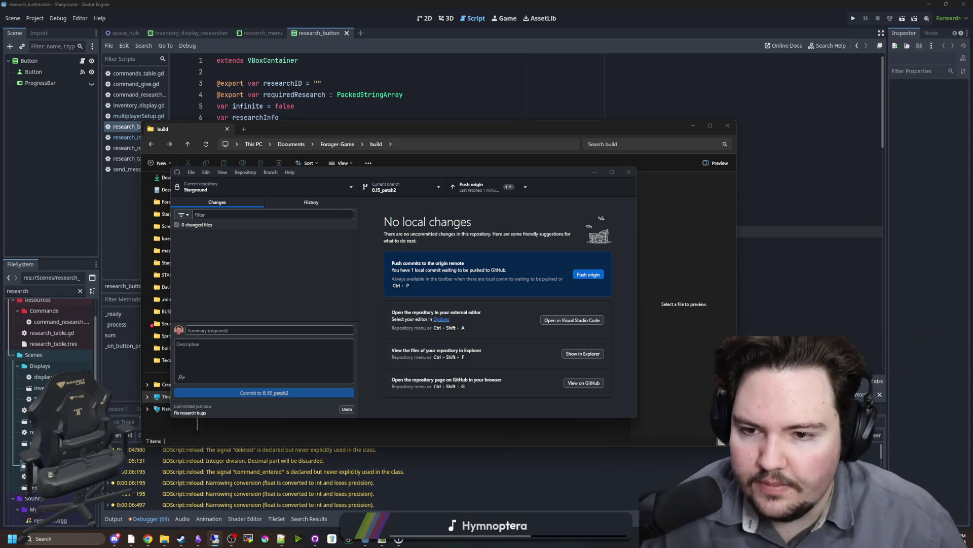
pyautogui.click(465, 189)
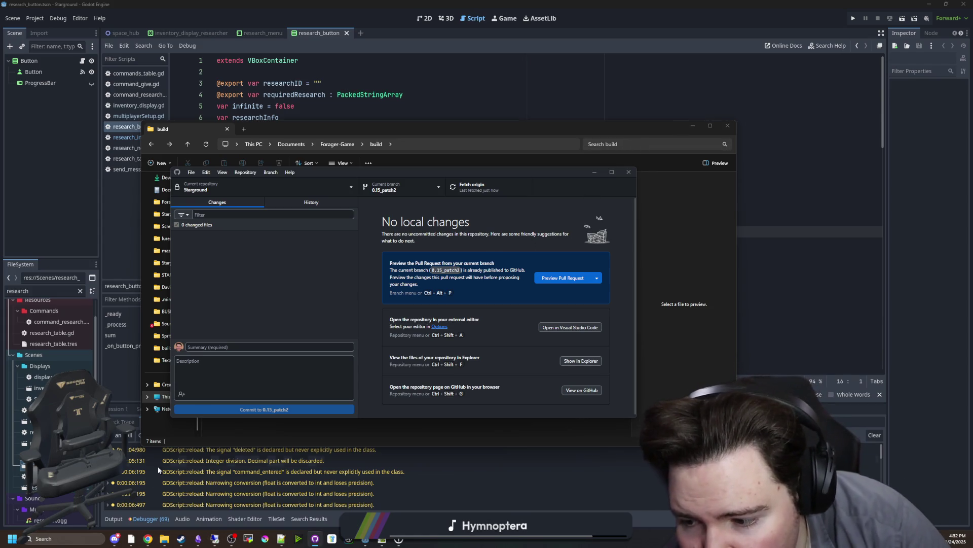
# Bring Discord forward and browse the GodotSteam server's forum posts
pyautogui.moveTo(115, 539)
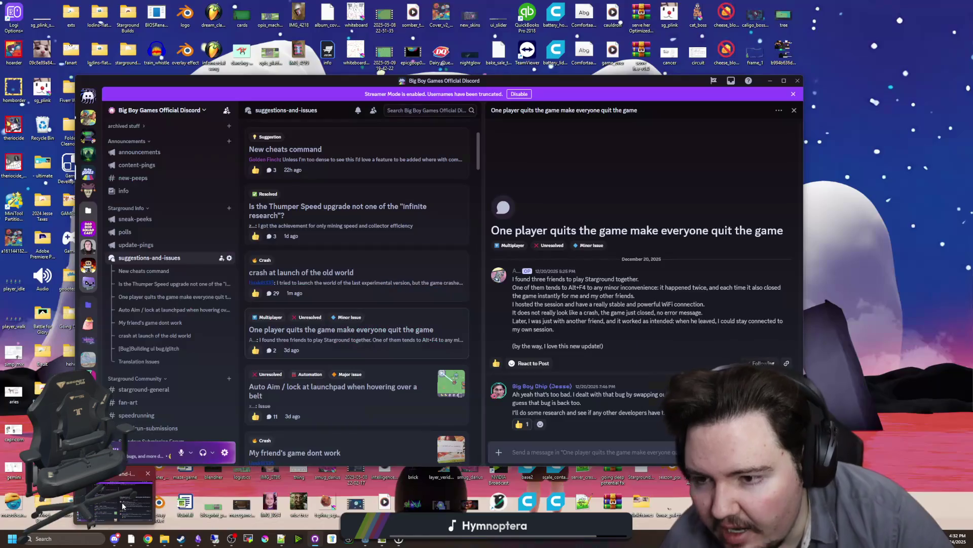
pyautogui.click(124, 490)
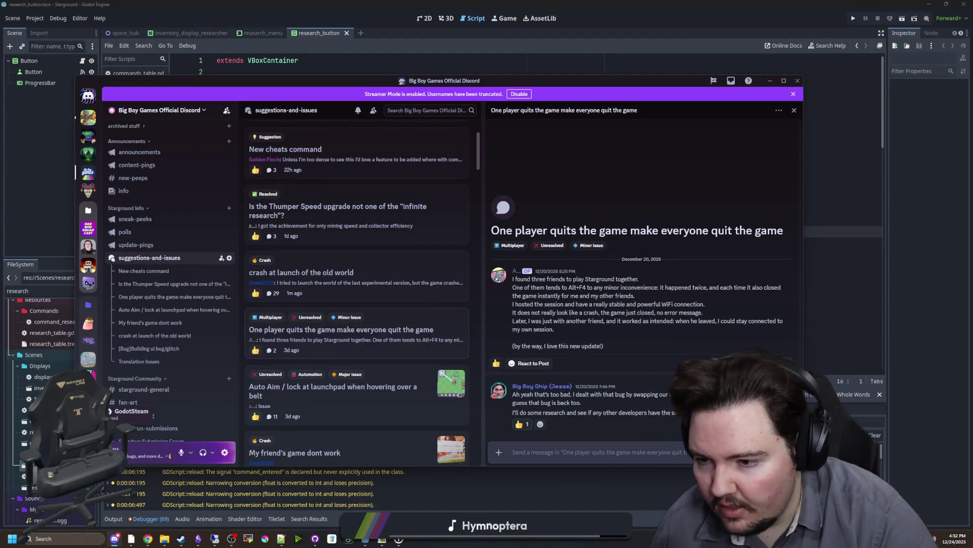
pyautogui.click(88, 411)
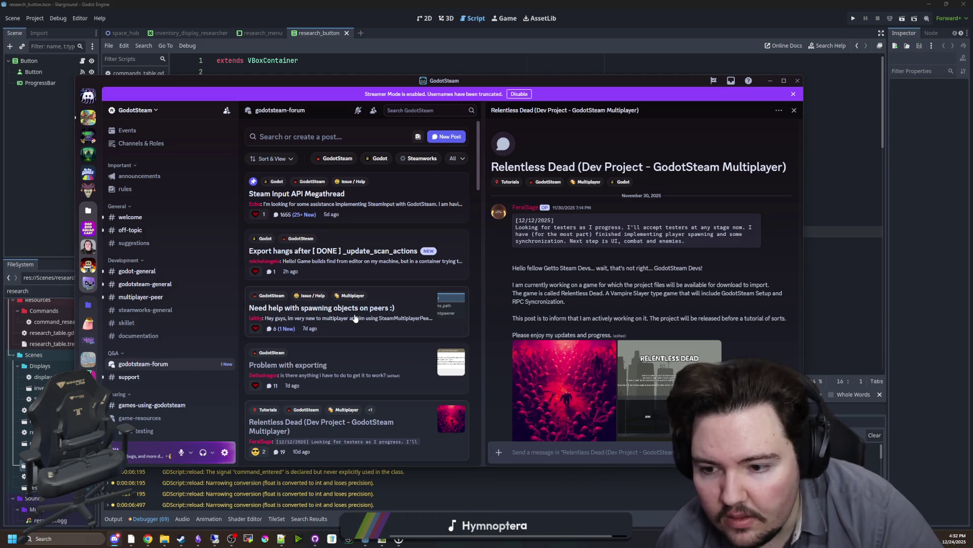
pyautogui.scroll(-1, 355, 318)
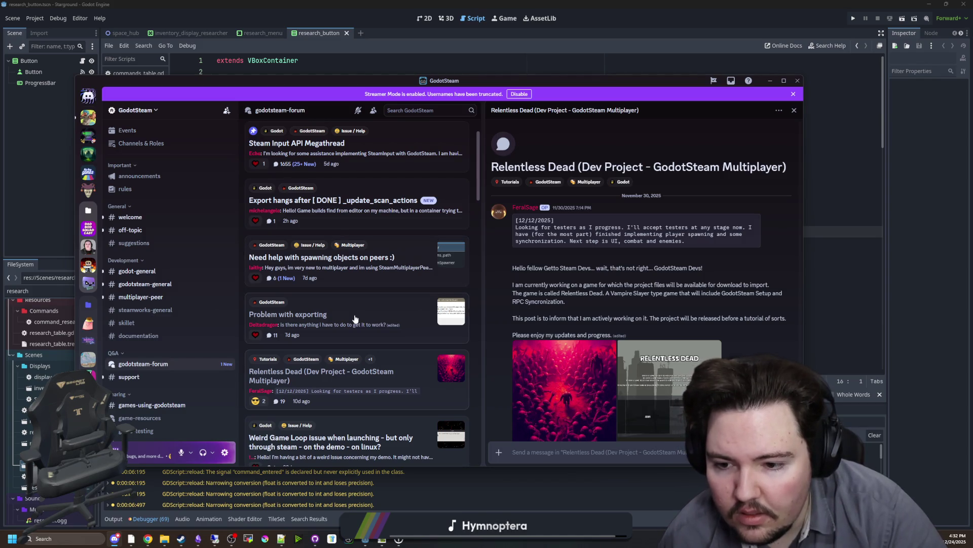
pyautogui.scroll(-2, 355, 319)
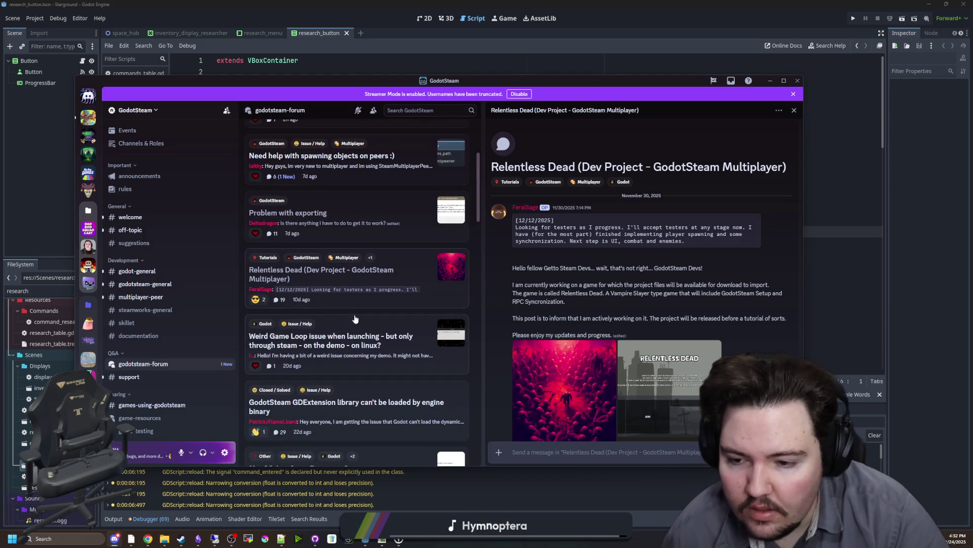
pyautogui.scroll(-4, 355, 319)
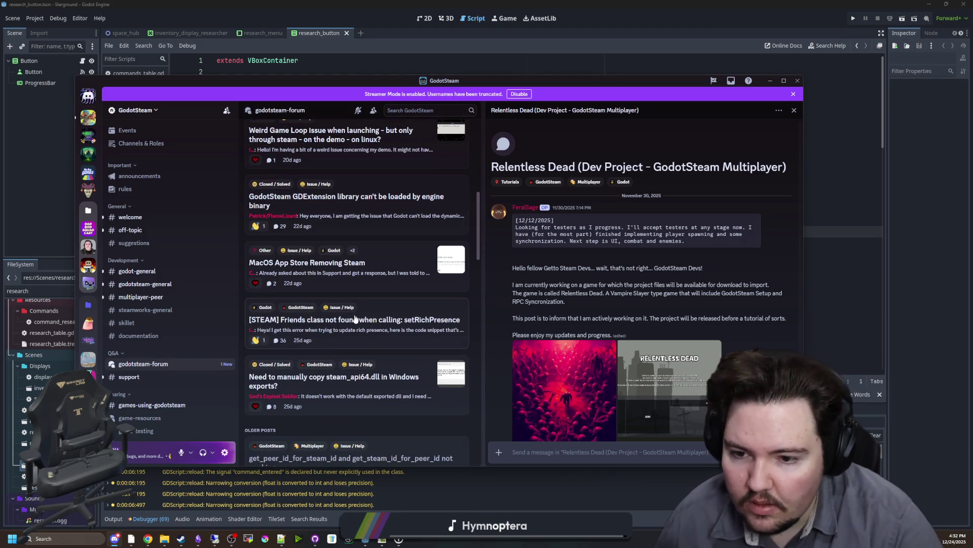
pyautogui.scroll(-1, 127, 383)
pyautogui.scroll(-1, 431, 356)
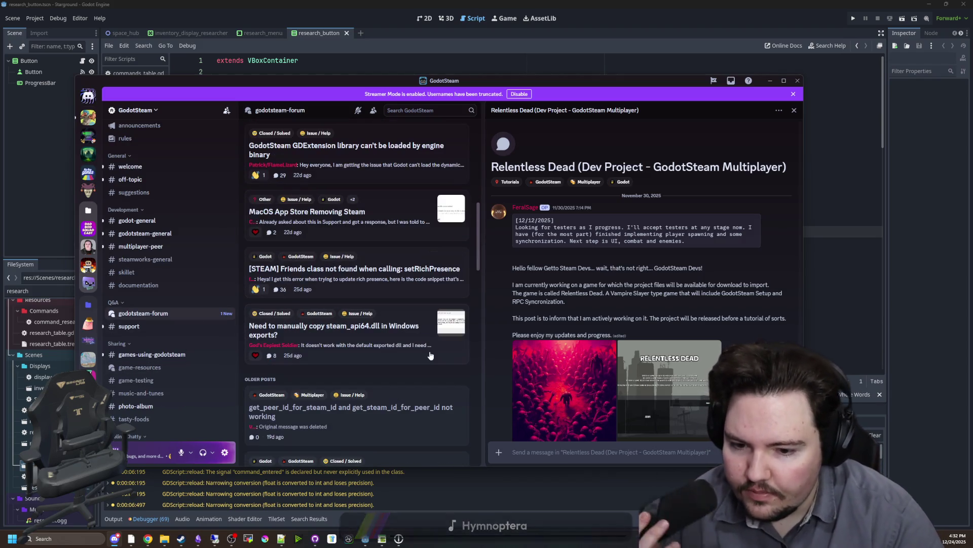
pyautogui.scroll(-1, 430, 355)
pyautogui.scroll(-2, 402, 351)
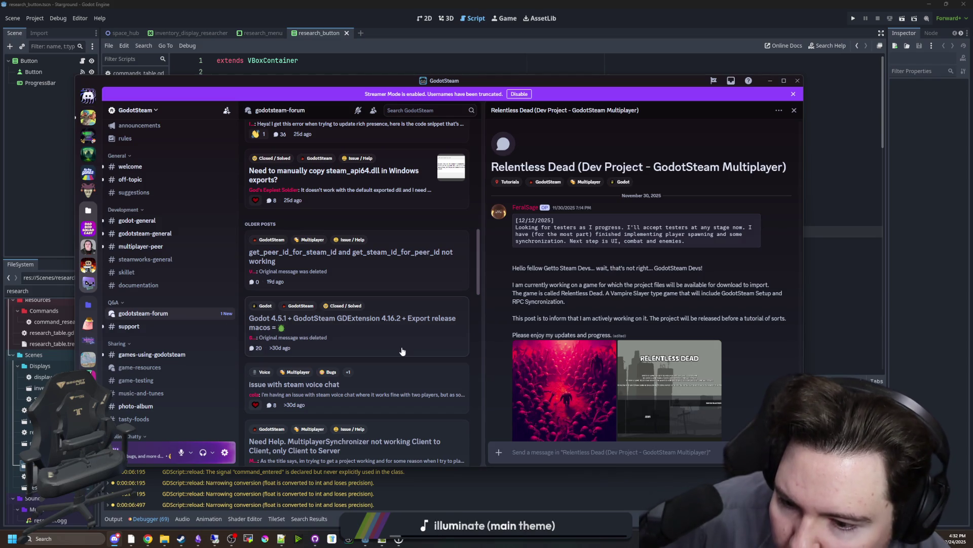
pyautogui.scroll(-1, 402, 351)
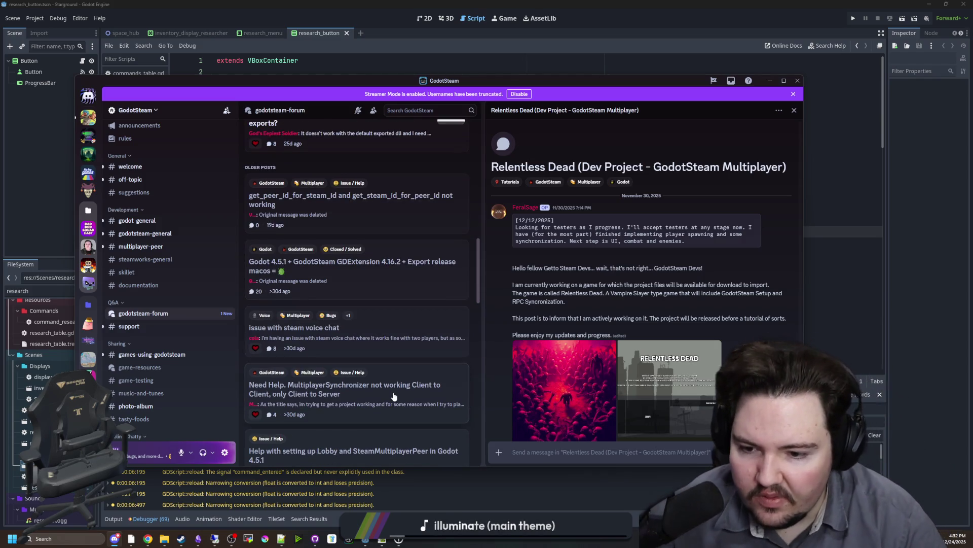
# Read through the MultiplayerSynchronizer help post
pyautogui.click(389, 386)
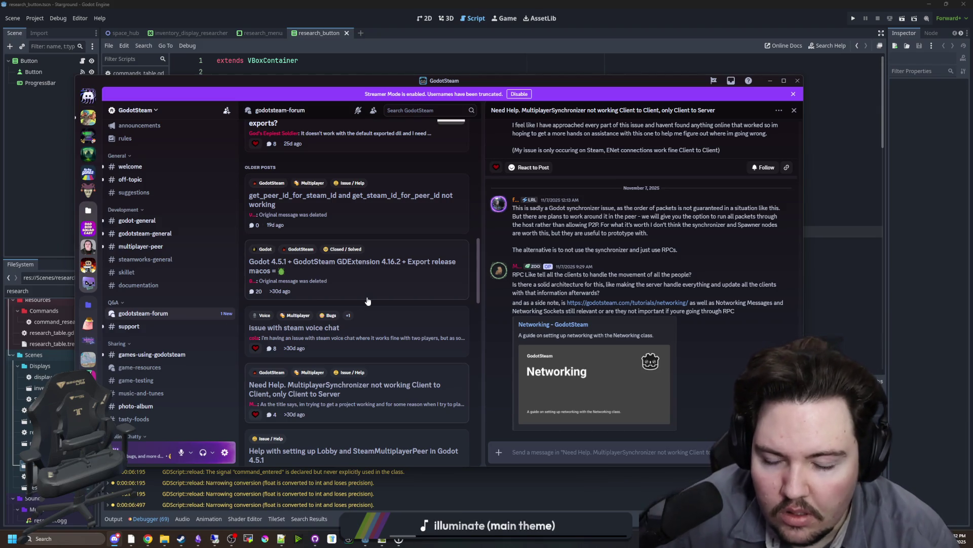
pyautogui.scroll(-1, 368, 302)
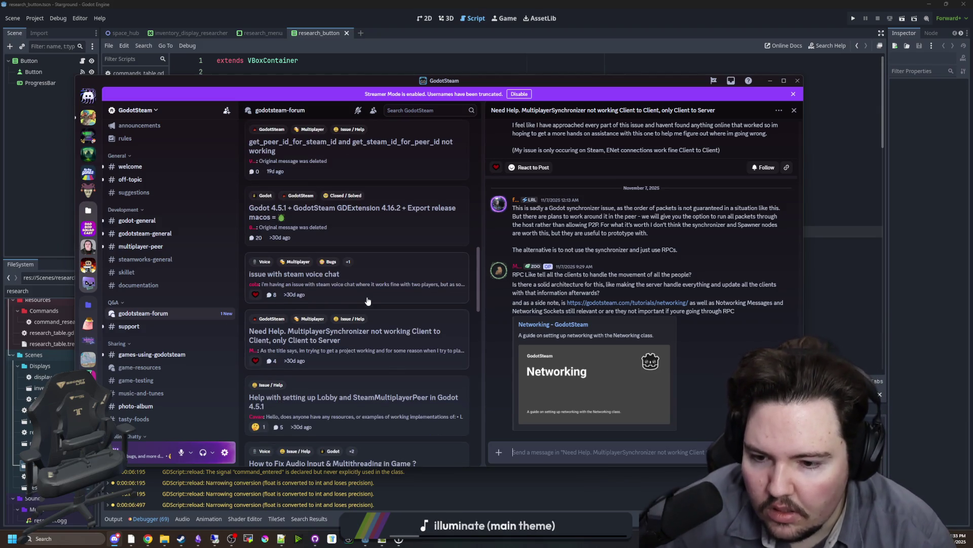
pyautogui.scroll(-1, 368, 301)
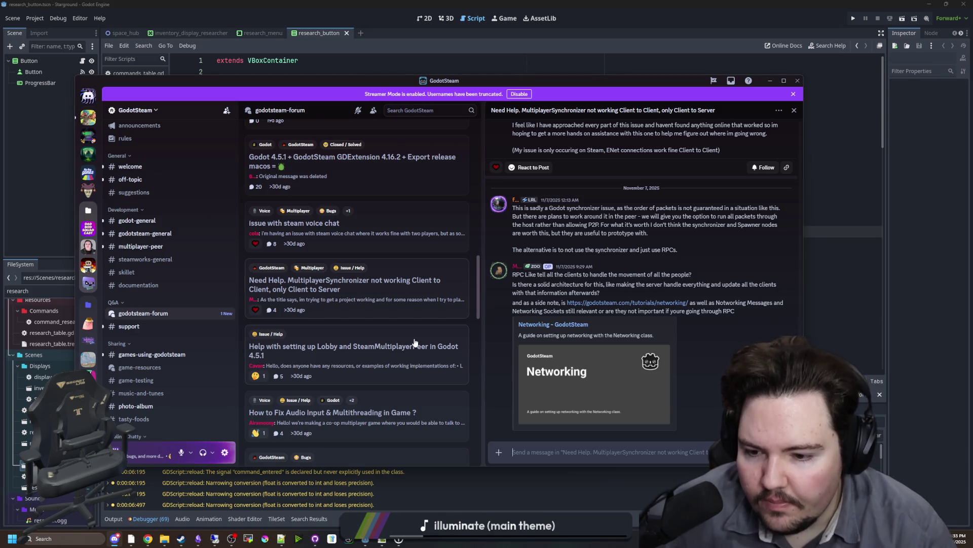
pyautogui.scroll(-1, 414, 342)
pyautogui.scroll(-1, 397, 350)
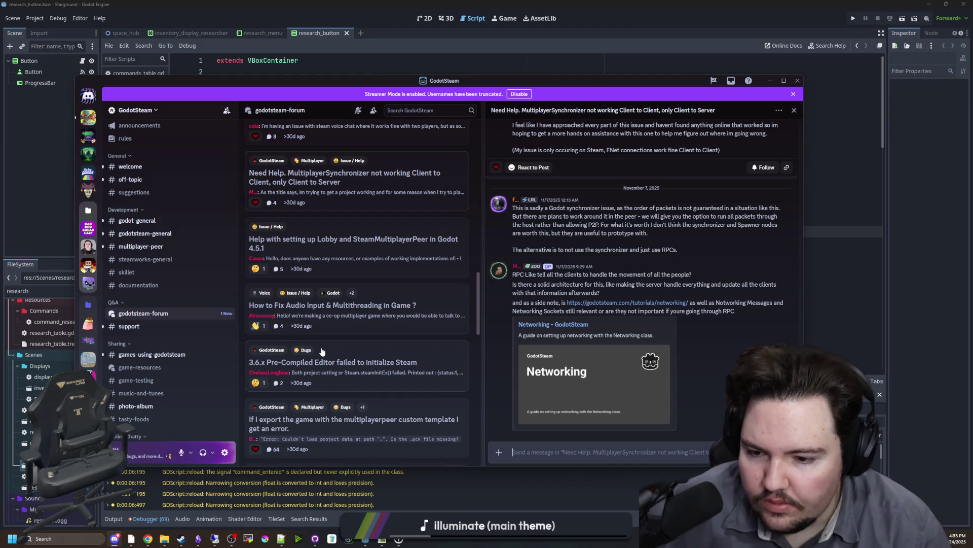
pyautogui.scroll(-5, 324, 349)
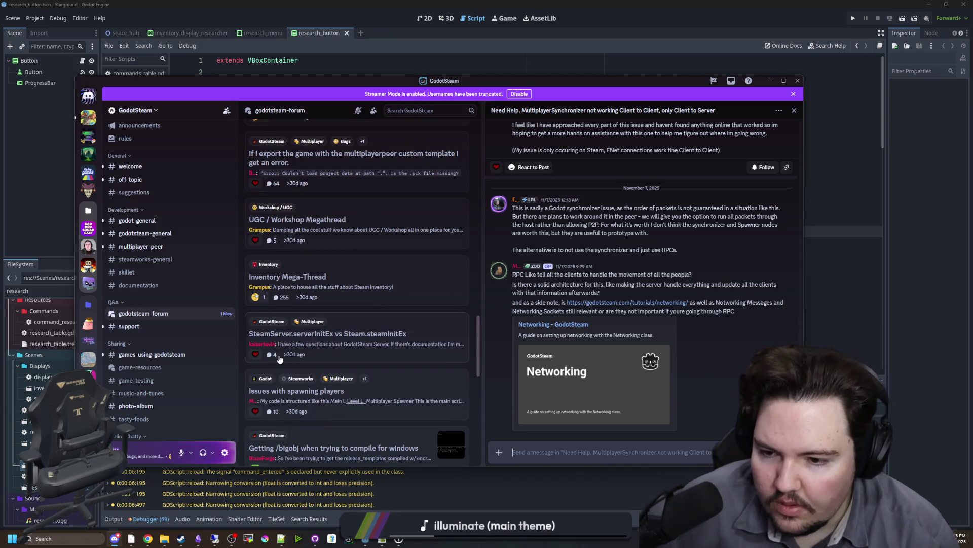
pyautogui.scroll(-1, 326, 366)
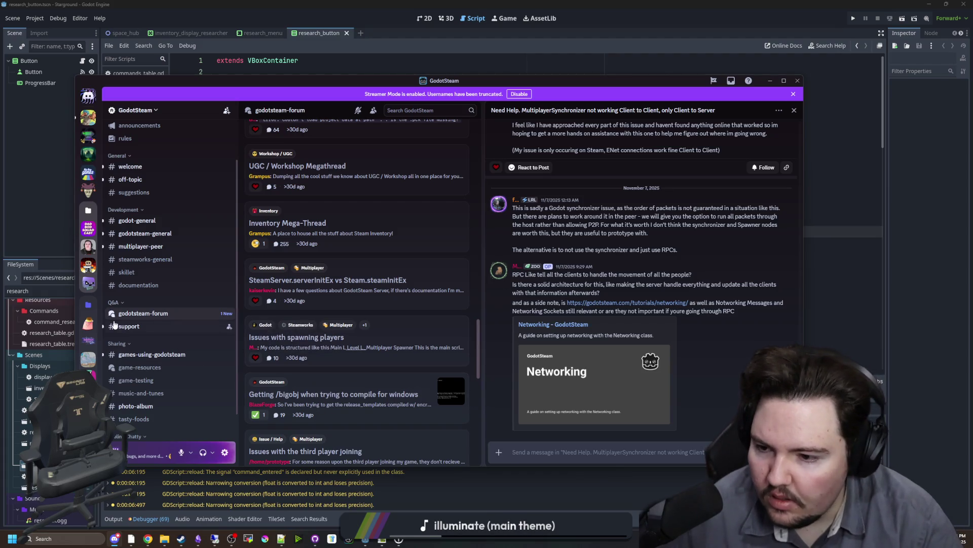
# Read the #multiplayer-peer chat, then return to the research_button.gd script in Godot
pyautogui.click(157, 248)
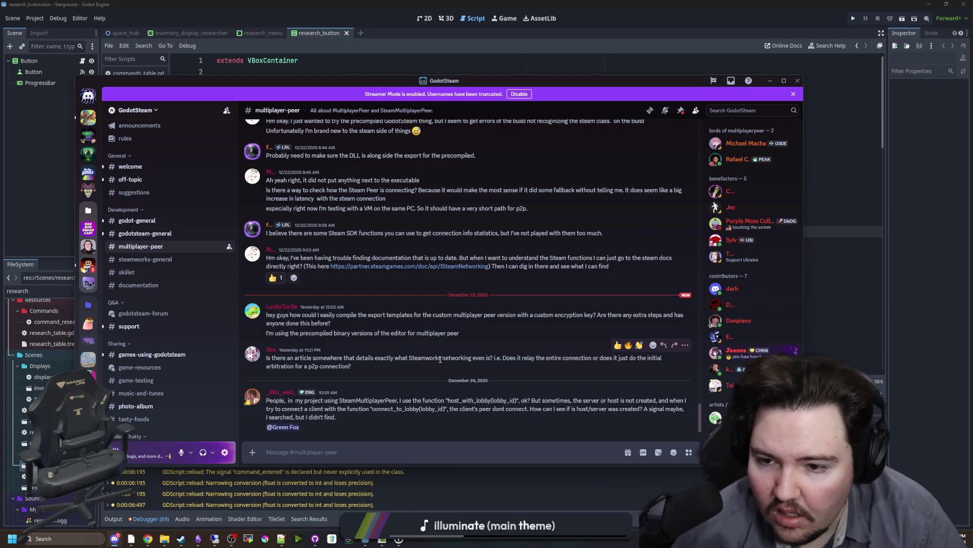
pyautogui.scroll(5, 406, 355)
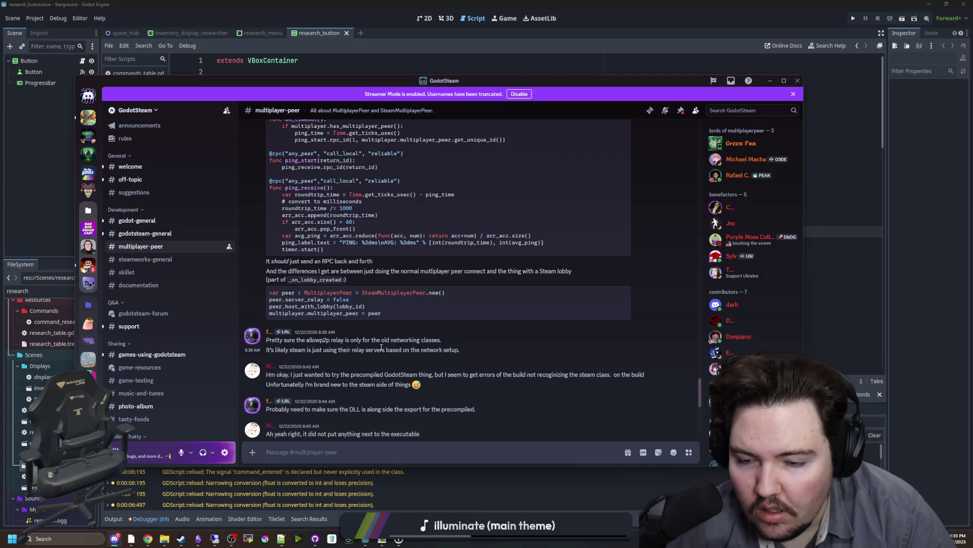
pyautogui.scroll(8, 381, 347)
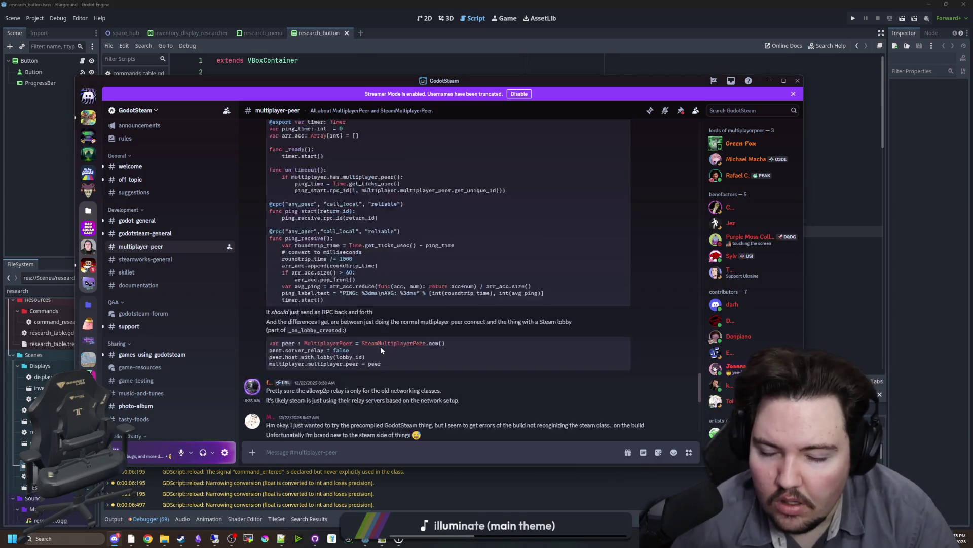
pyautogui.scroll(3, 382, 340)
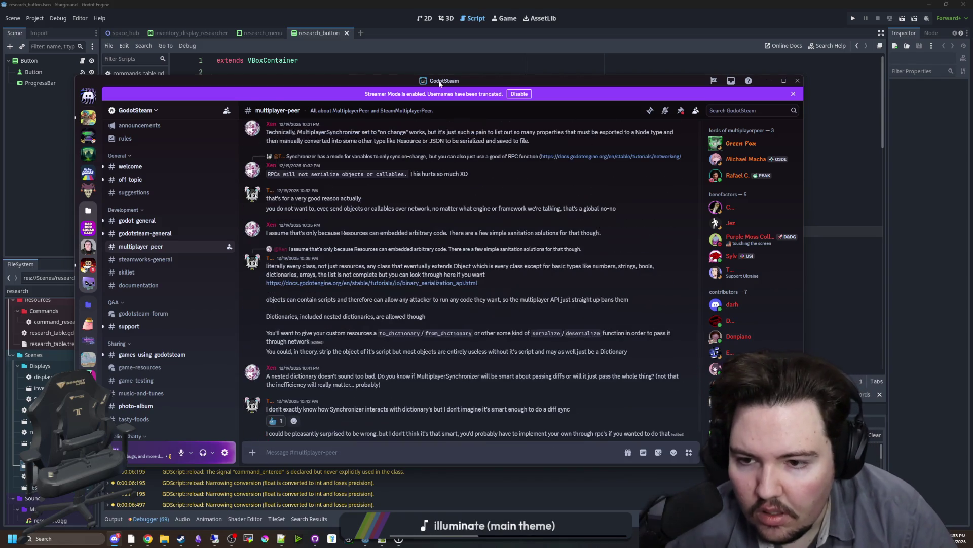
pyautogui.click(406, 60)
pyautogui.click(429, 208)
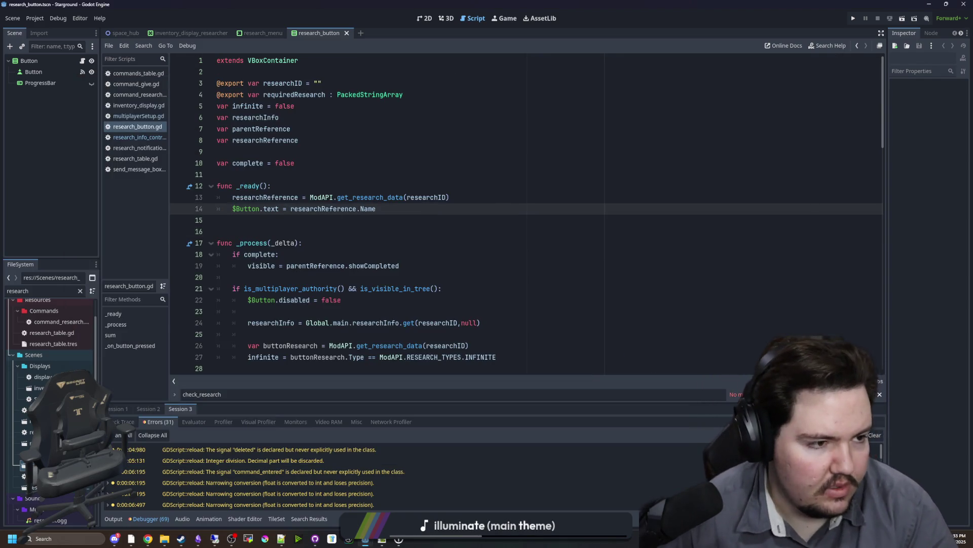
# Bring the Remote Desktop Connection session forward to show the remote Windows desktop
pyautogui.click(215, 538)
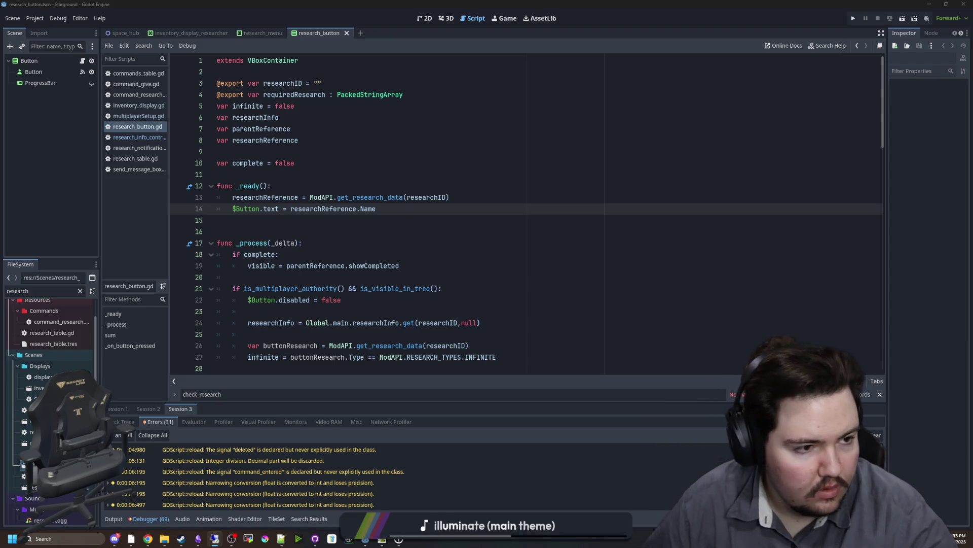
pyautogui.hotkey('alt', 'Tab')
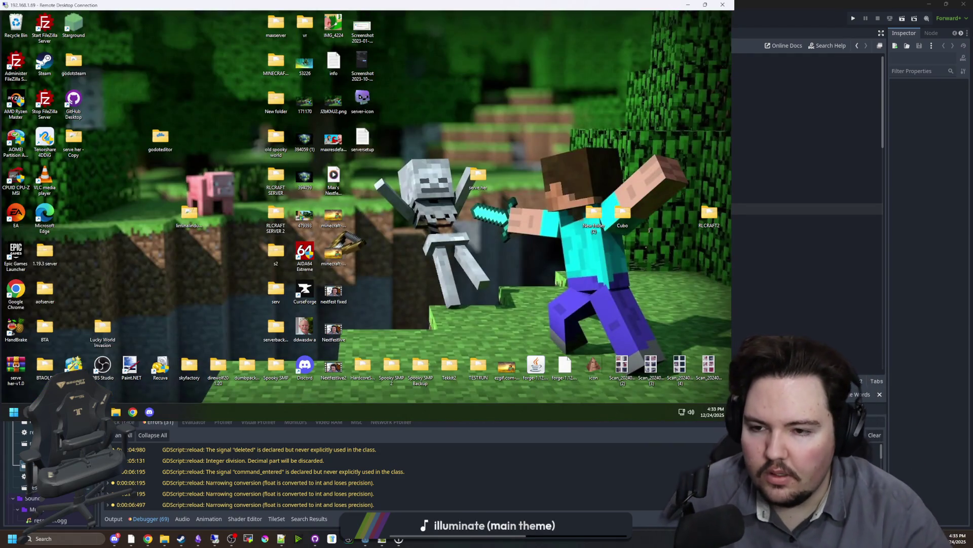
# Close FileZilla, launch godotsteam.451.editor.win64, open the Starground project, and start GitHub Desktop
pyautogui.doubleClick(162, 142)
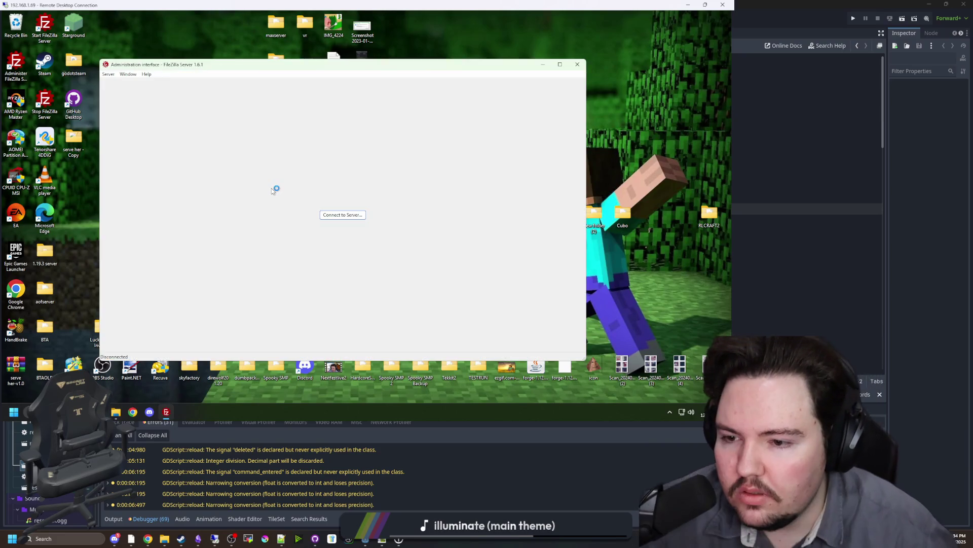
pyautogui.click(577, 63)
pyautogui.doubleClick(262, 189)
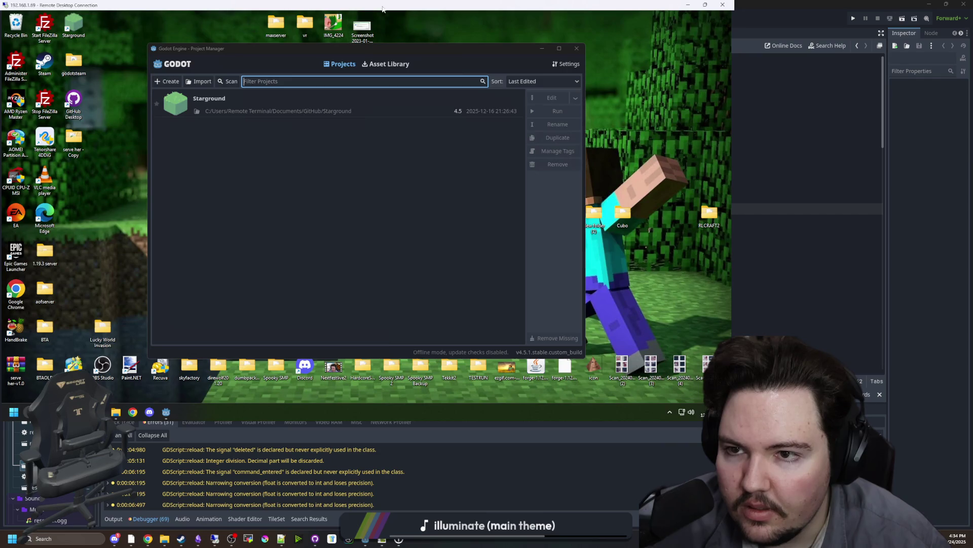
pyautogui.doubleClick(228, 107)
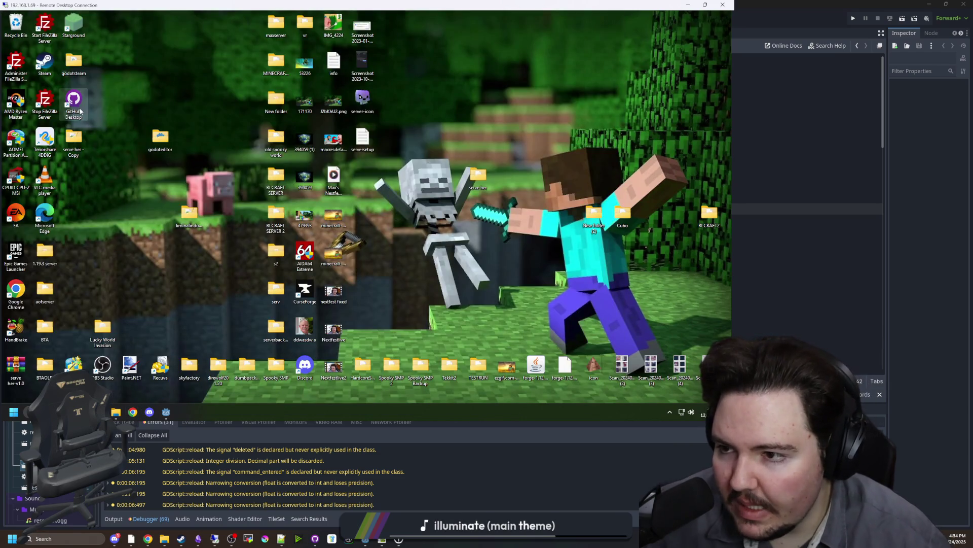
pyautogui.doubleClick(79, 108)
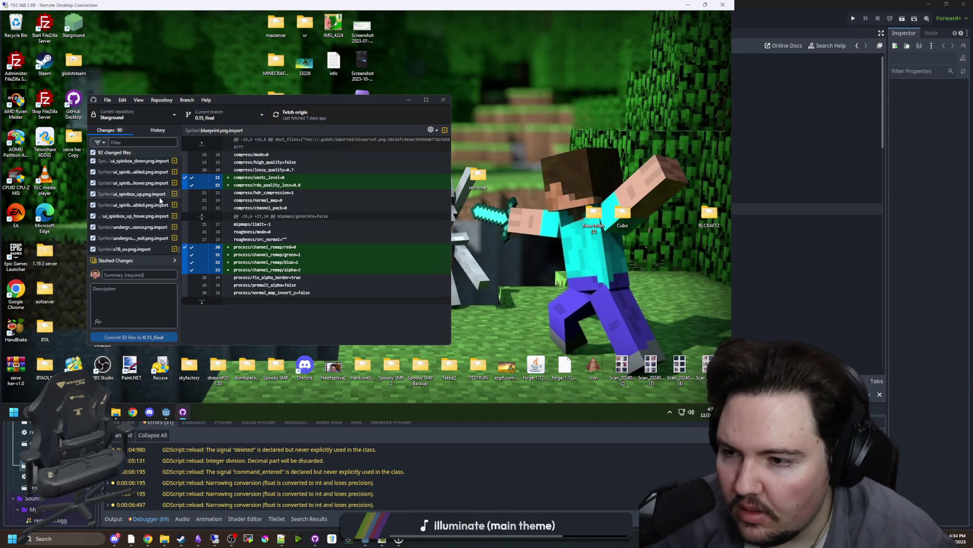
# Start switching to the main branch, then cancel and close the branch list
pyautogui.click(224, 113)
pyautogui.click(225, 170)
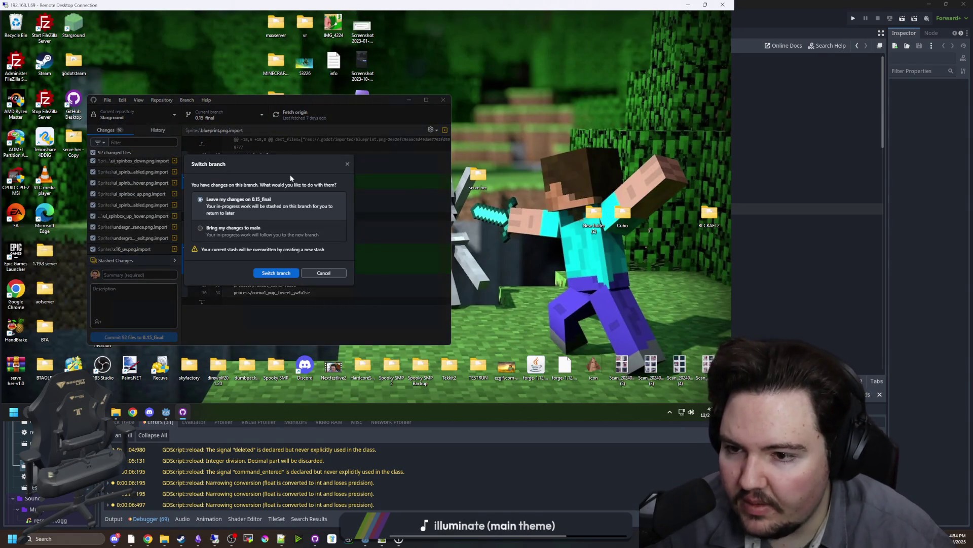
pyautogui.click(323, 273)
pyautogui.click(256, 117)
pyautogui.click(256, 117)
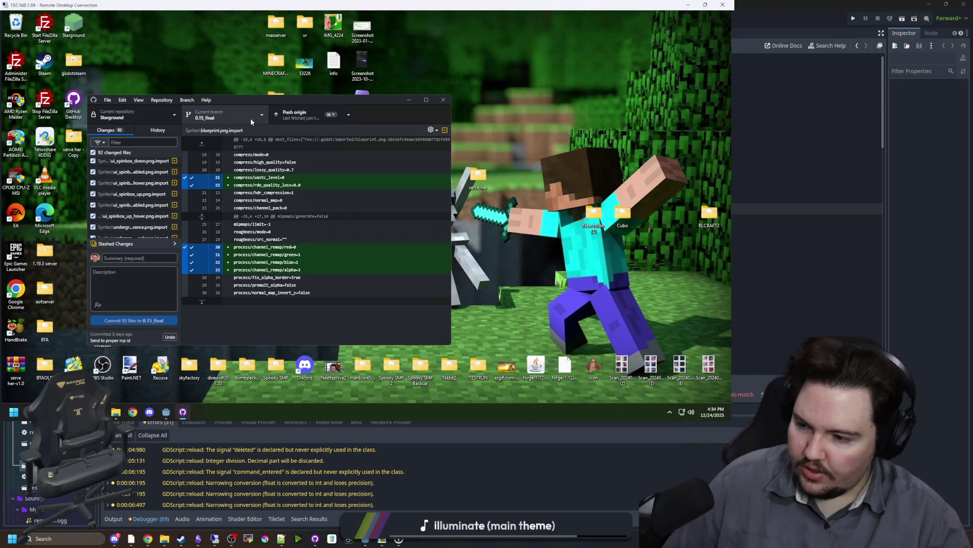
# Switch to 0.15_patch2, leaving changes stashed on 0.15_final and overwriting the old stash
pyautogui.click(250, 117)
pyautogui.click(236, 212)
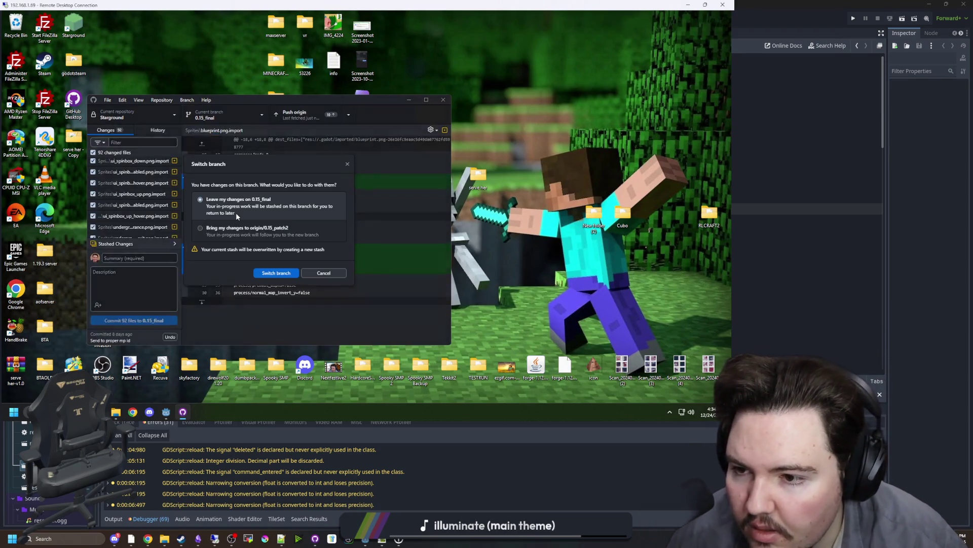
pyautogui.click(282, 274)
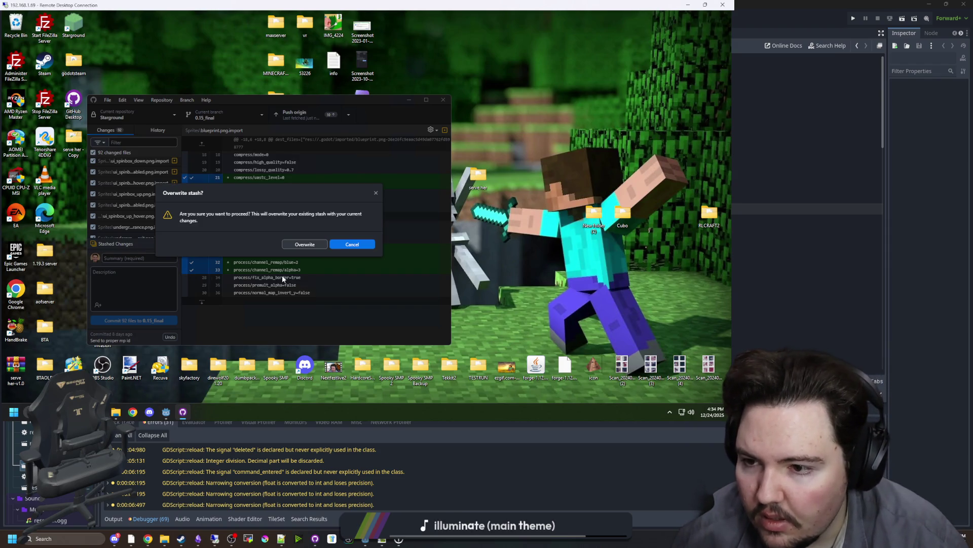
pyautogui.click(325, 244)
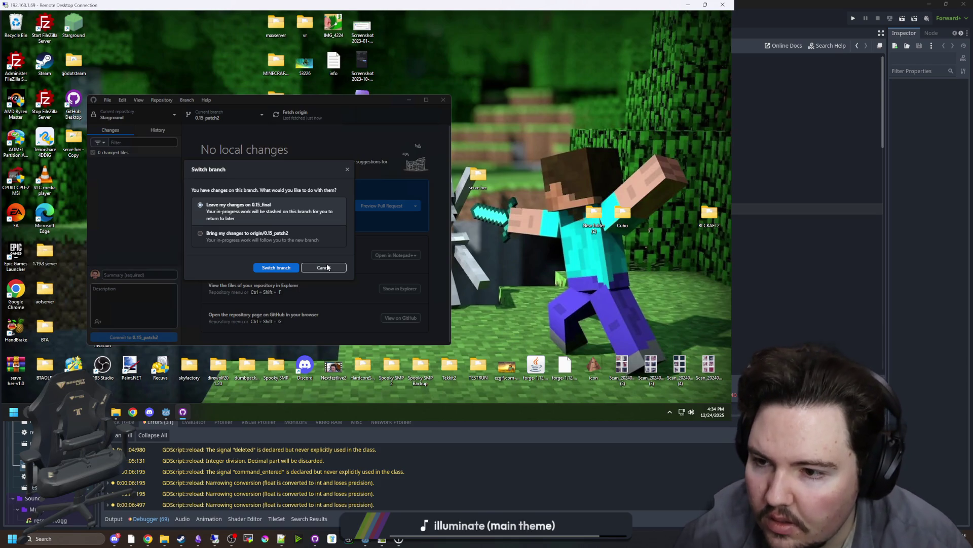
pyautogui.click(325, 267)
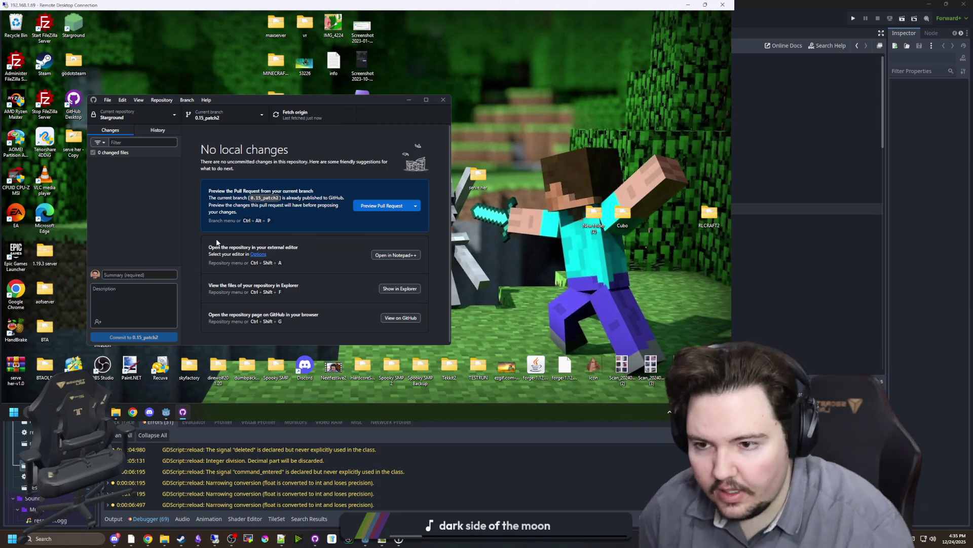
pyautogui.click(414, 102)
pyautogui.click(167, 412)
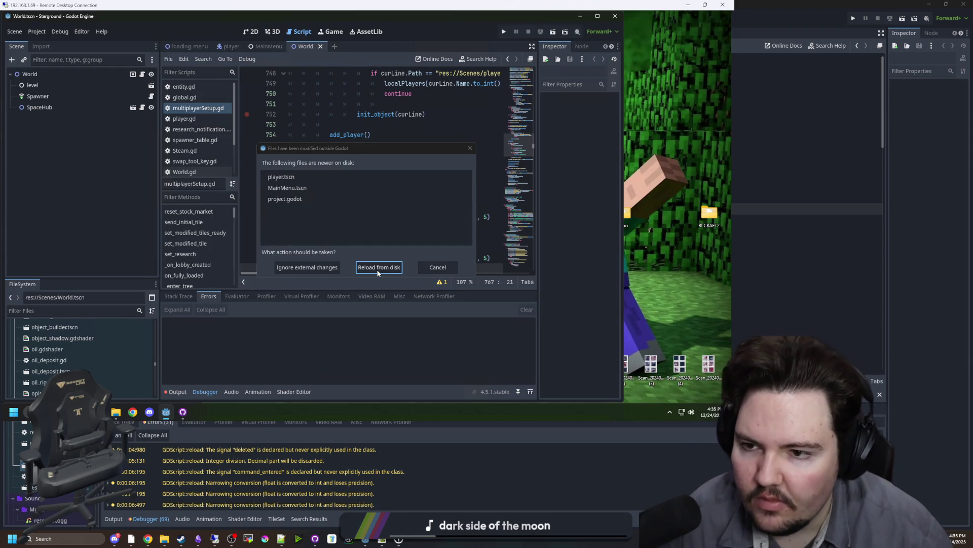
# Reload the externally changed scripts and run Starground from the maximized Godot editor
pyautogui.click(378, 269)
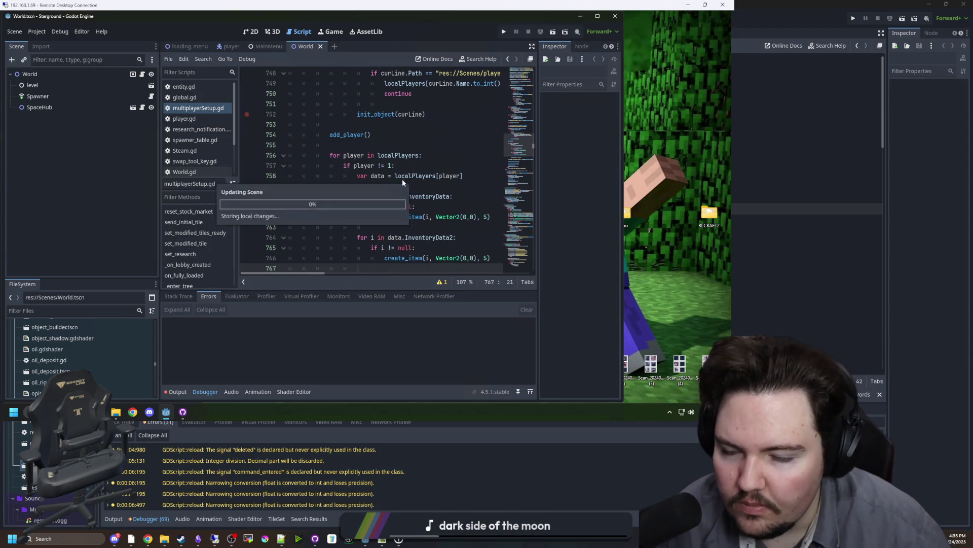
pyautogui.click(405, 186)
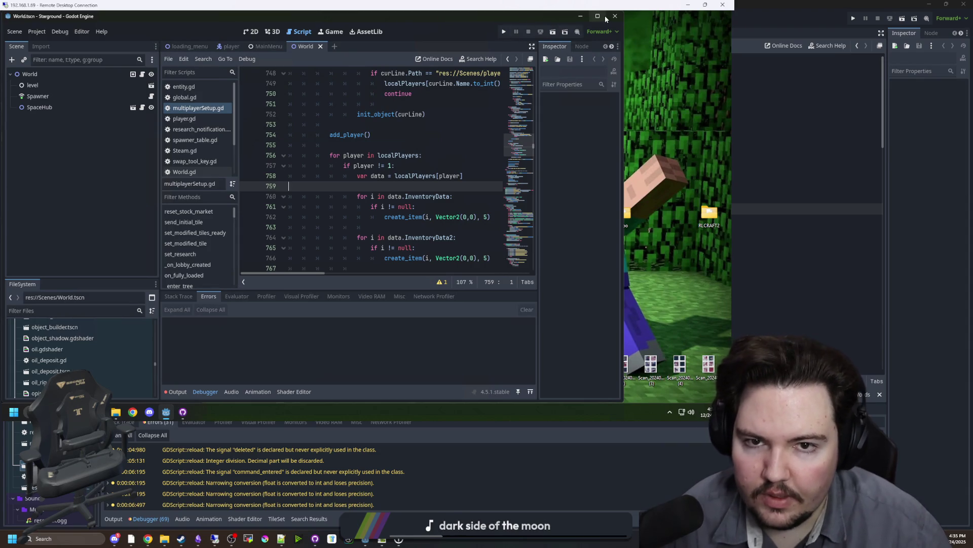
pyautogui.click(604, 17)
pyautogui.click(609, 28)
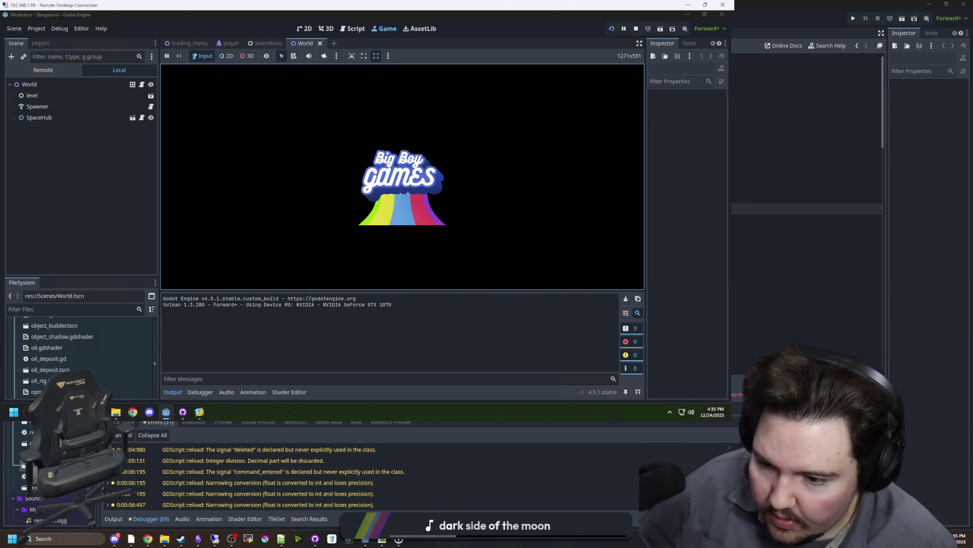
# Launch Steam from Windows search, then stop the running game
pyautogui.click(28, 412)
pyautogui.write('stea')
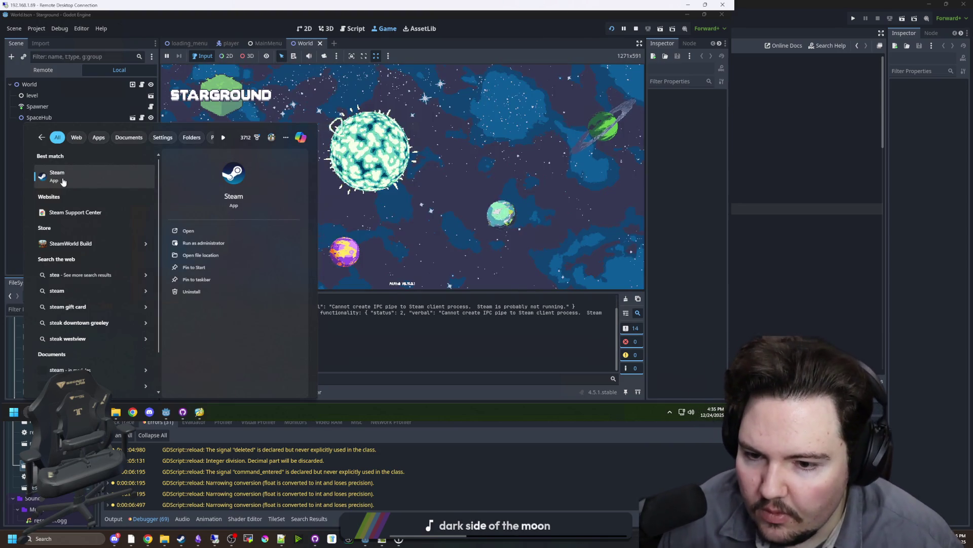
pyautogui.click(69, 186)
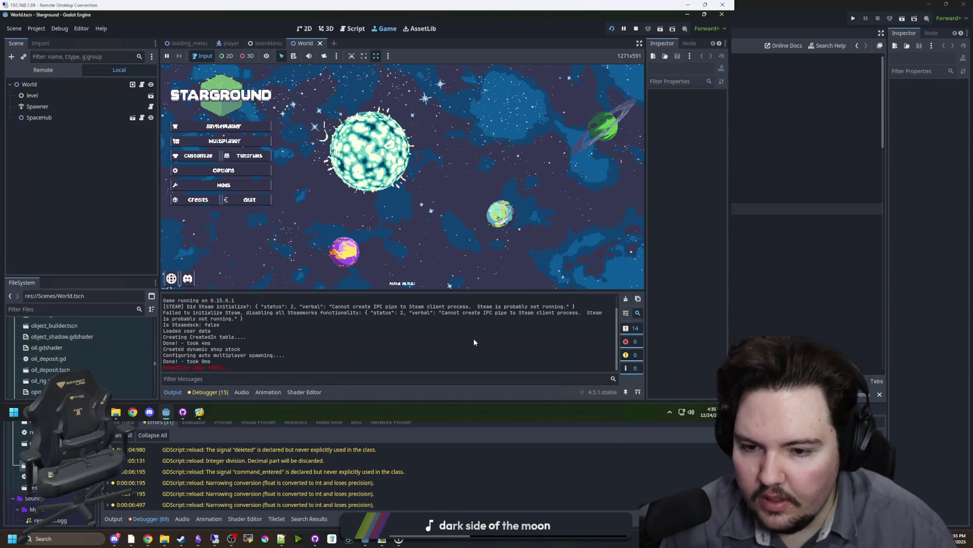
pyautogui.click(635, 29)
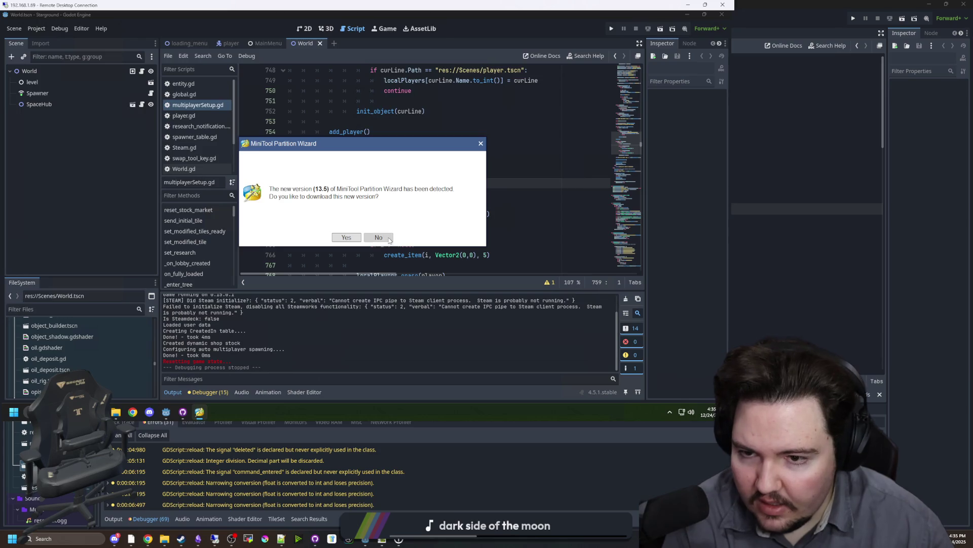
# Dismiss the update prompt and try starting Steam, clearing its failed-to-load error
pyautogui.press('Return')
pyautogui.press('super')
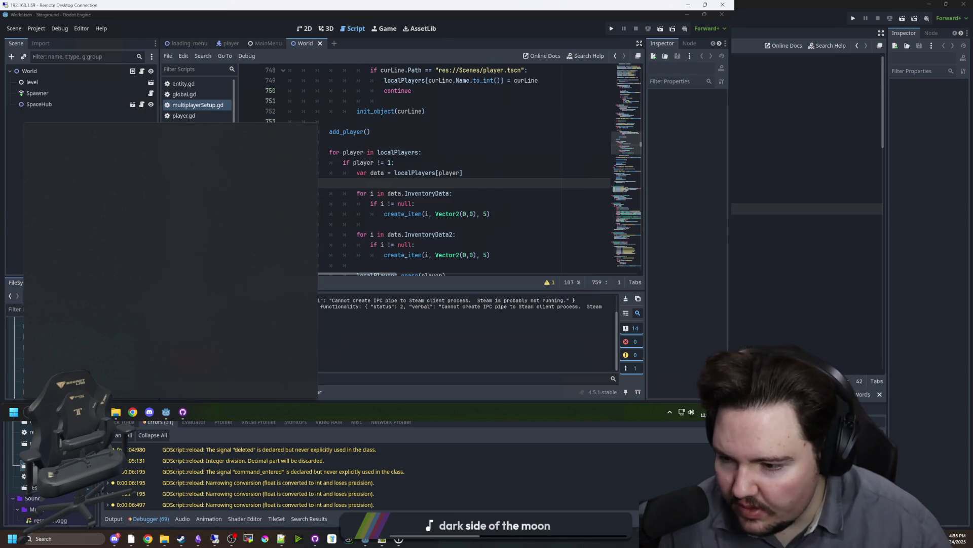
pyautogui.write('steam')
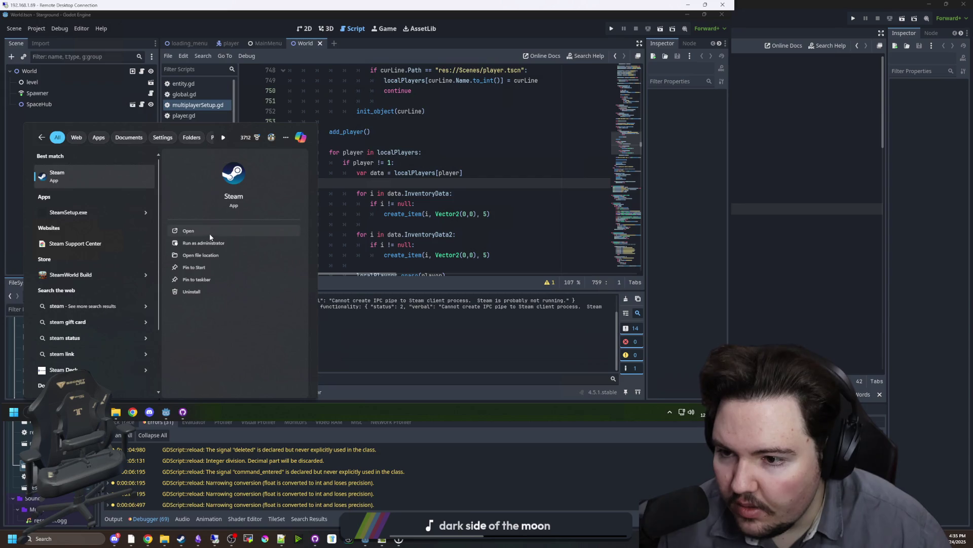
pyautogui.click(197, 232)
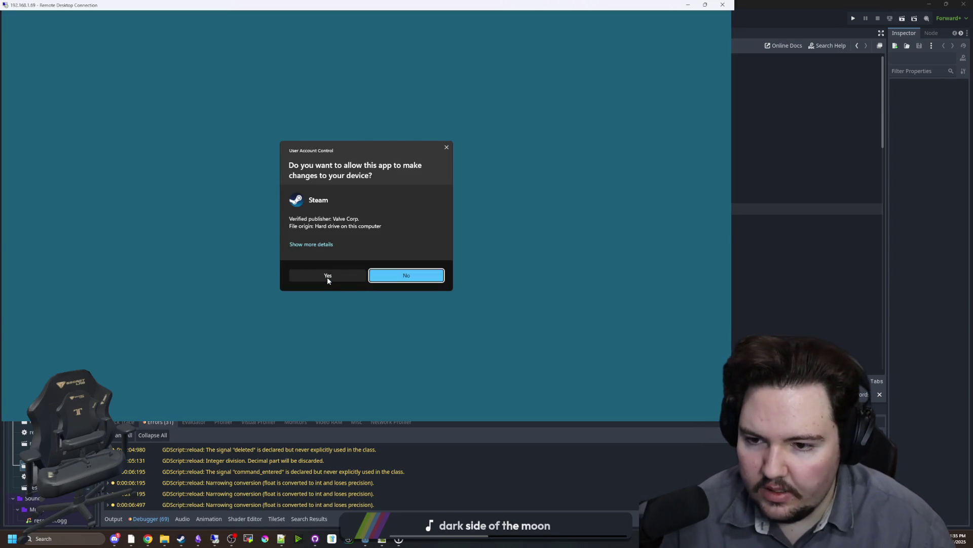
pyautogui.click(328, 276)
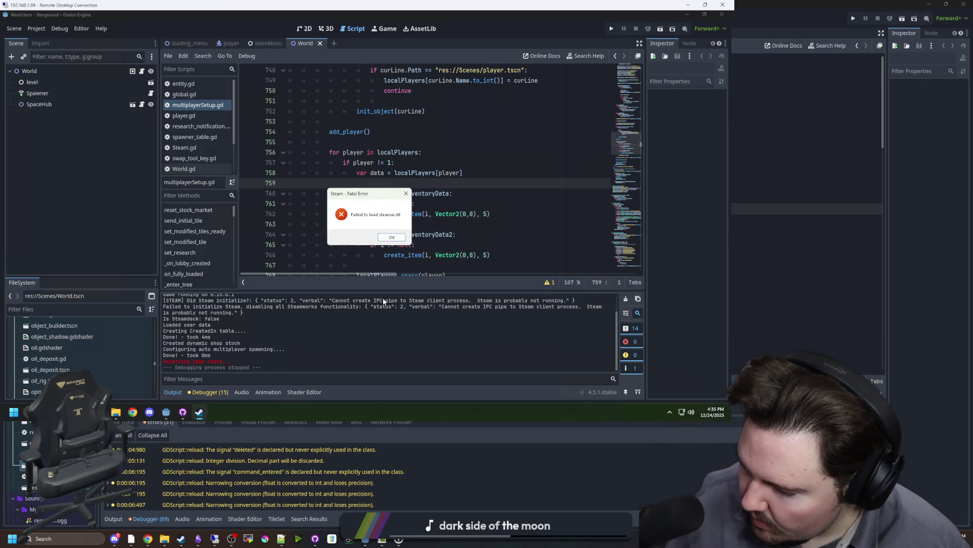
pyautogui.click(390, 236)
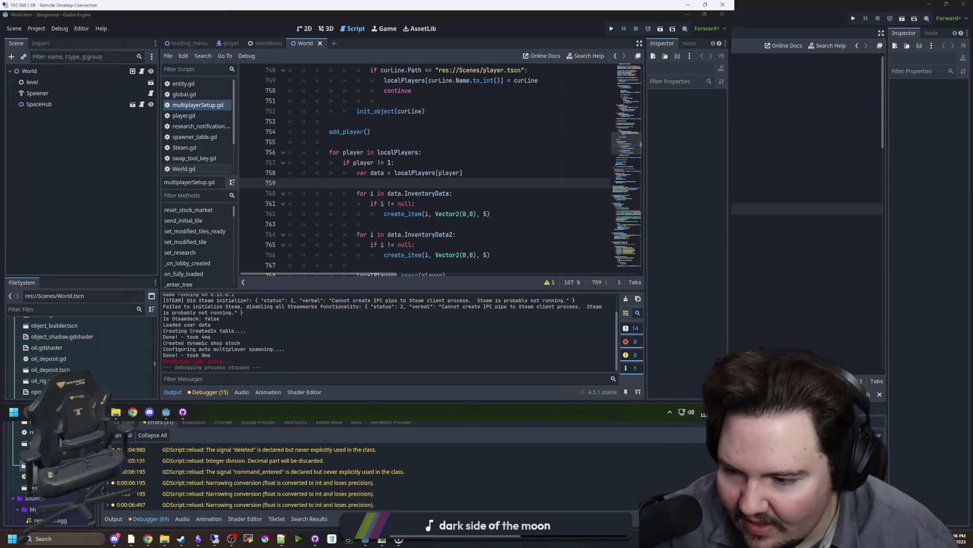
# Relaunch Steam as administrator, log in with the first profile, and minimize its store window
pyautogui.press('super')
pyautogui.write('stea')
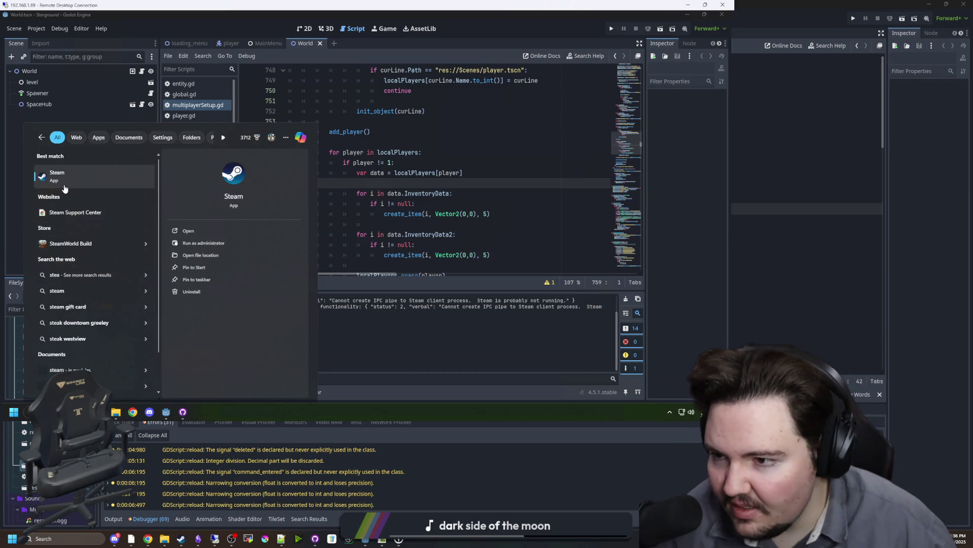
pyautogui.click(193, 243)
pyautogui.click(331, 280)
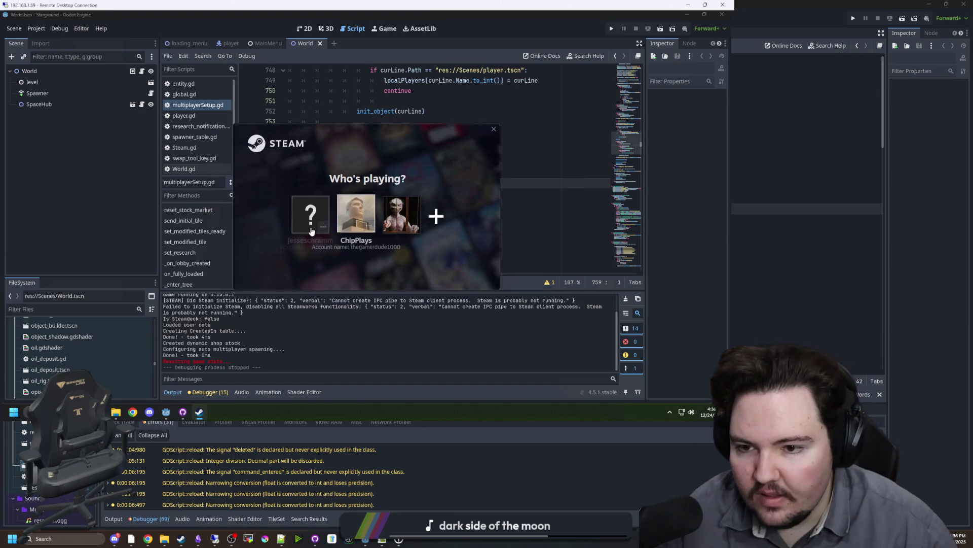
pyautogui.click(307, 225)
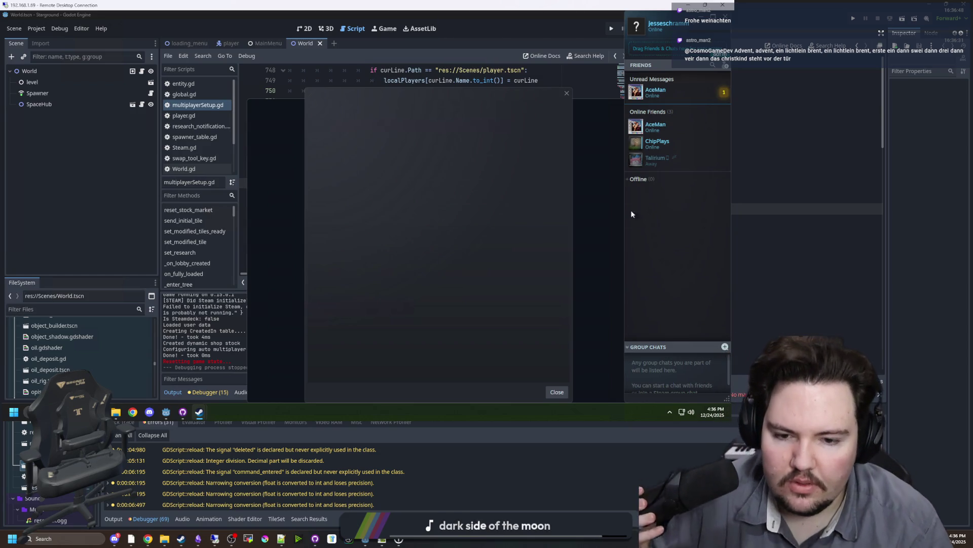
pyautogui.click(557, 392)
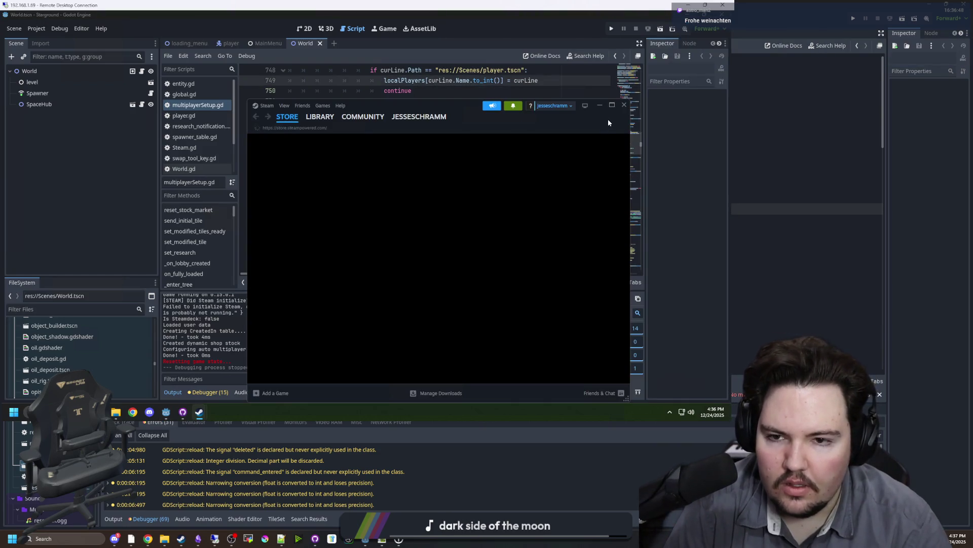
pyautogui.click(598, 105)
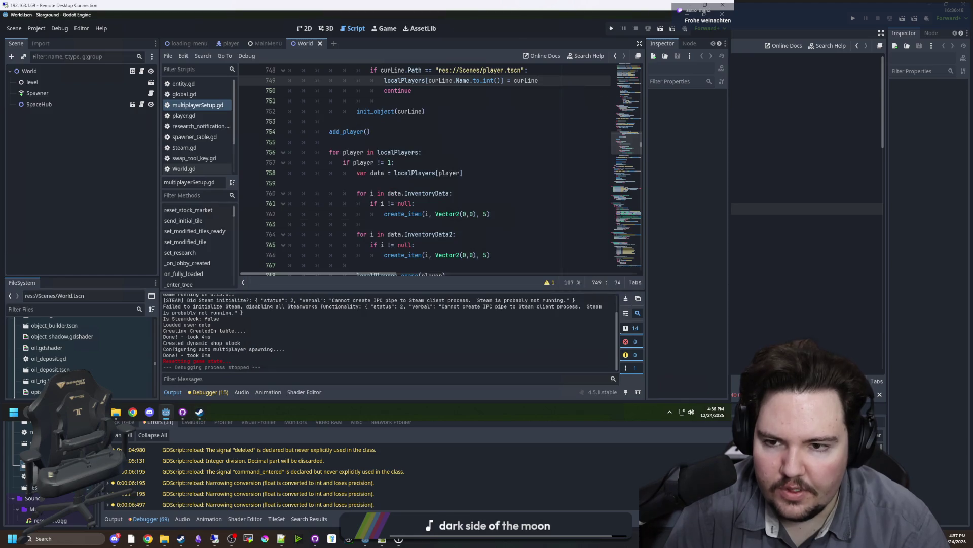
# Run Starground from the remote Godot editor until Steam initializes, then focus the local Godot editor
pyautogui.click(611, 30)
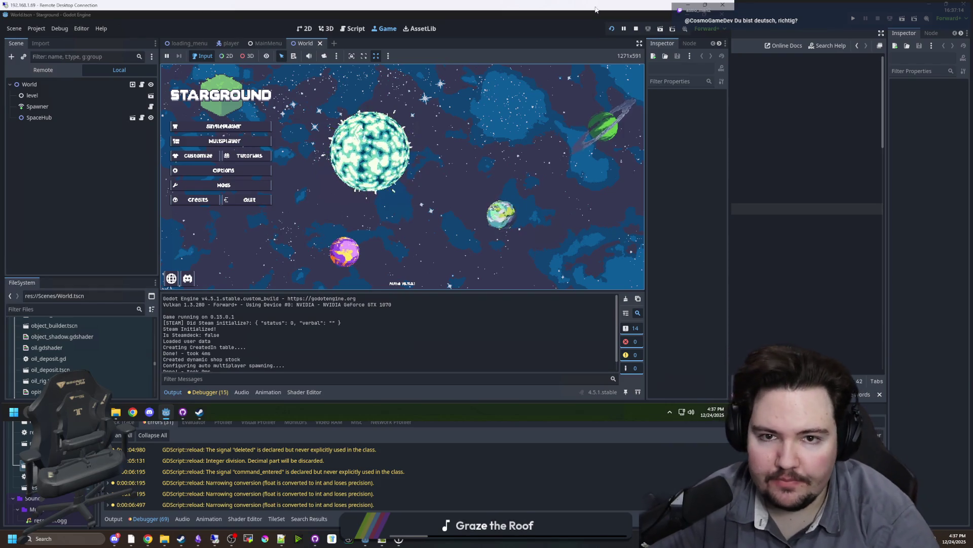
pyautogui.click(808, 100)
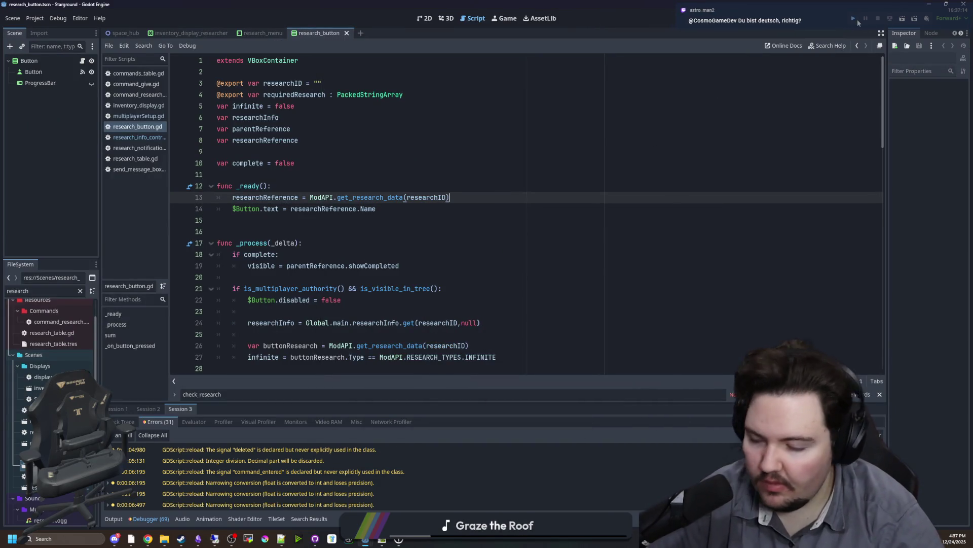
pyautogui.click(857, 19)
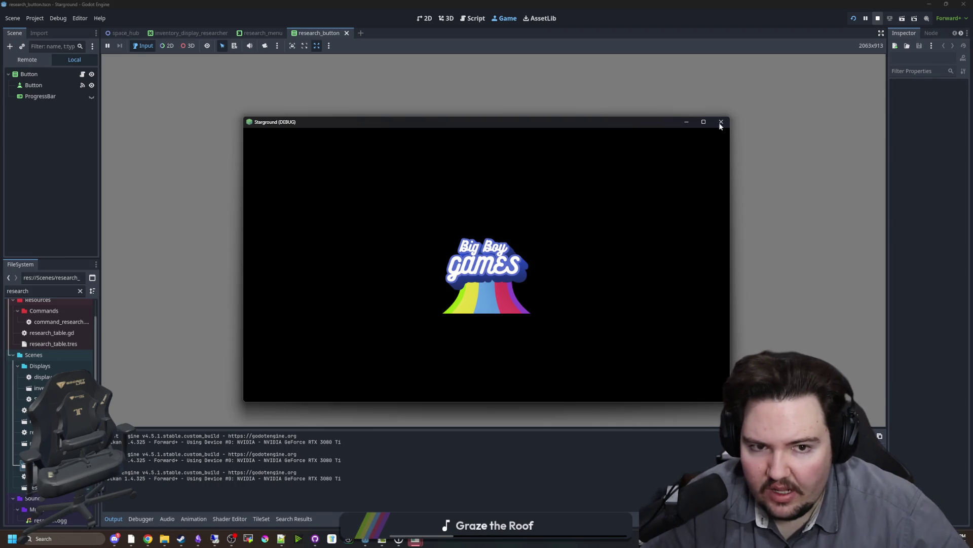
pyautogui.click(874, 20)
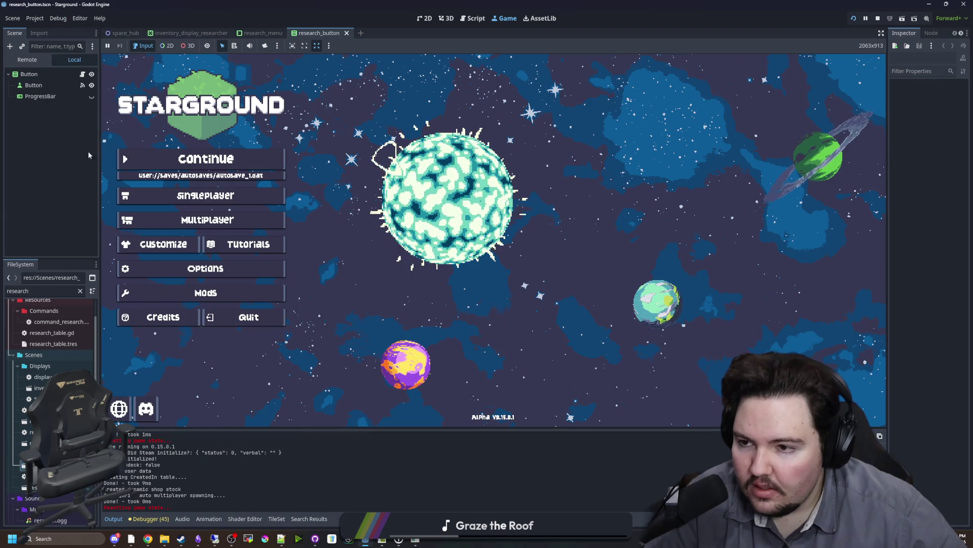
pyautogui.click(60, 20)
pyautogui.click(84, 151)
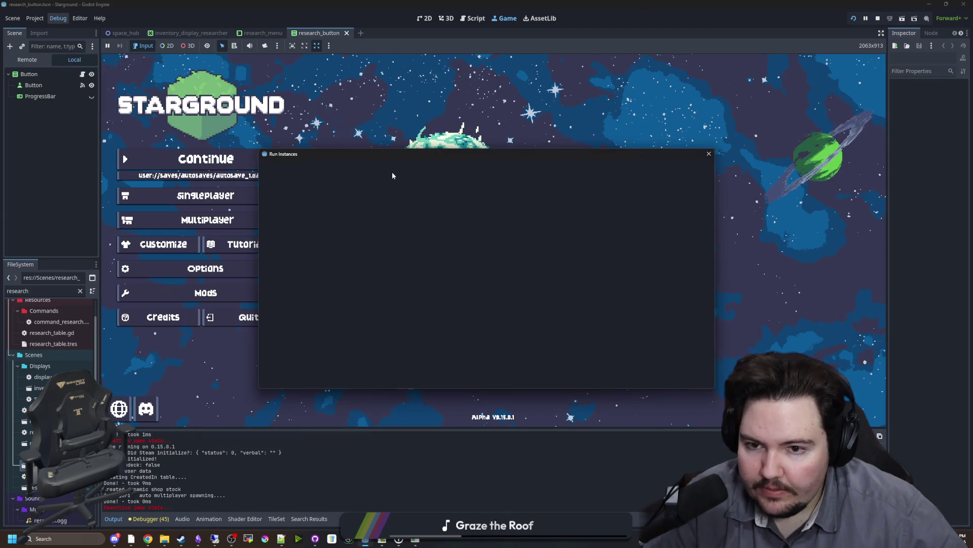
pyautogui.click(479, 379)
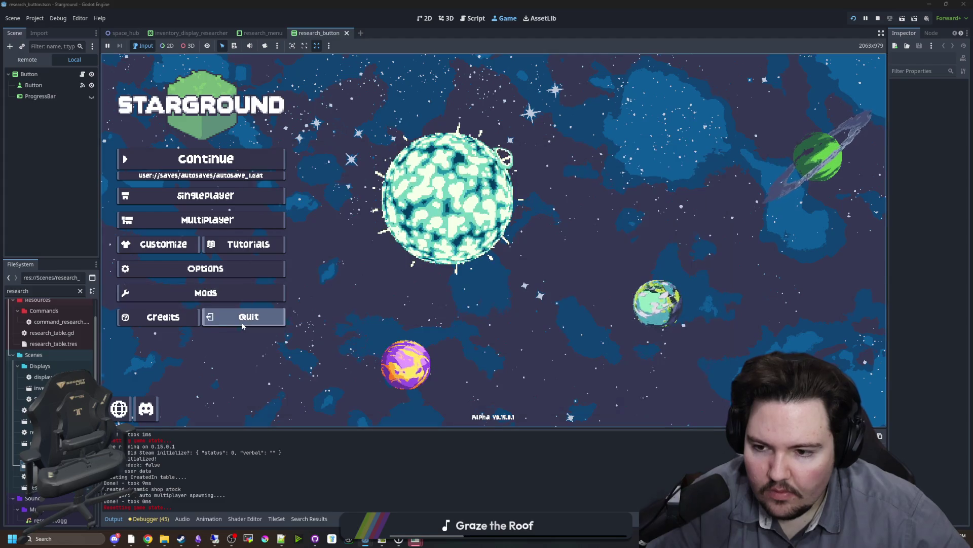
pyautogui.click(879, 19)
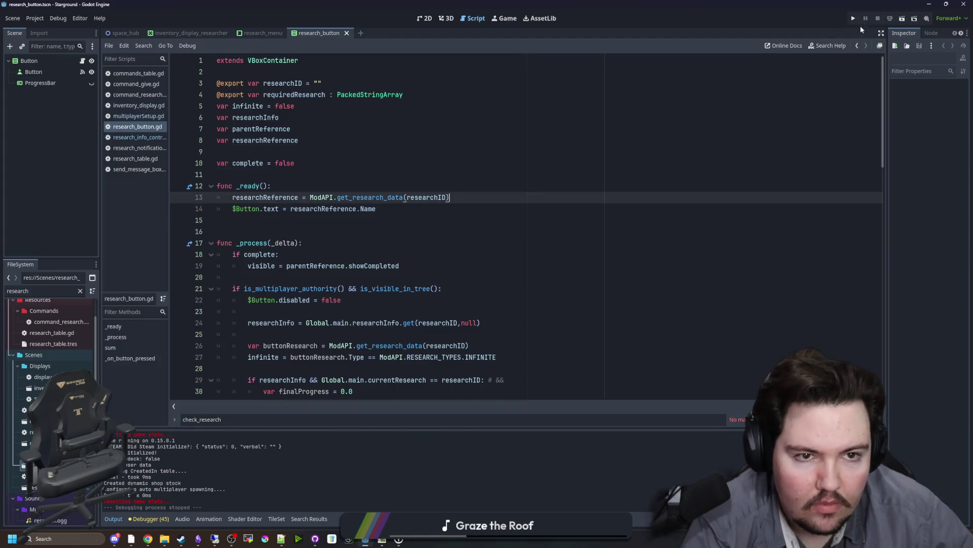
# Run Starground in the embedded game view and move menu focus to Multiplayer
pyautogui.click(855, 18)
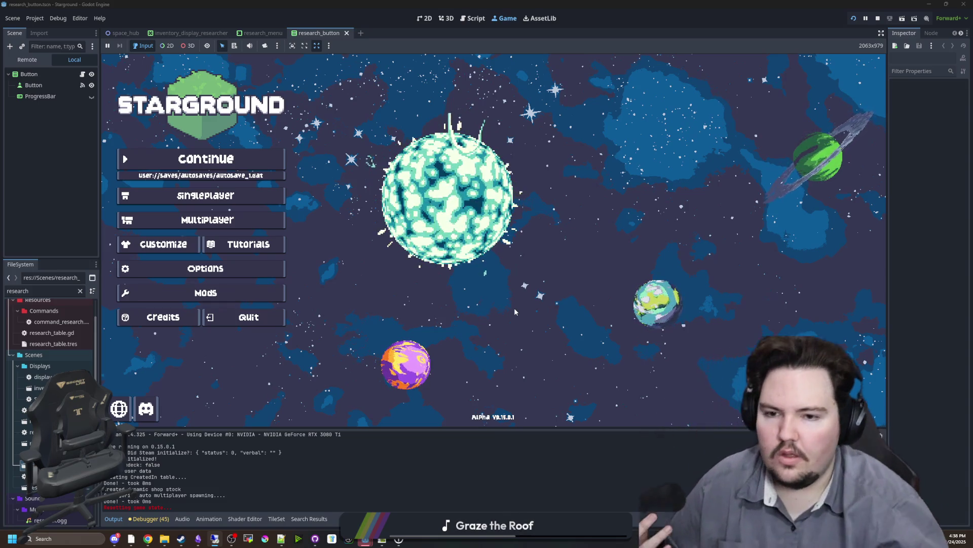
pyautogui.press('Up')
# Host a new Steam game with username 'host' and start the generated world
pyautogui.press('Return')
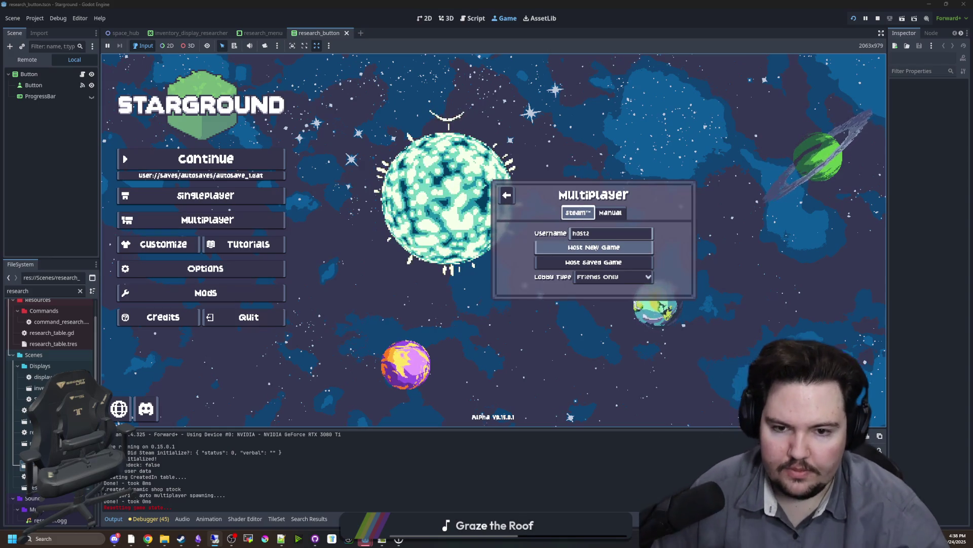
pyautogui.click(600, 236)
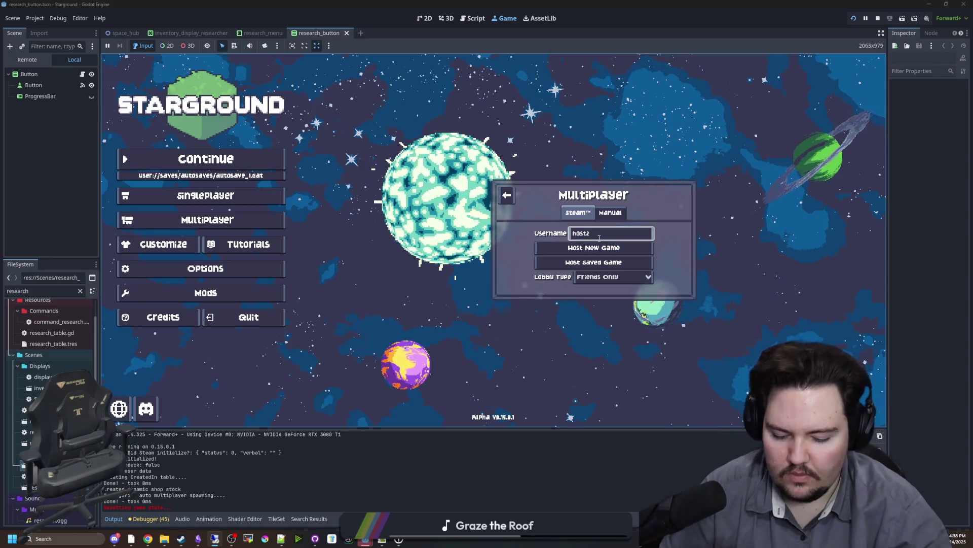
pyautogui.write('host')
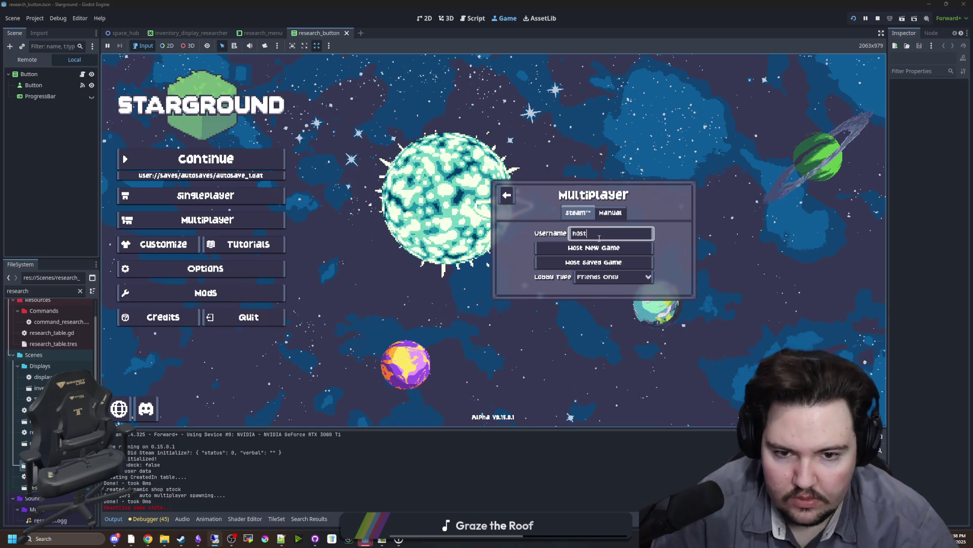
pyautogui.click(602, 248)
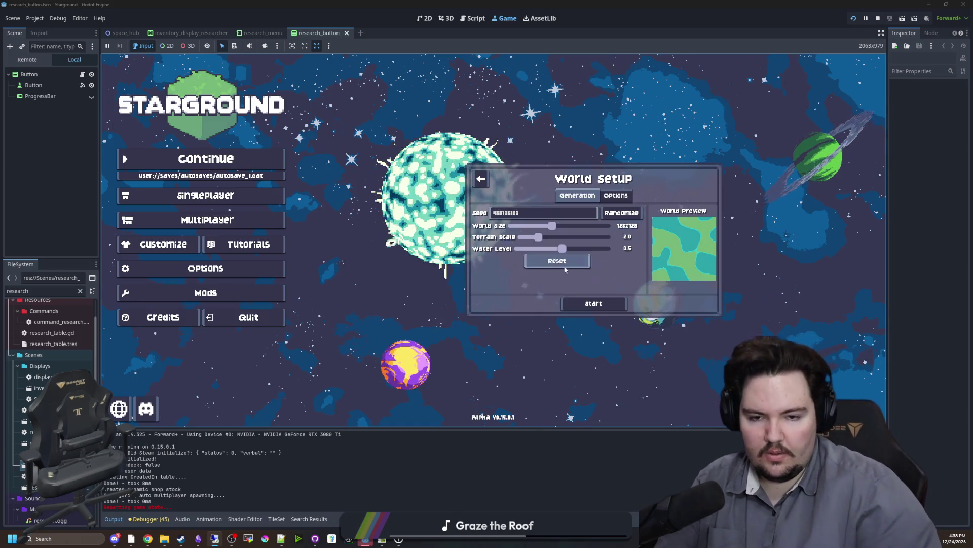
pyautogui.click(605, 304)
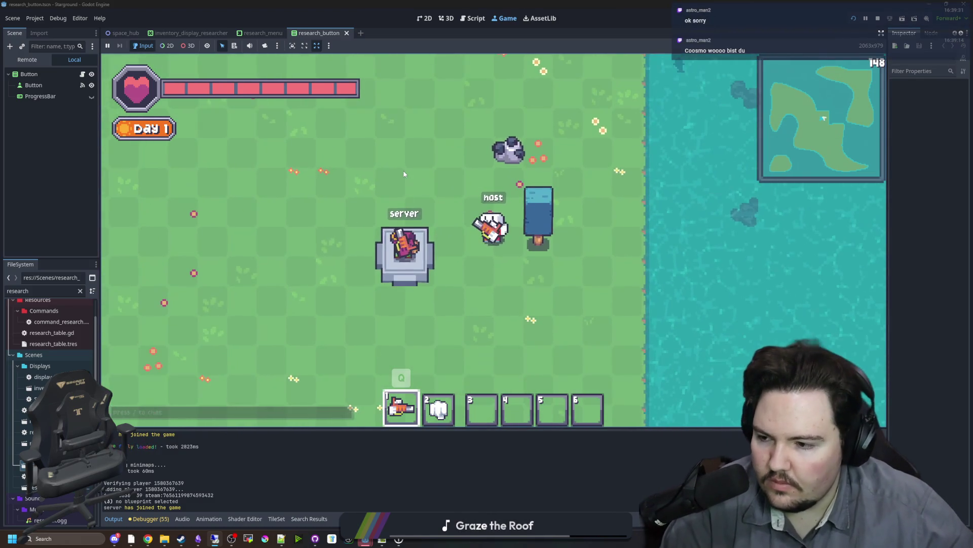
# Walk the host around the island with WASD, fire a laser past the server station, then stop the game
pyautogui.press('s')
pyautogui.press('w')
pyautogui.press('a')
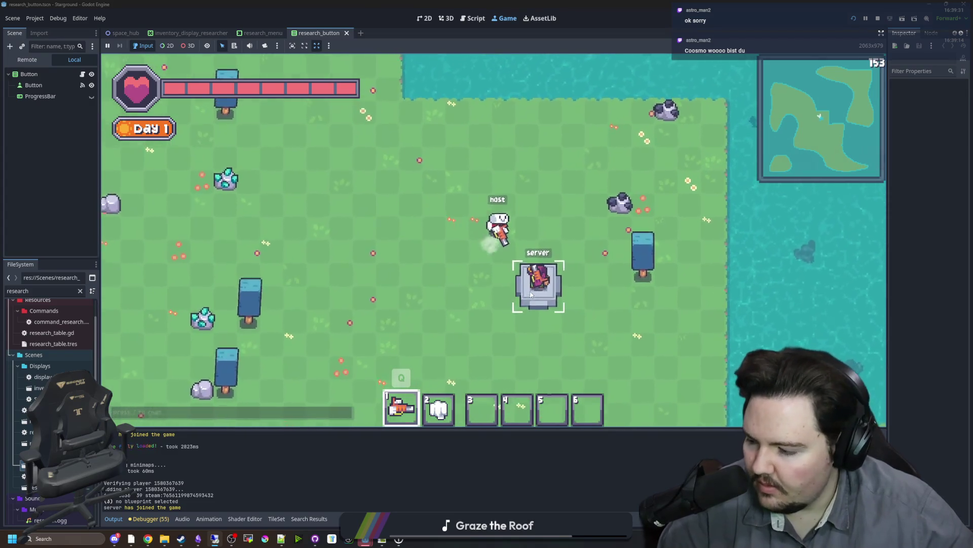
pyautogui.press('d')
pyautogui.press('s')
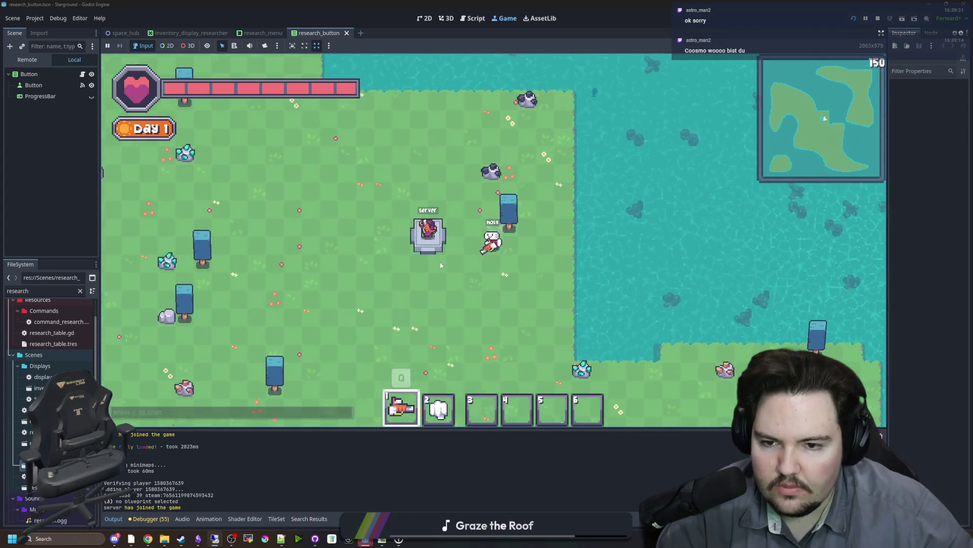
pyautogui.press('a')
pyautogui.press('w')
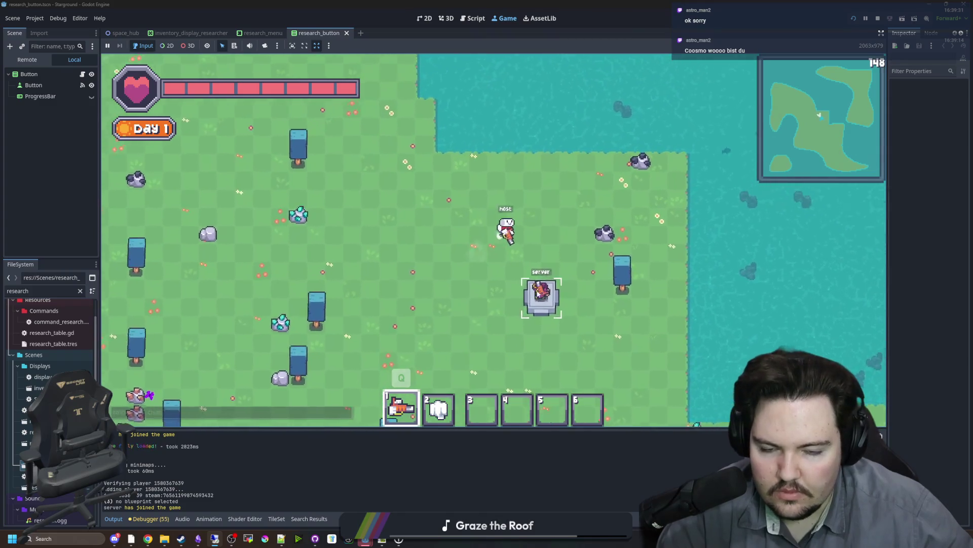
pyautogui.press('d')
pyautogui.press('s')
pyautogui.click(396, 188)
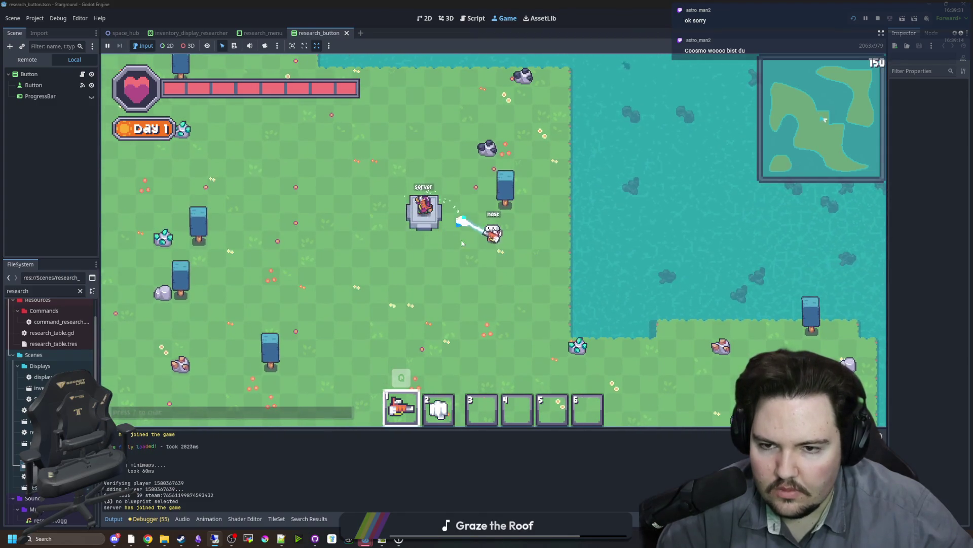
pyautogui.press('s')
pyautogui.press('w')
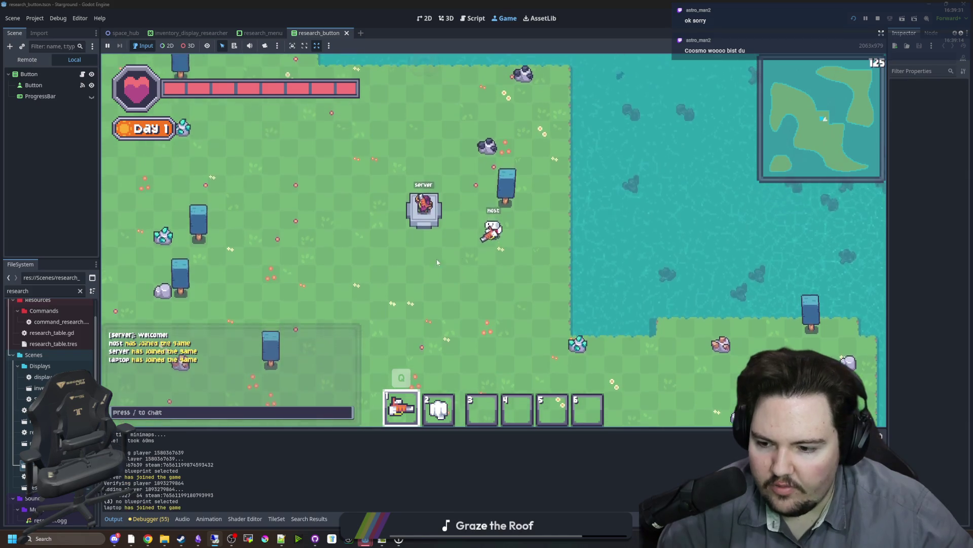
pyautogui.press('d')
pyautogui.press('a')
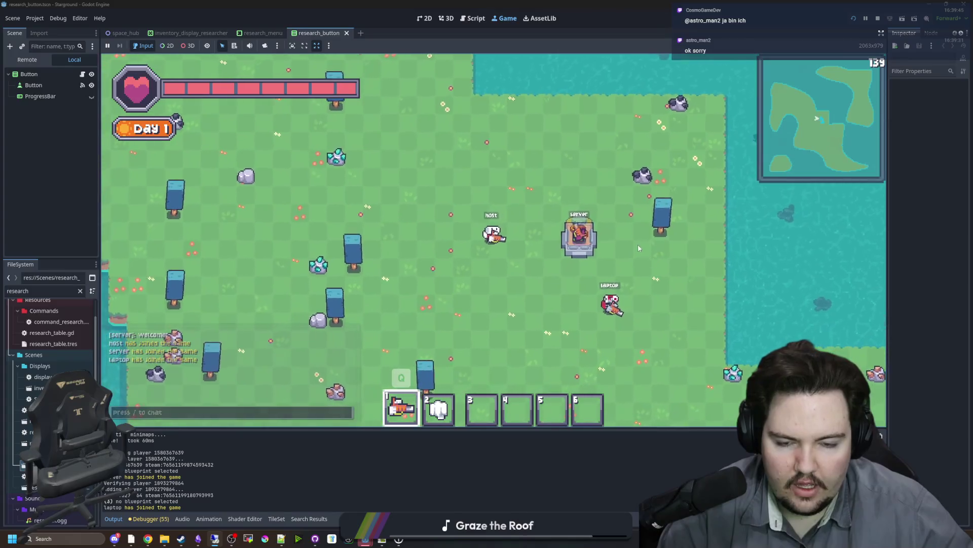
pyautogui.press('s')
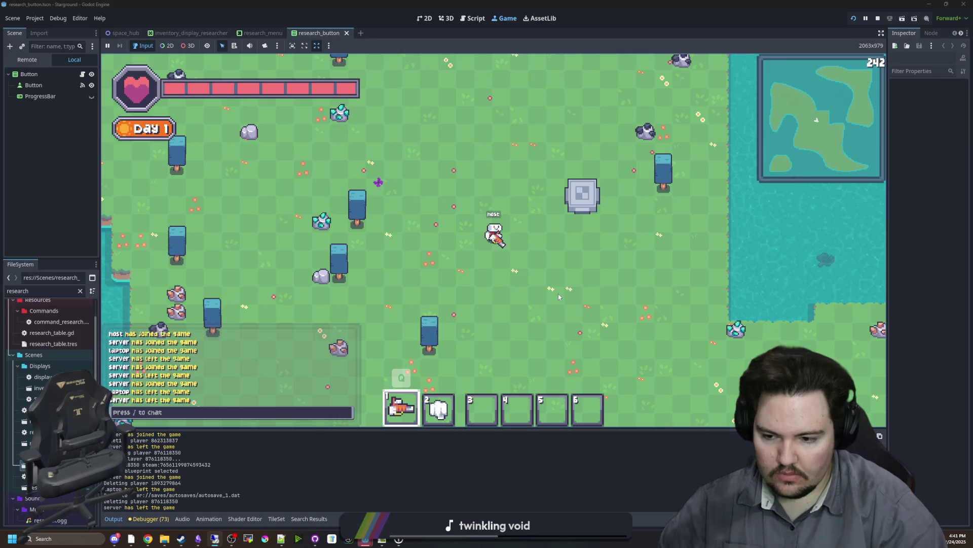
pyautogui.click(878, 18)
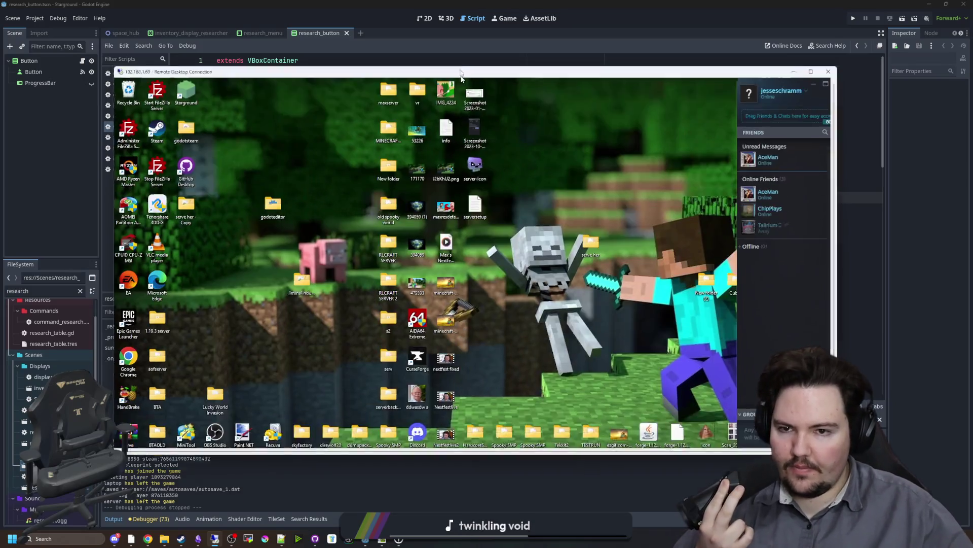
# Close Steam, GitHub Desktop and the Godot project on the remote computer, then shrink the Remote Desktop window
pyautogui.click(812, 86)
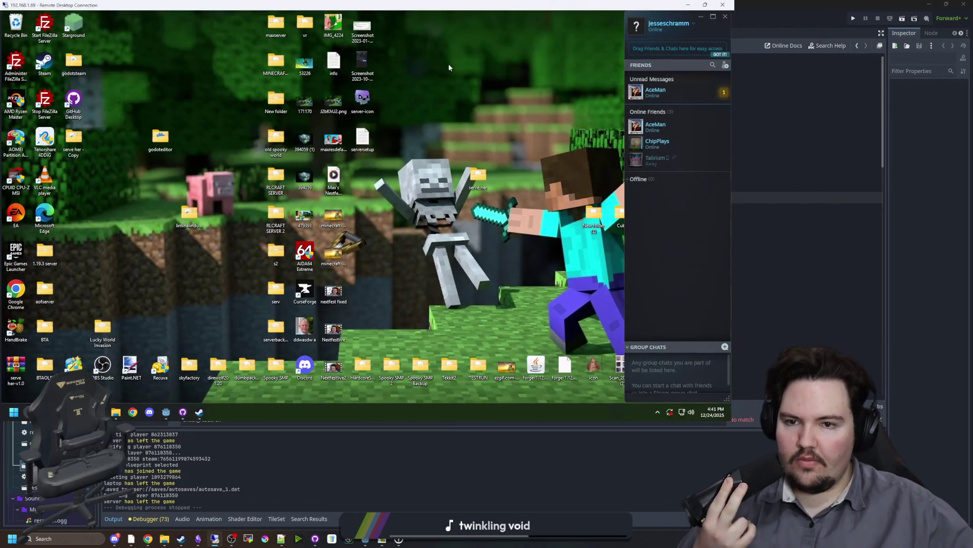
pyautogui.click(725, 17)
pyautogui.moveTo(199, 414)
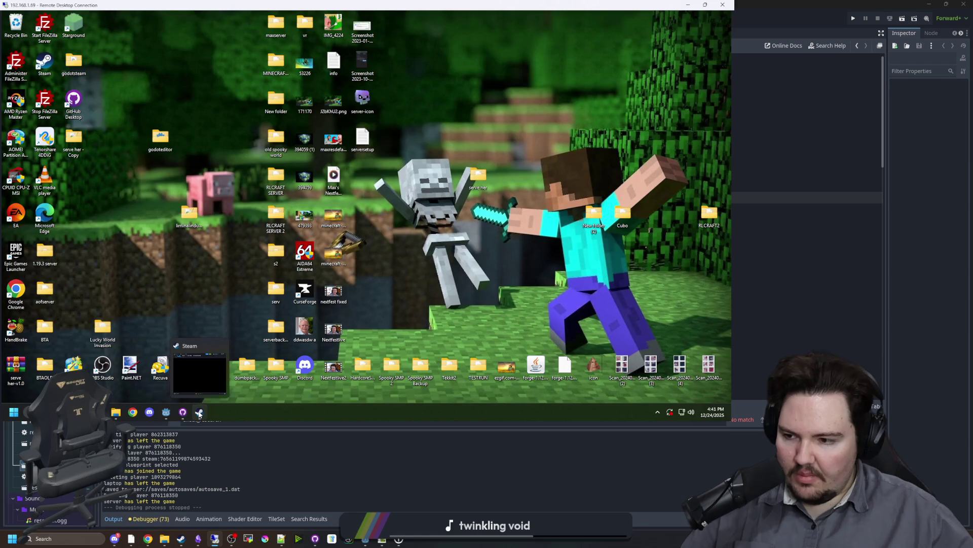
pyautogui.click(224, 345)
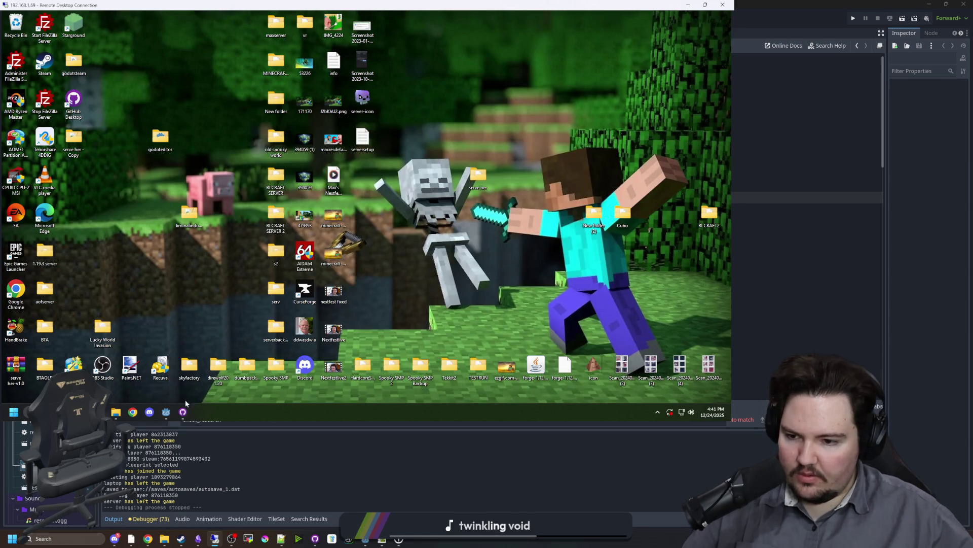
pyautogui.moveTo(181, 416)
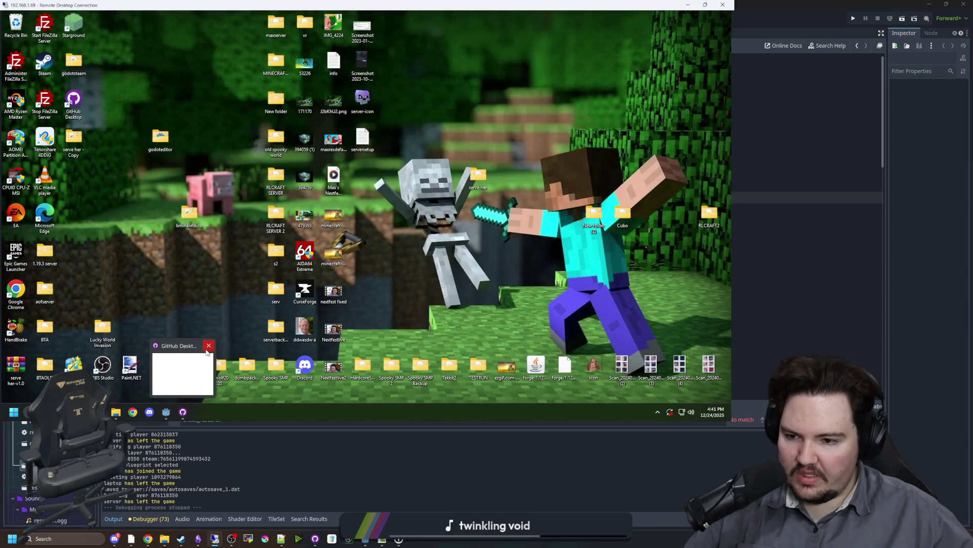
pyautogui.click(208, 346)
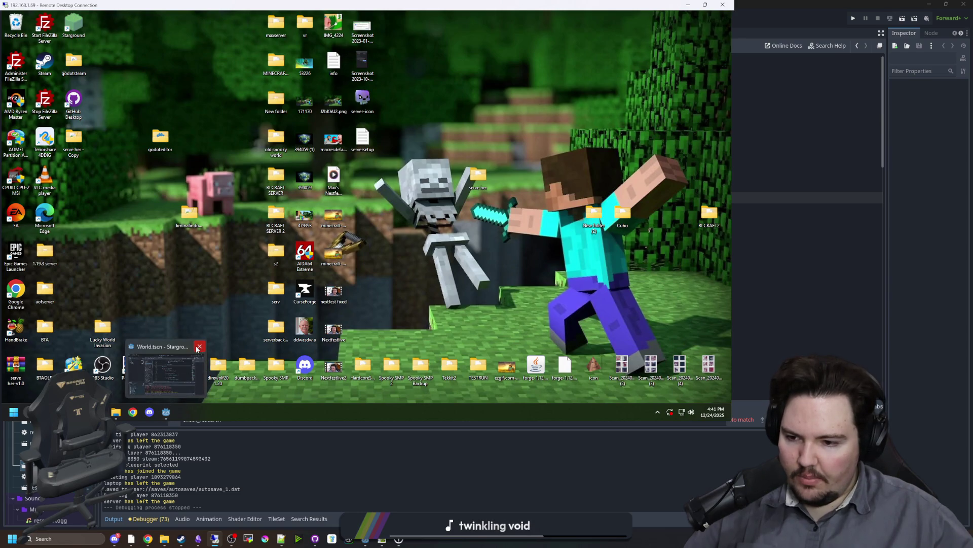
pyautogui.click(199, 346)
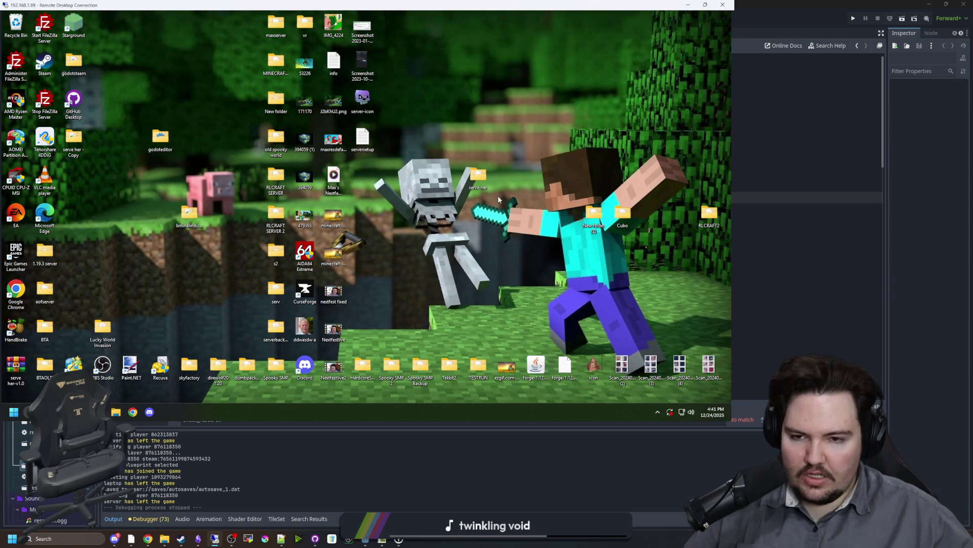
pyautogui.moveTo(529, 8); pyautogui.dragTo(597, 133)
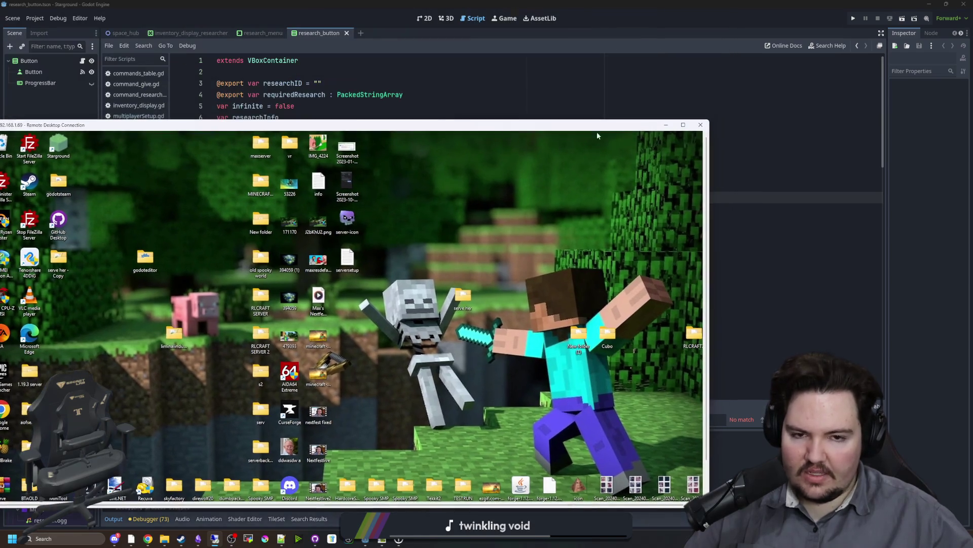
# Disconnect the Remote Desktop session and return to the research_button script
pyautogui.click(701, 125)
pyautogui.click(372, 327)
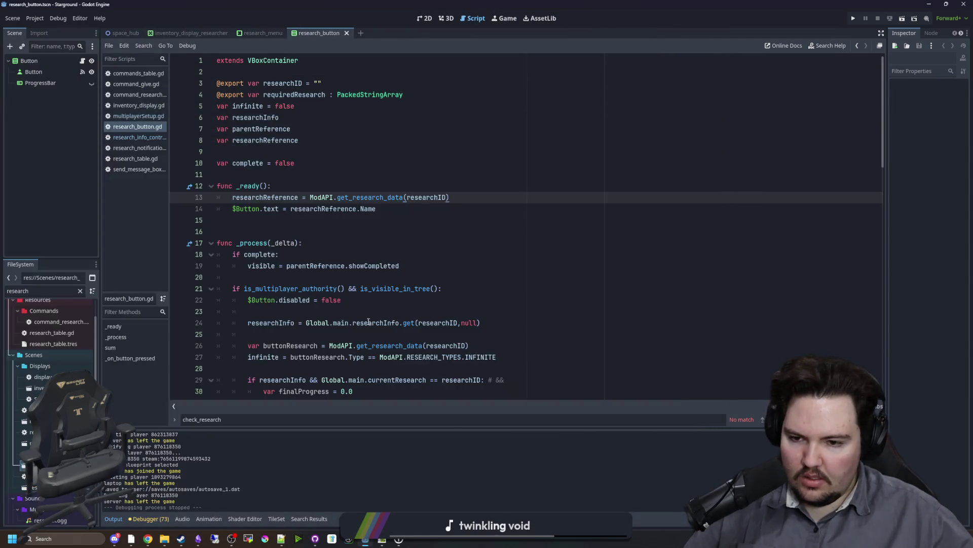
pyautogui.click(395, 254)
pyautogui.click(296, 231)
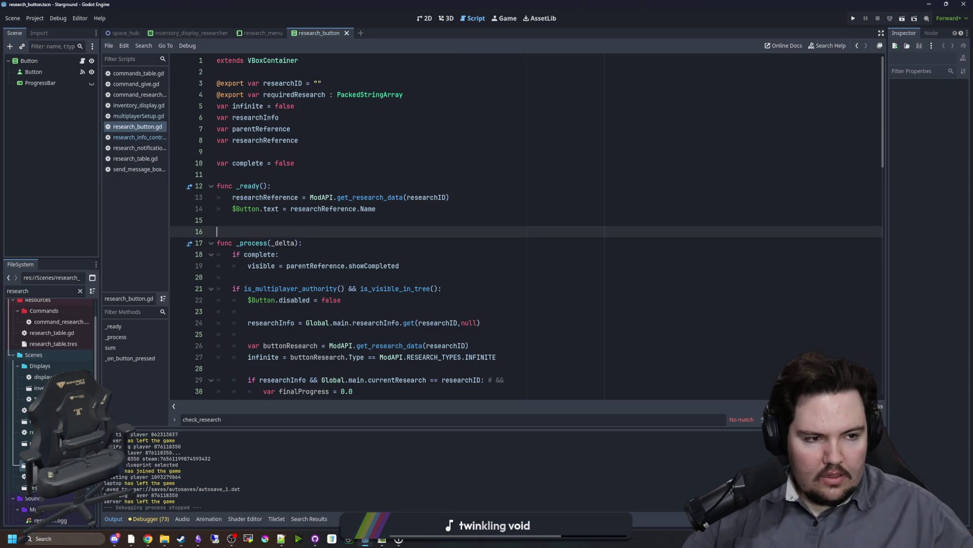
# Move the GitHub branches page left in Chrome and look it over
pyautogui.click(148, 538)
pyautogui.moveTo(708, 198)
pyautogui.mouseDown()
pyautogui.moveTo(518, 191)
pyautogui.moveTo(483, 125)
pyautogui.mouseUp()
pyautogui.scroll(2, 445, 232)
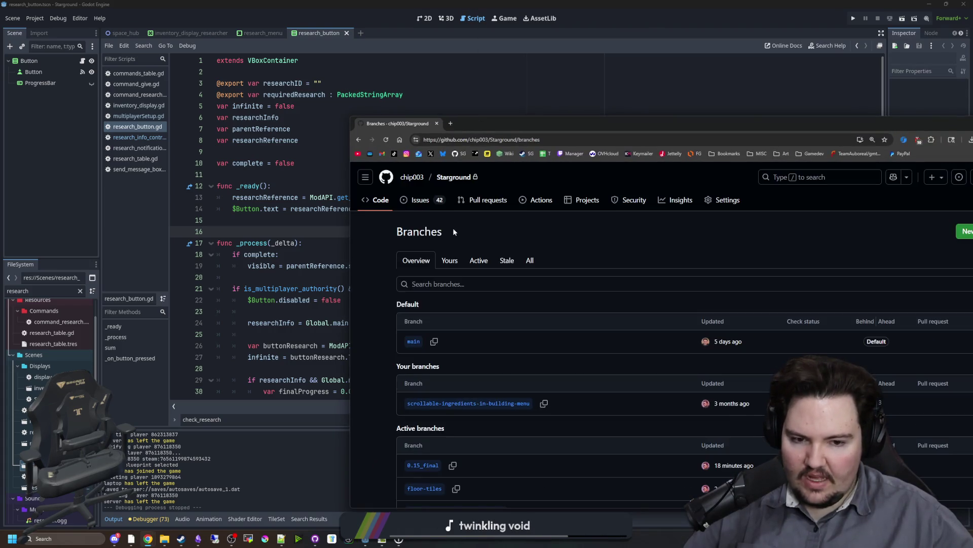
pyautogui.scroll(-2, 458, 260)
pyautogui.scroll(2, 545, 315)
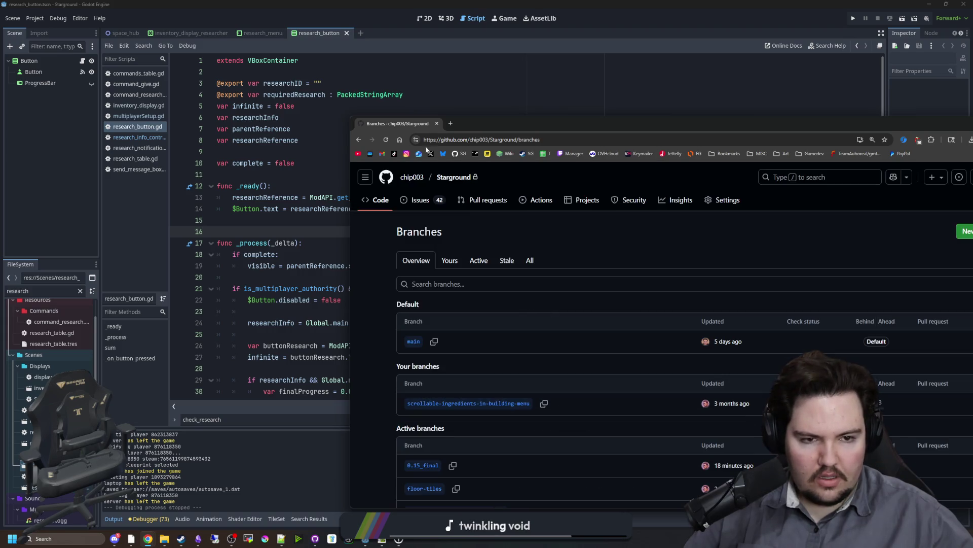
pyautogui.click(429, 116)
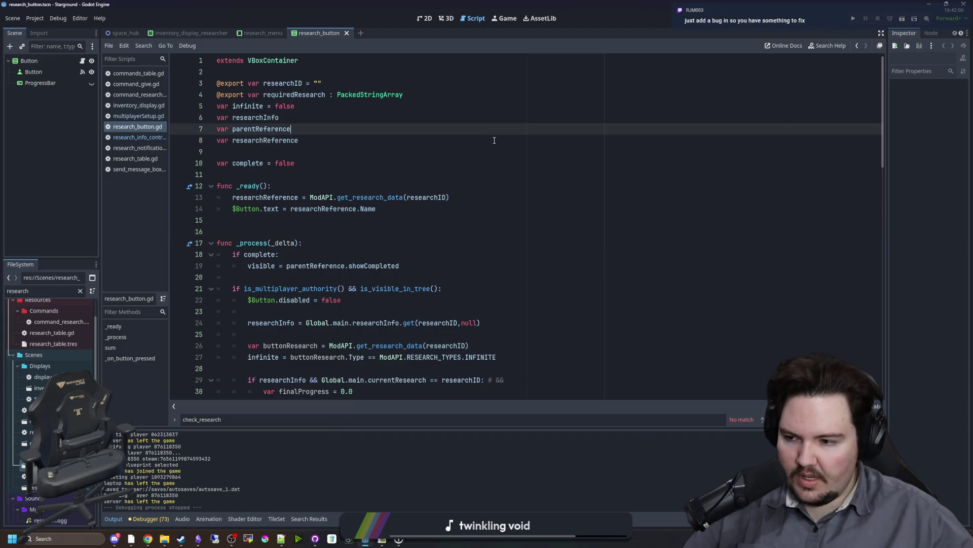
# Look over lines 13–16 of the research_button script, then run Starground
pyautogui.click(558, 197)
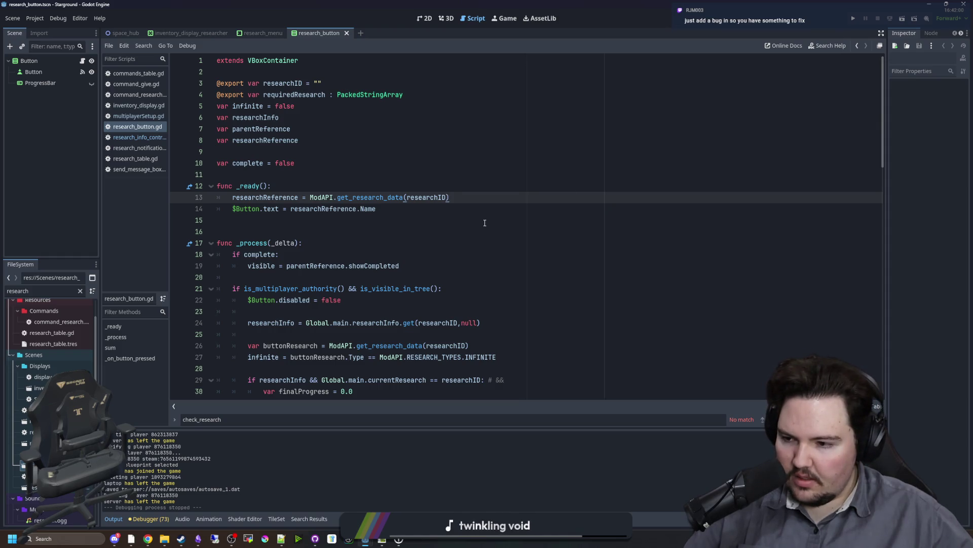
pyautogui.click(510, 207)
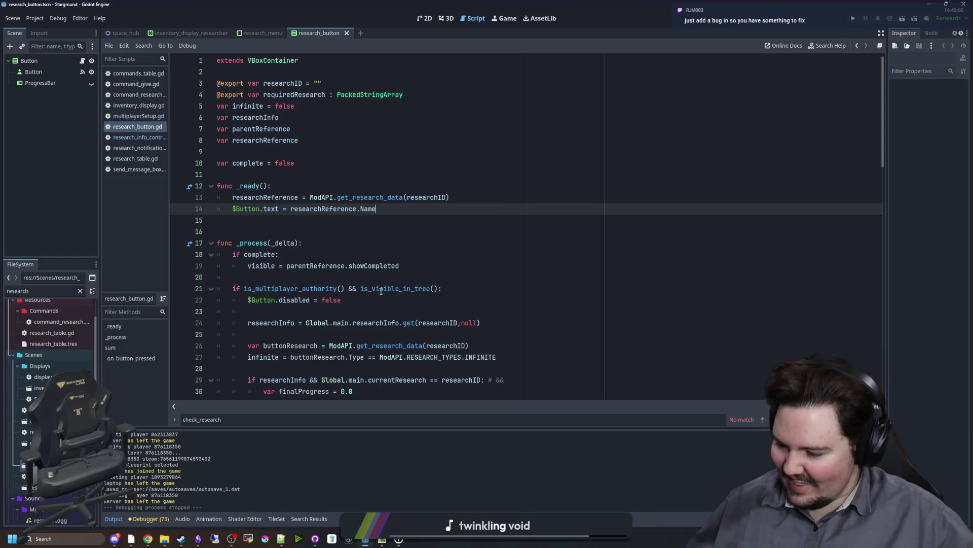
pyautogui.moveTo(382, 291)
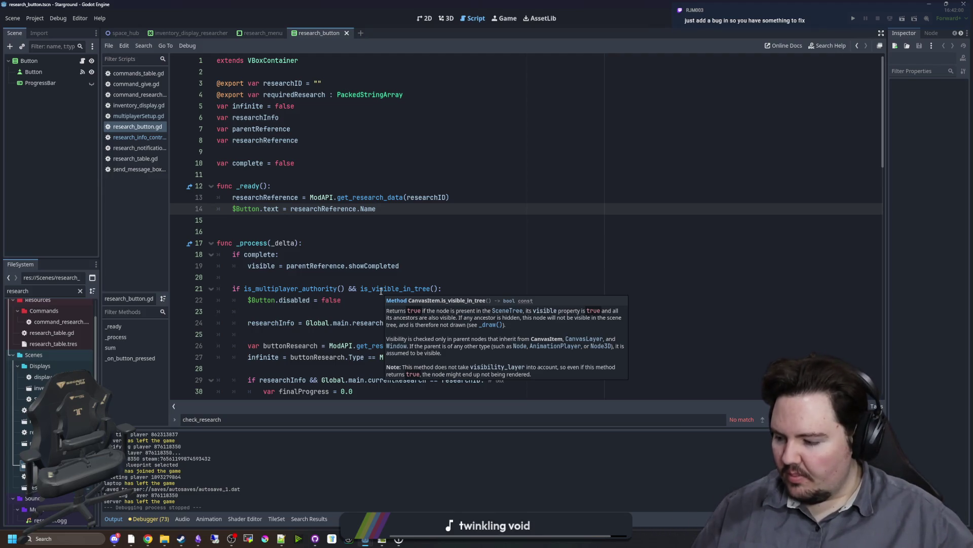
pyautogui.click(413, 243)
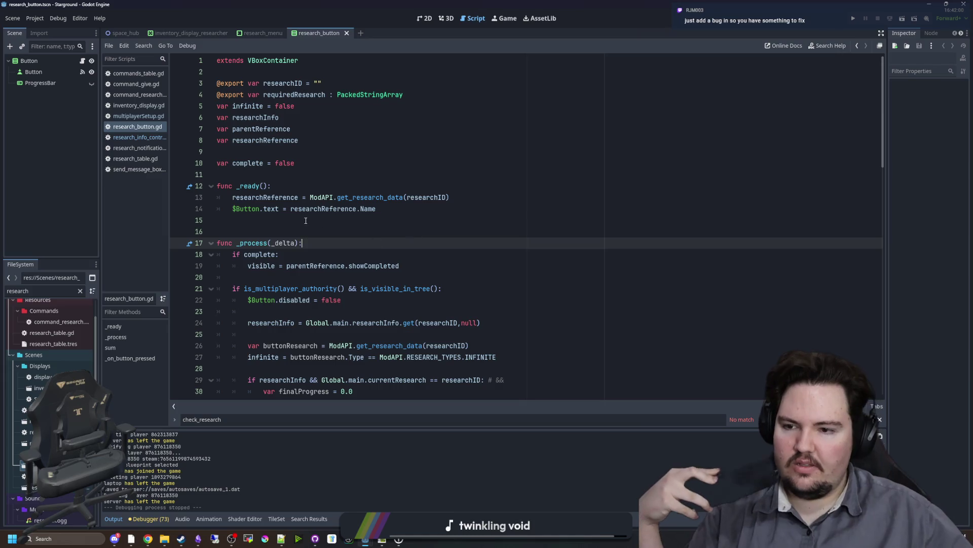
pyautogui.click(299, 220)
pyautogui.click(298, 230)
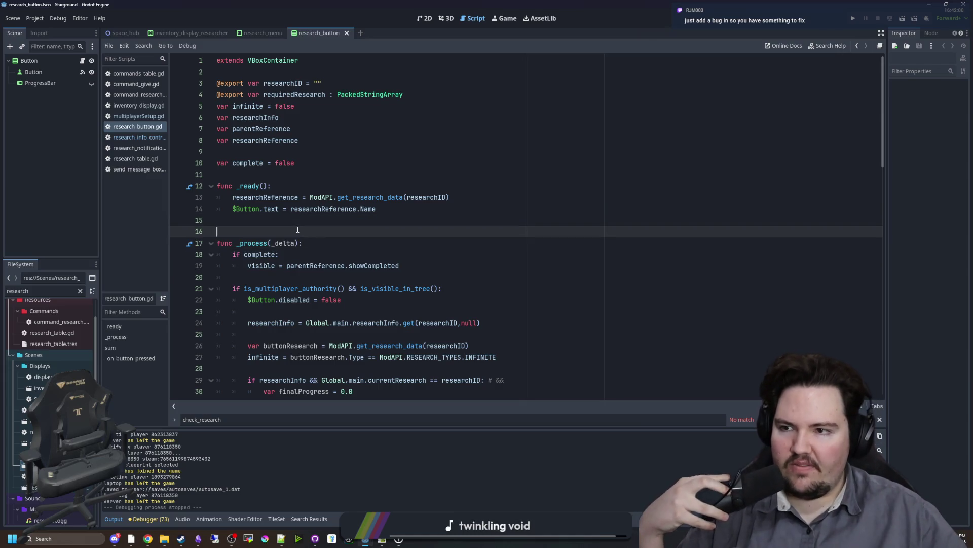
pyautogui.click(854, 19)
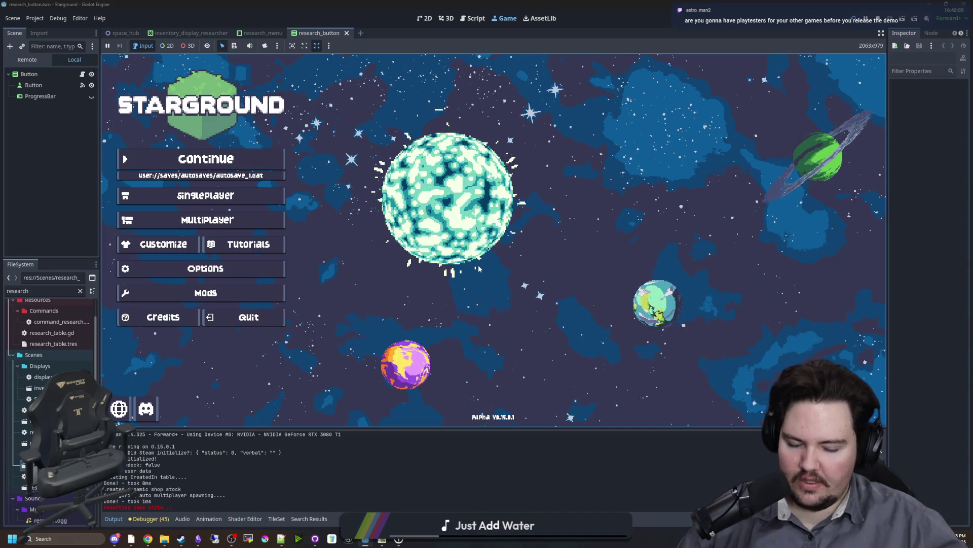
# Open Options from Starground's main menu to show the General settings
pyautogui.click(264, 268)
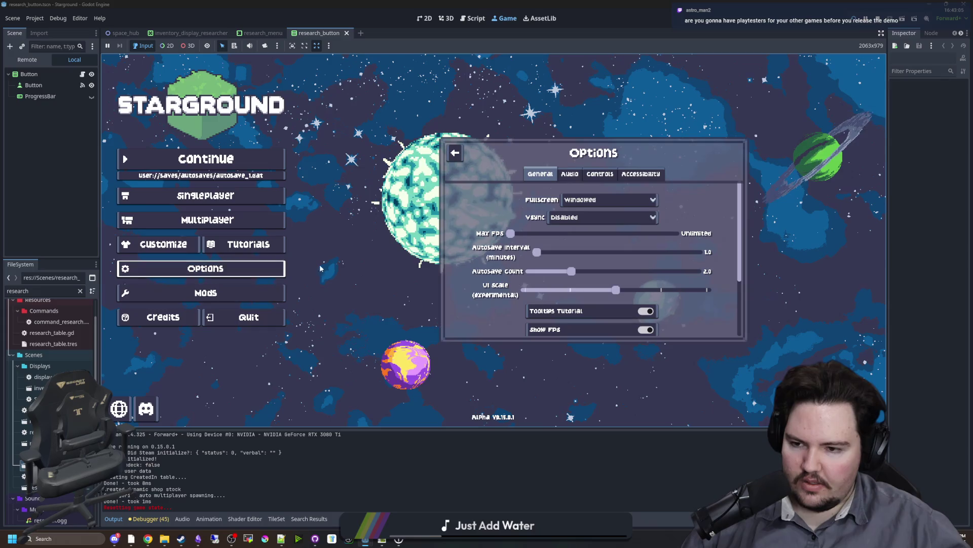
# Close the Options panel back to the main menu and open Windows Magnifier with Win+Plus
pyautogui.click(455, 151)
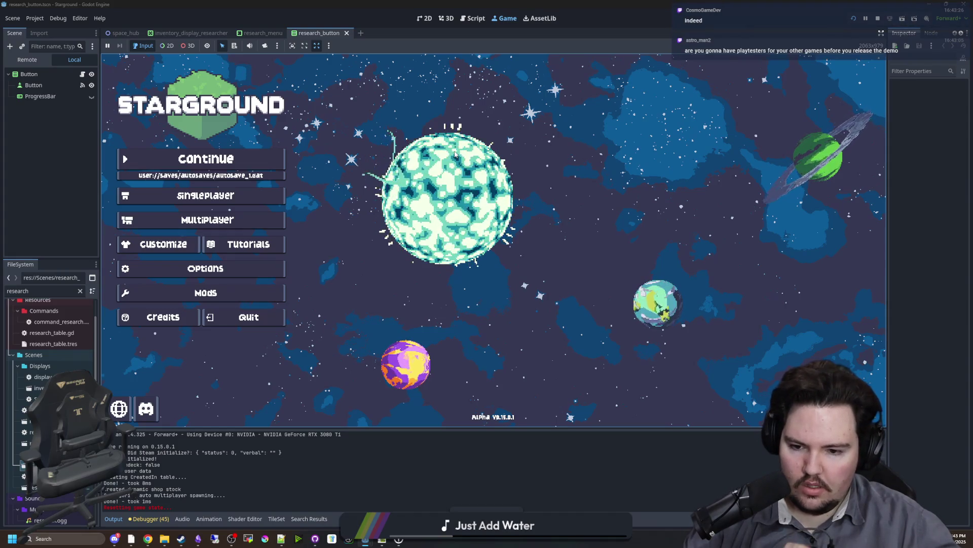
pyautogui.press('super+plus')
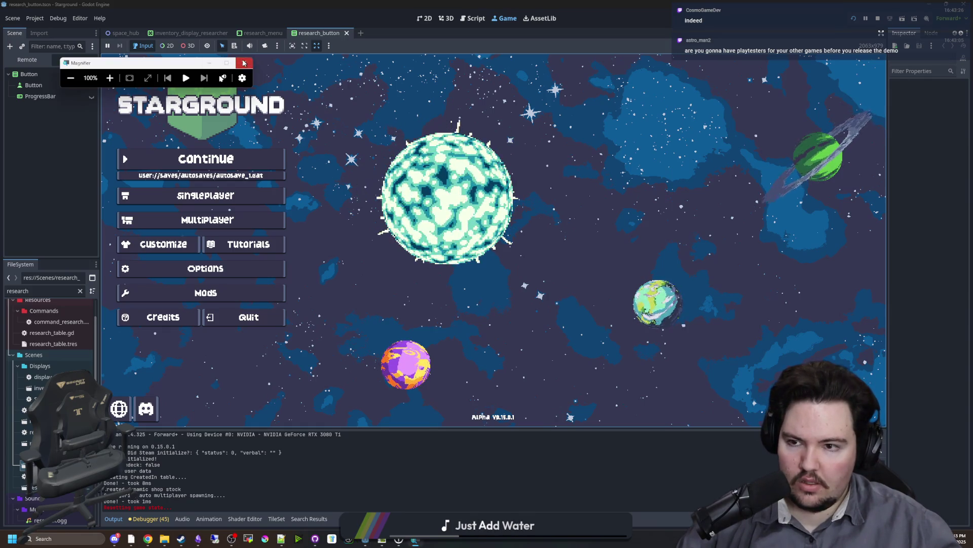
pyautogui.click(211, 63)
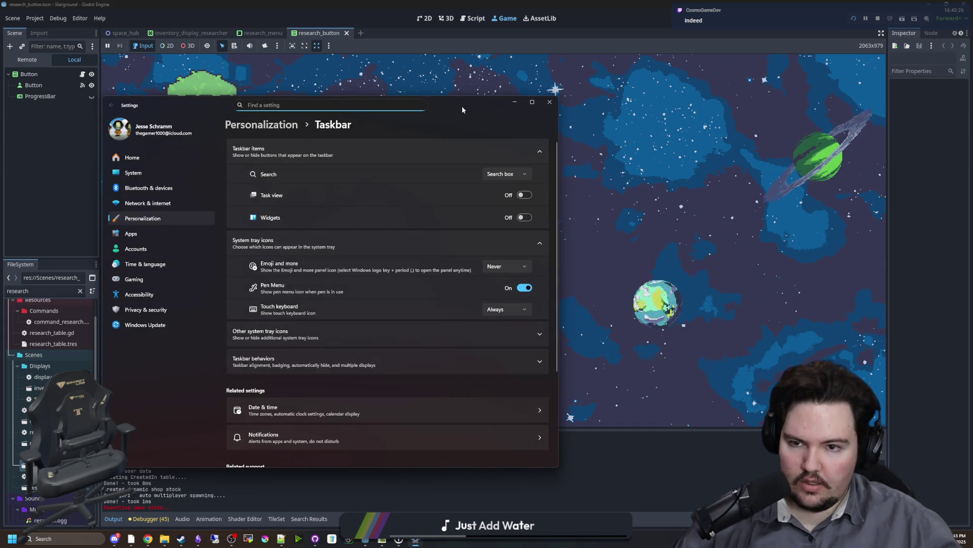
pyautogui.moveTo(462, 109); pyautogui.dragTo(586, 99)
pyautogui.click(273, 178)
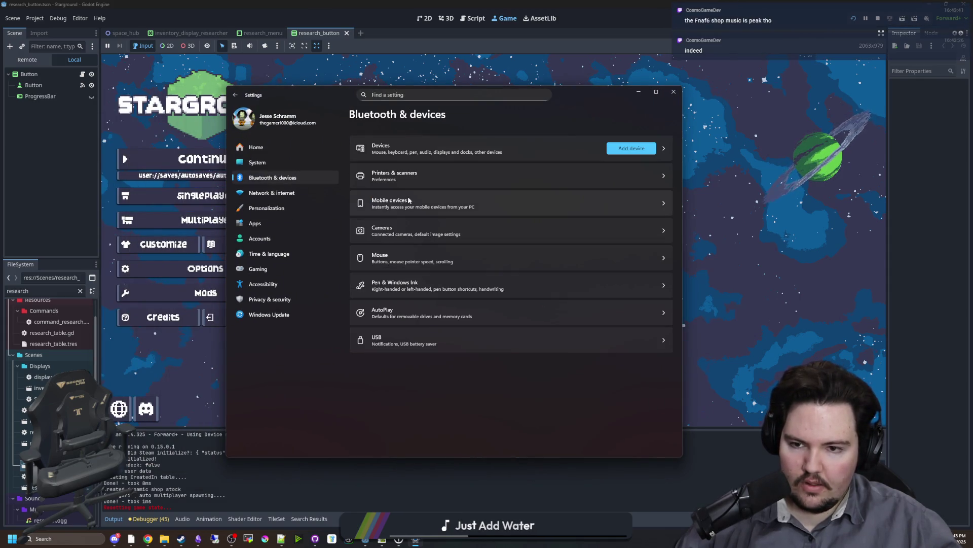
pyautogui.click(427, 156)
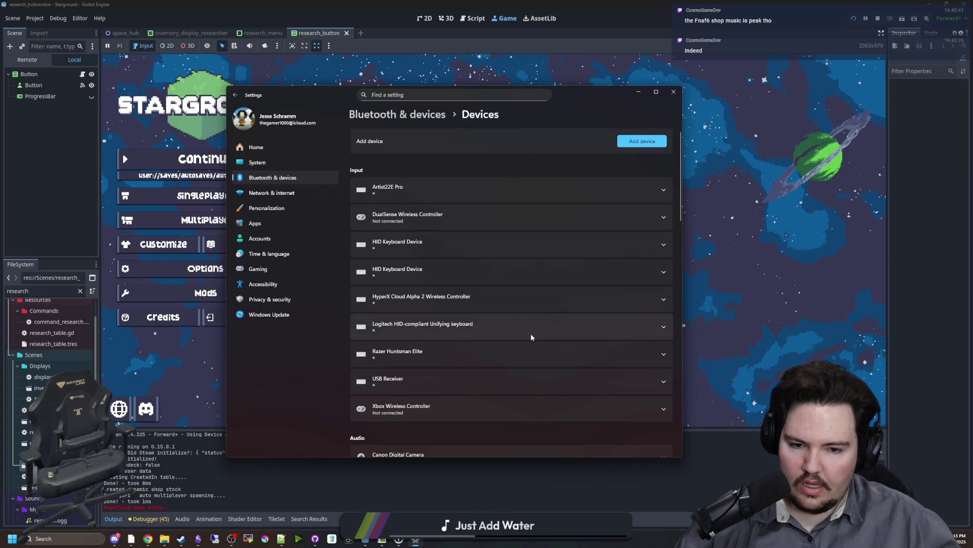
pyautogui.click(638, 405)
pyautogui.scroll(-2, 513, 398)
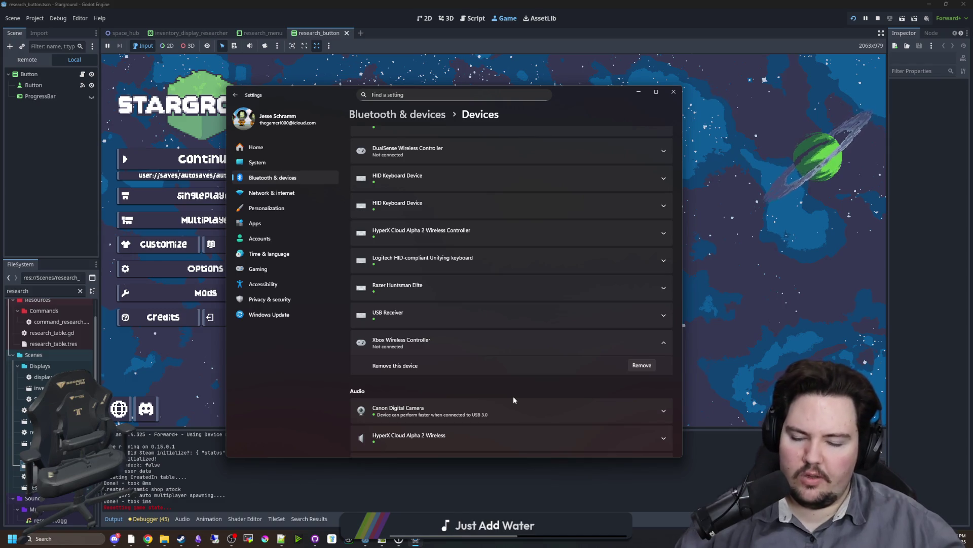
pyautogui.click(674, 93)
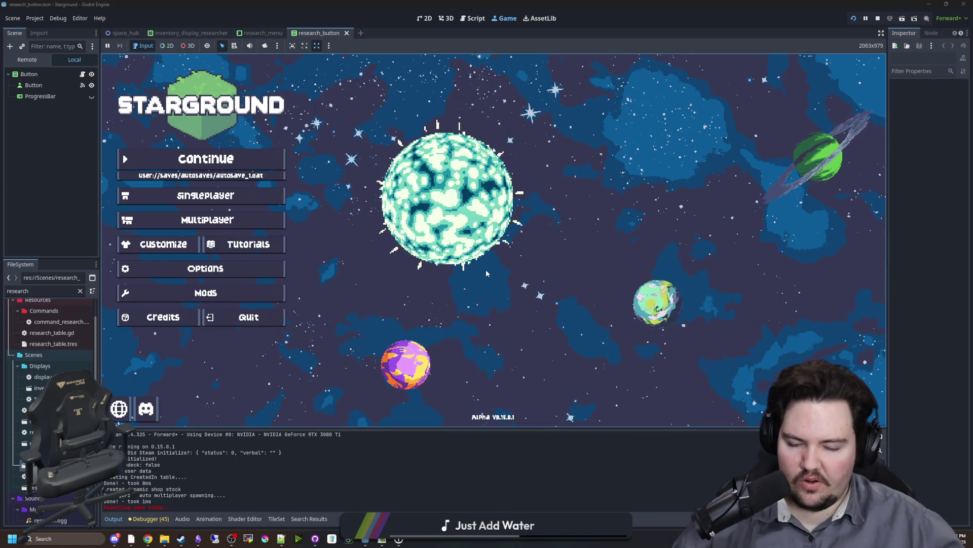
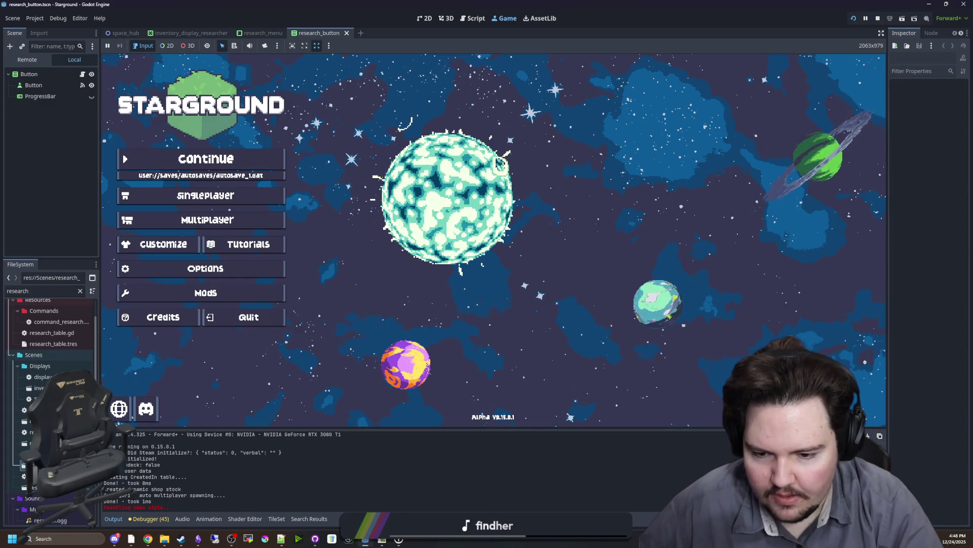
# Go to Bluetooth & devices and try pairing a Bluetooth device, dismissing the connection failure
pyautogui.press('super+i')
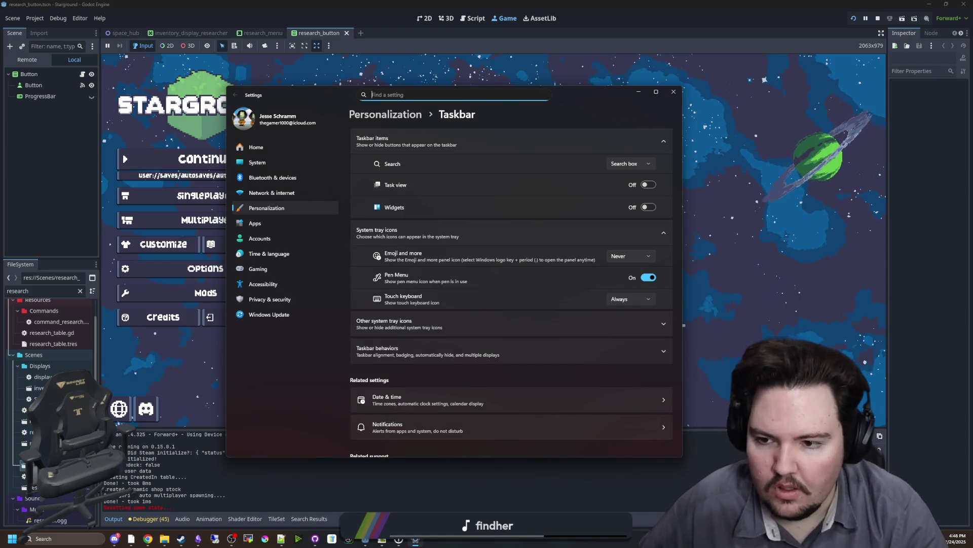
pyautogui.click(296, 177)
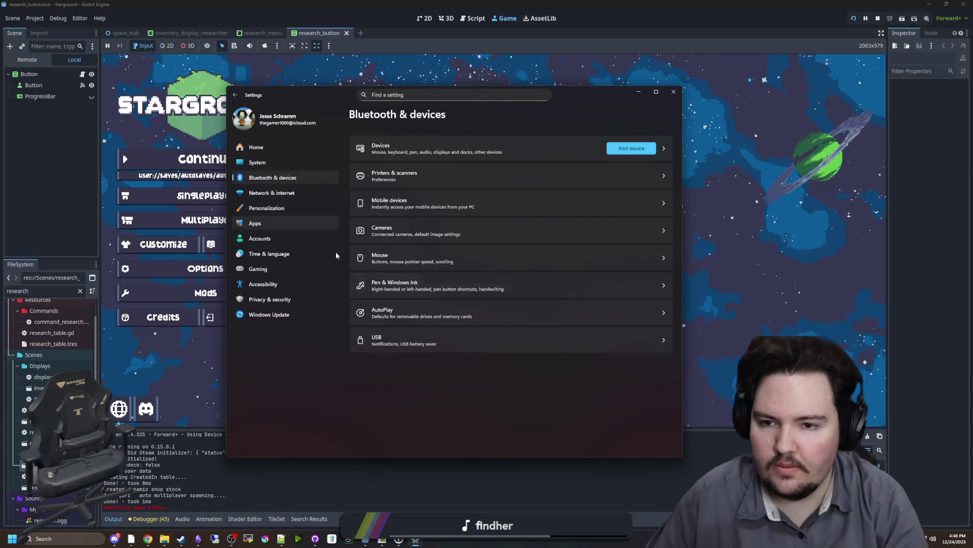
pyautogui.click(631, 148)
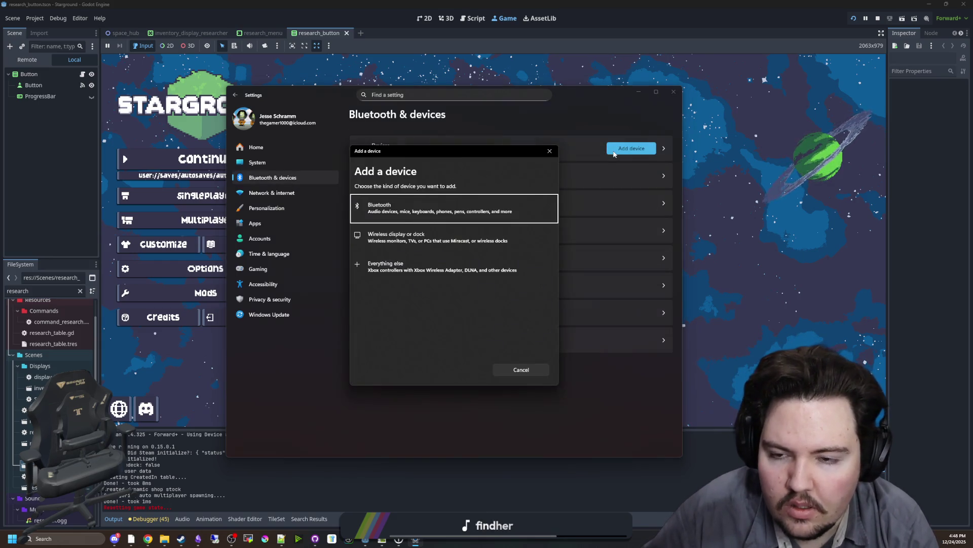
pyautogui.click(390, 209)
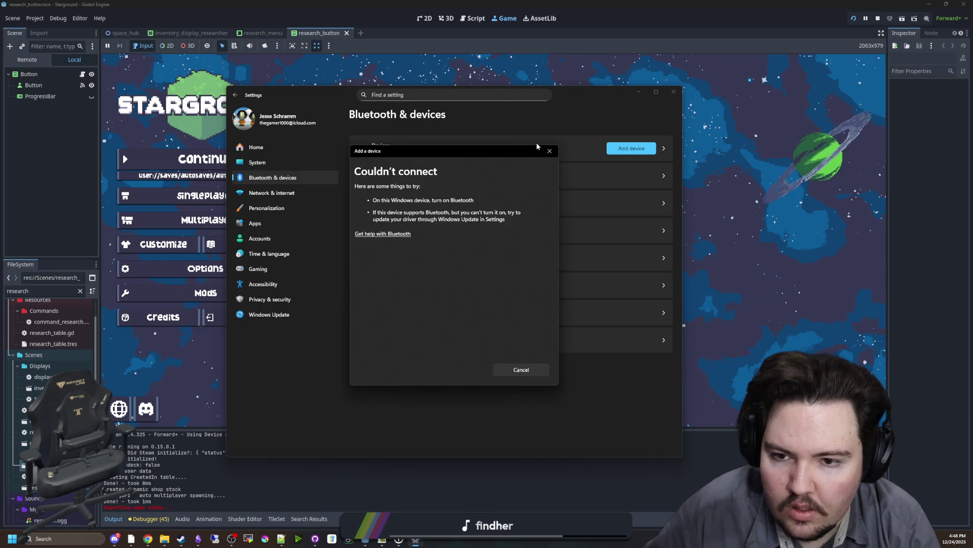
pyautogui.click(528, 372)
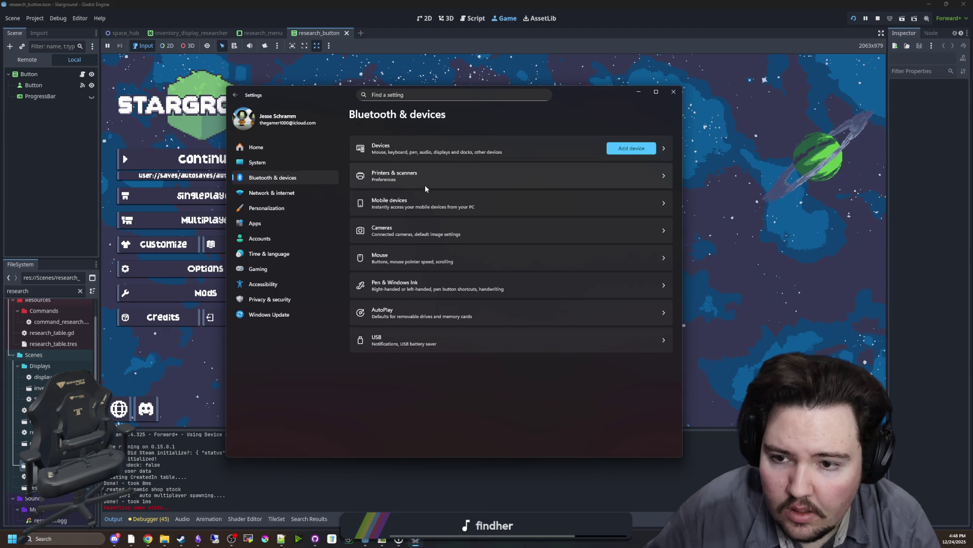
# Visit Network & internet, view the full devices list, then return to the Bluetooth overview
pyautogui.click(283, 184)
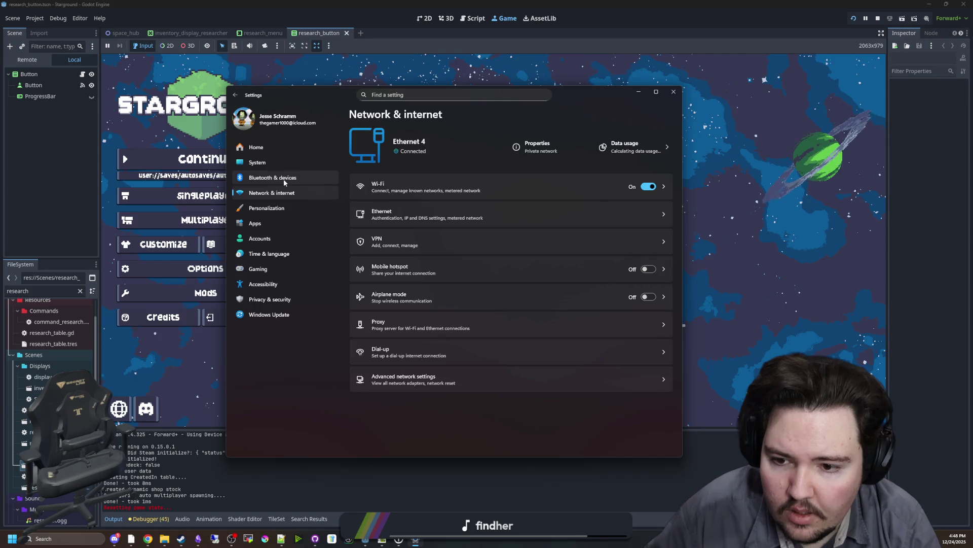
pyautogui.click(284, 182)
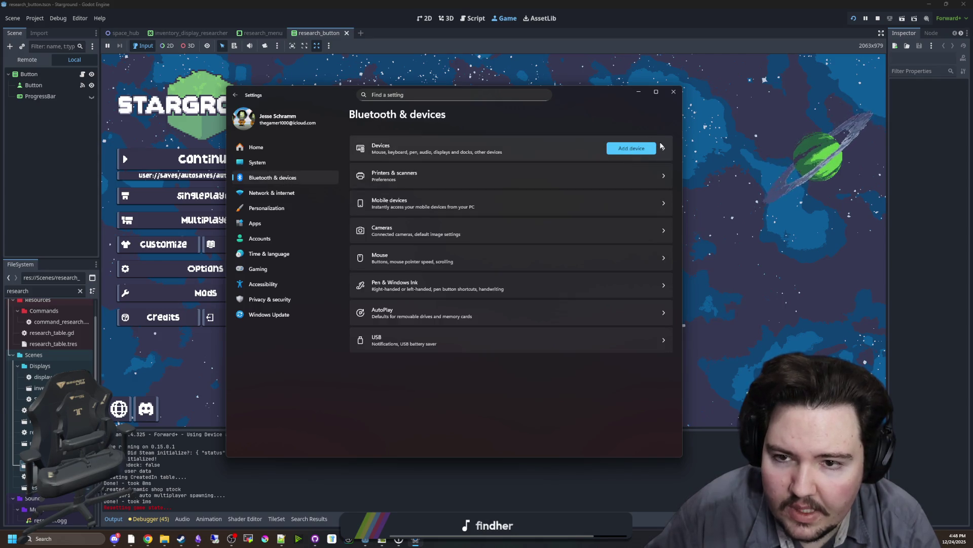
pyautogui.click(662, 146)
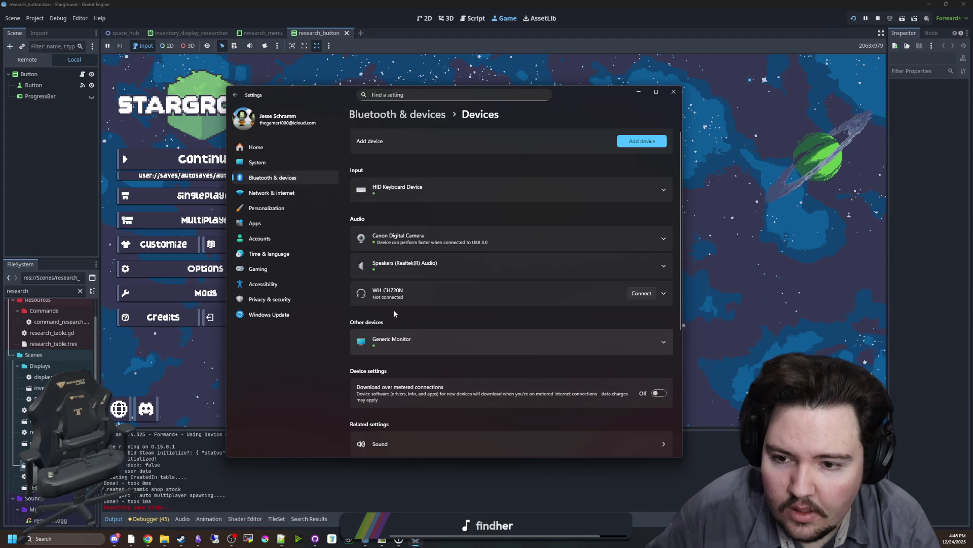
pyautogui.click(386, 114)
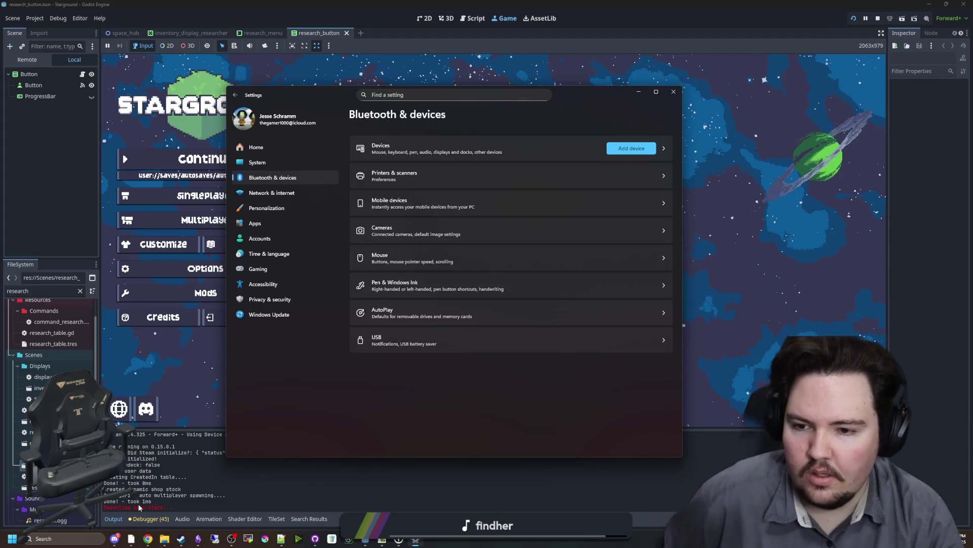
pyautogui.click(60, 540)
pyautogui.write('bluetooth')
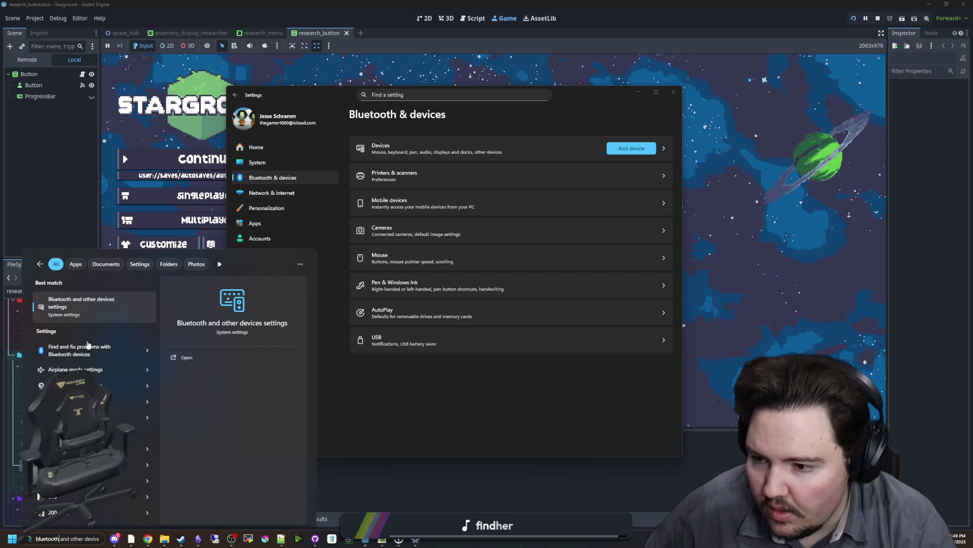
pyautogui.click(94, 312)
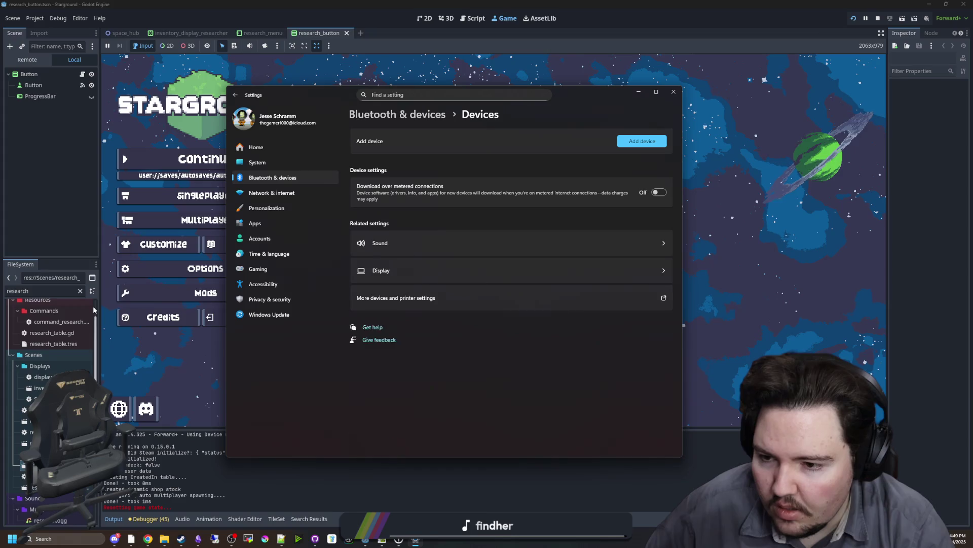
pyautogui.scroll(-10, 486, 250)
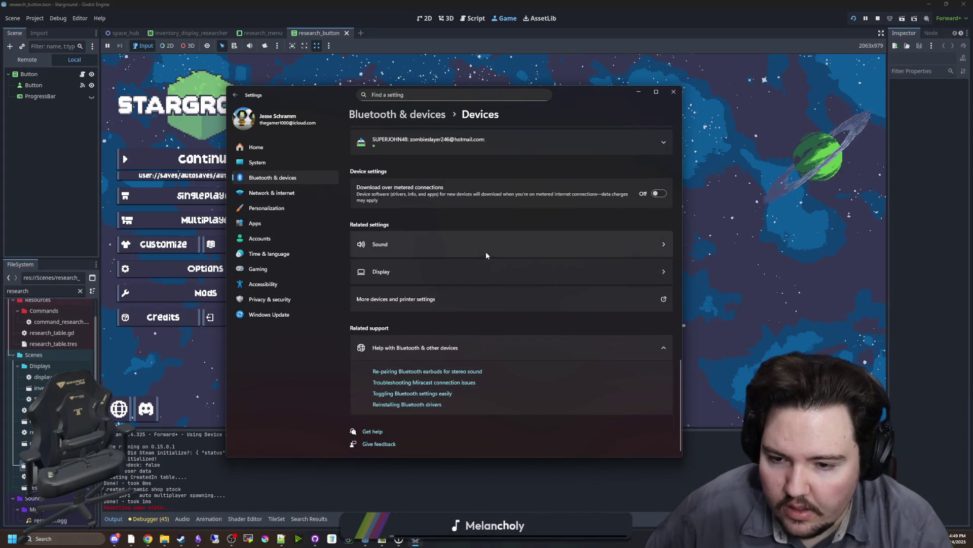
pyautogui.scroll(15, 540, 305)
pyautogui.click(634, 140)
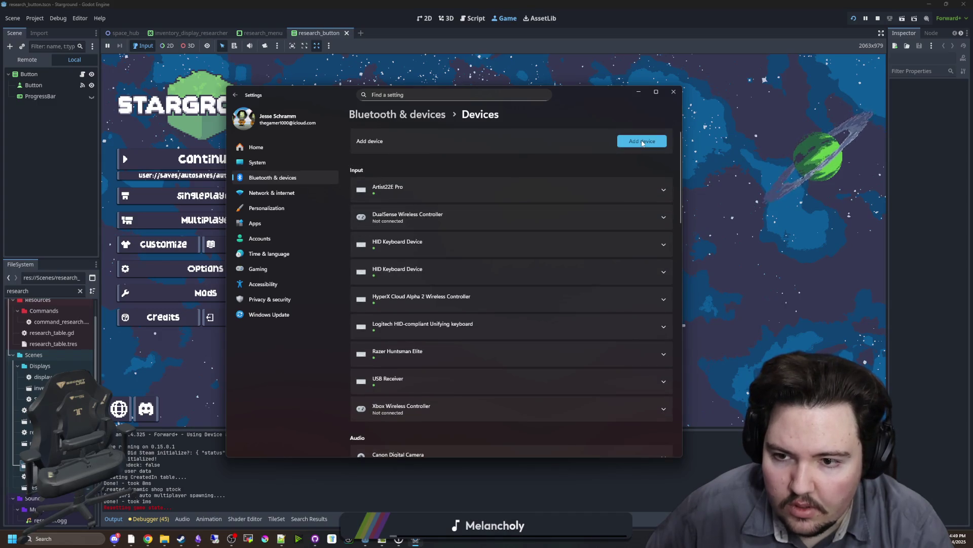
pyautogui.click(432, 215)
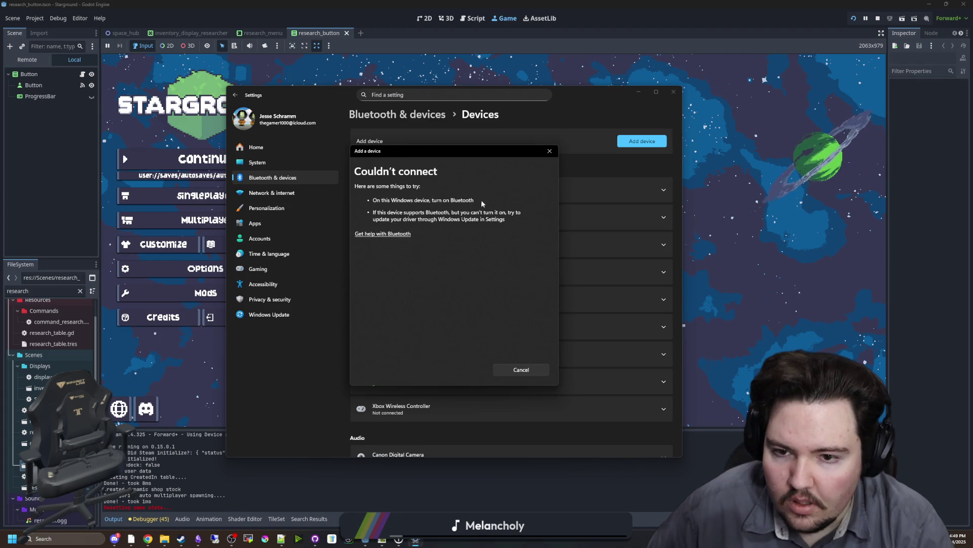
pyautogui.click(955, 542)
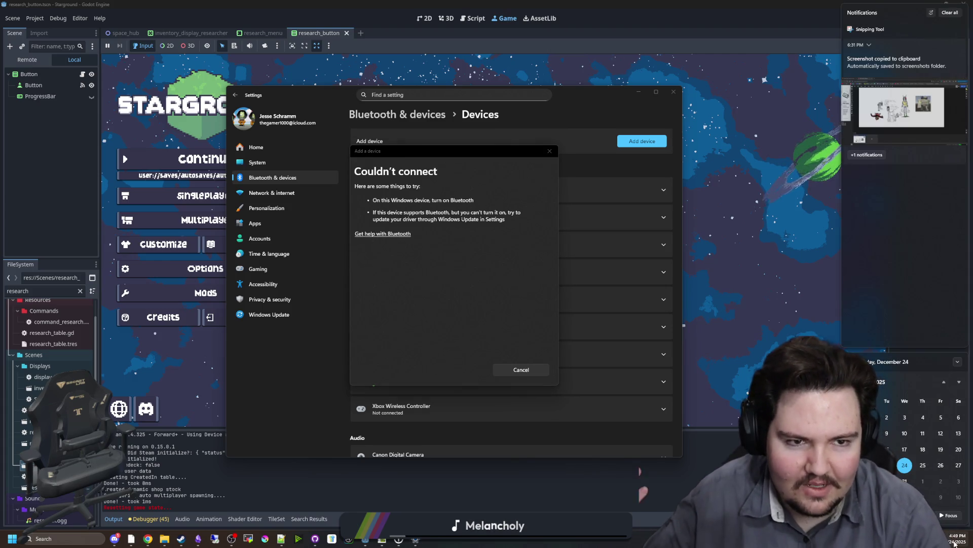
pyautogui.click(955, 544)
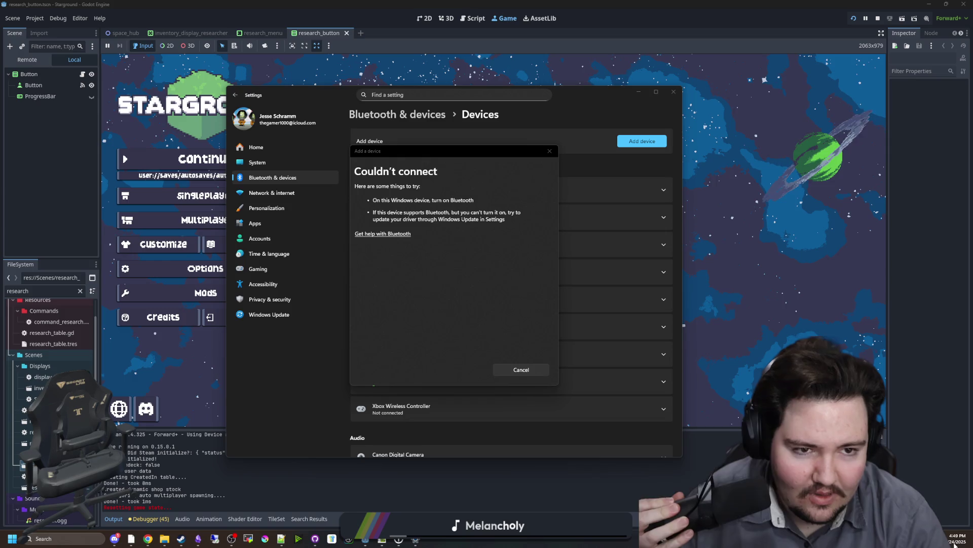
pyautogui.click(521, 371)
pyautogui.click(292, 191)
pyautogui.click(296, 176)
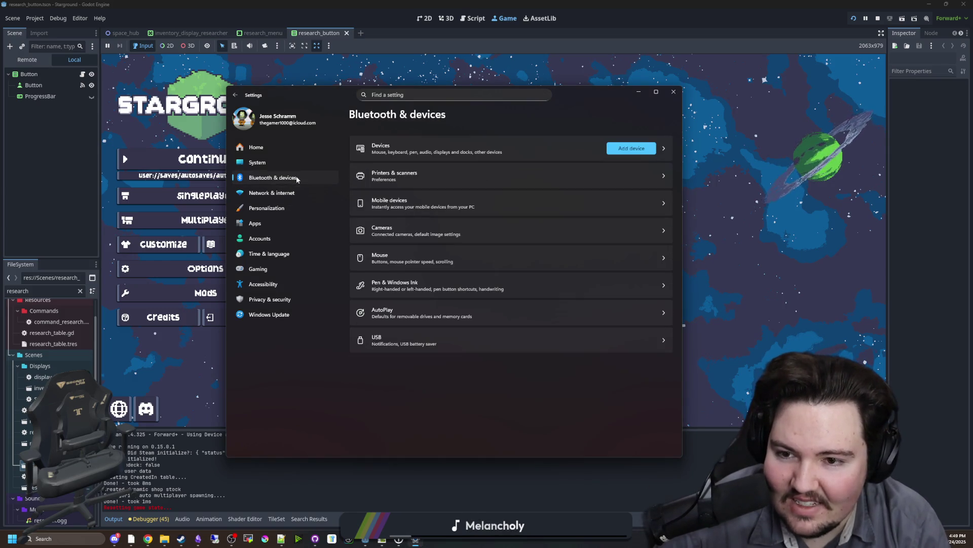
pyautogui.click(271, 193)
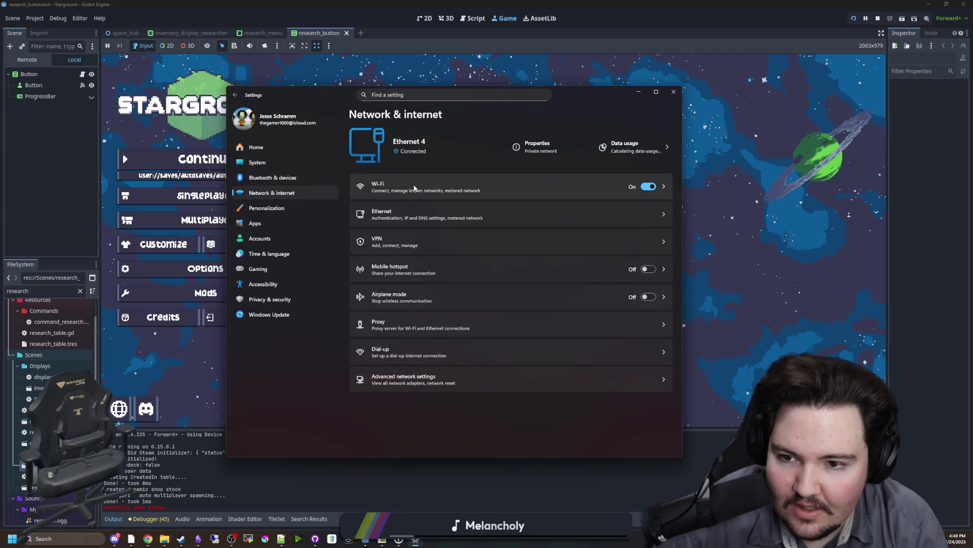
pyautogui.click(442, 189)
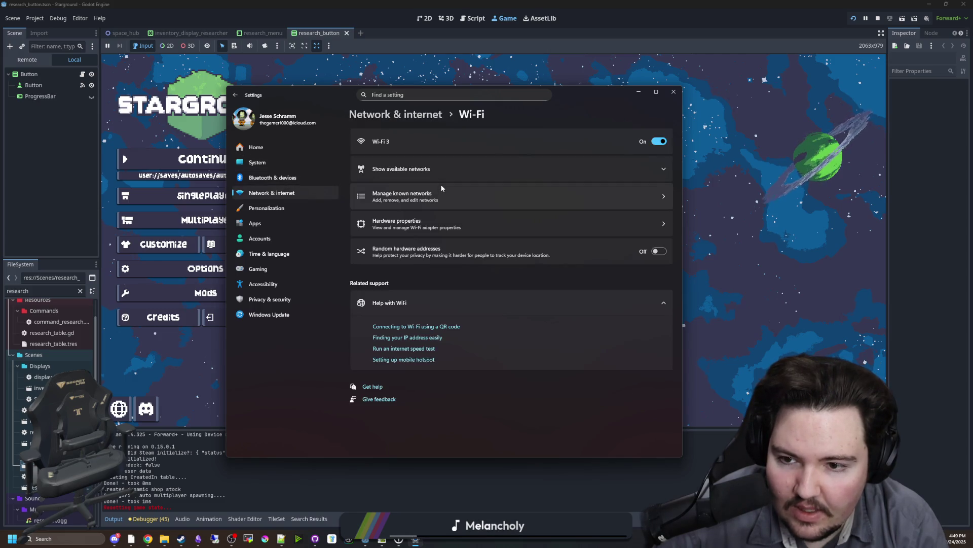
pyautogui.hotkey('alt', 'Left')
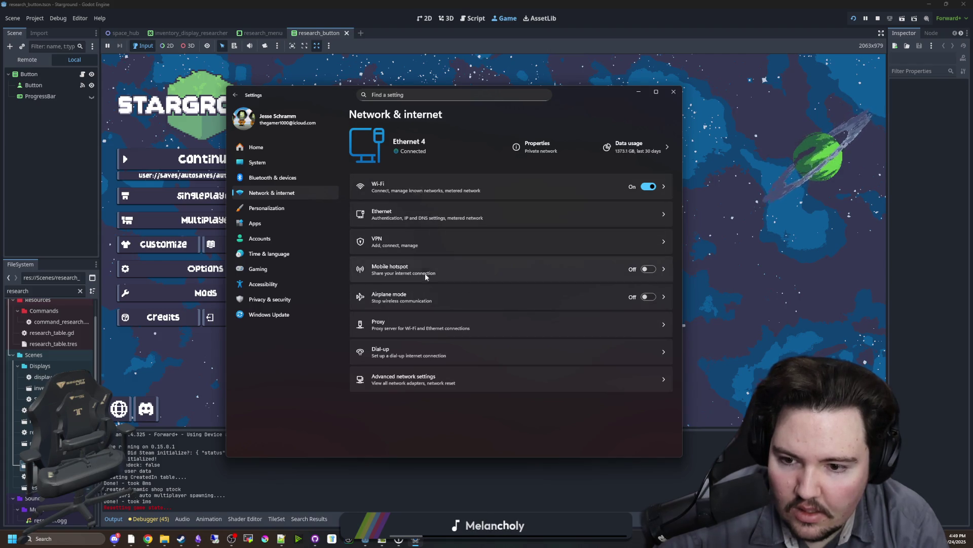
pyautogui.click(268, 177)
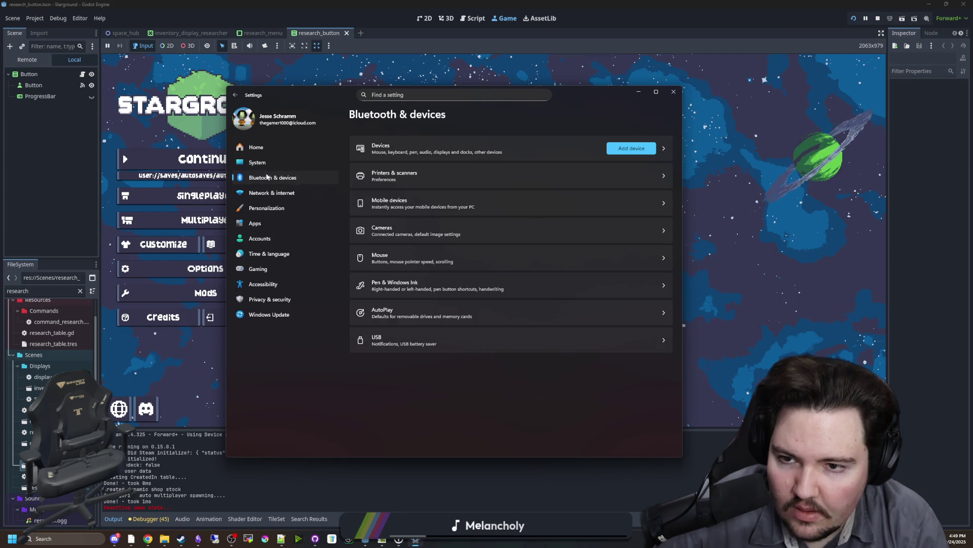
pyautogui.click(454, 147)
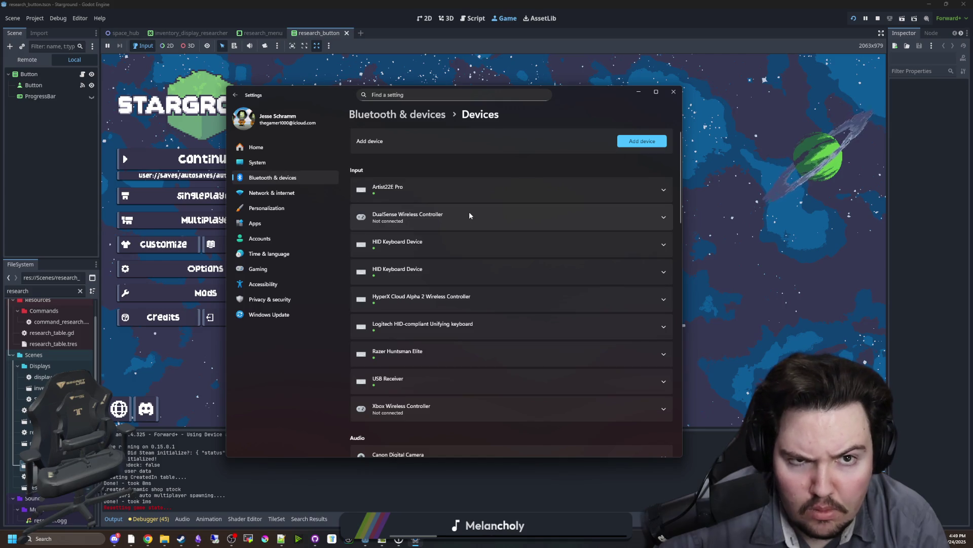
# Scroll through the devices list and return to the Bluetooth & devices overview
pyautogui.scroll(-5, 470, 211)
pyautogui.scroll(-10, 402, 392)
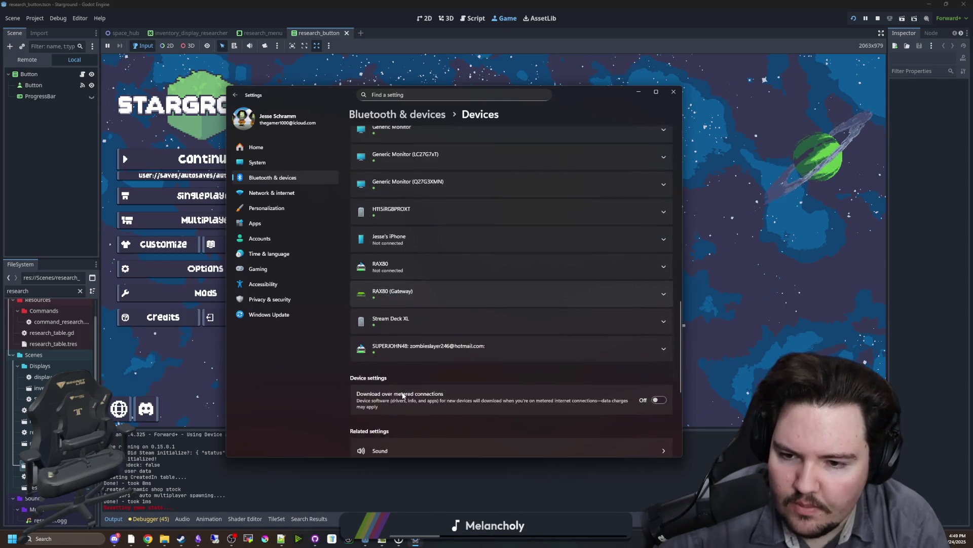
pyautogui.scroll(15, 354, 391)
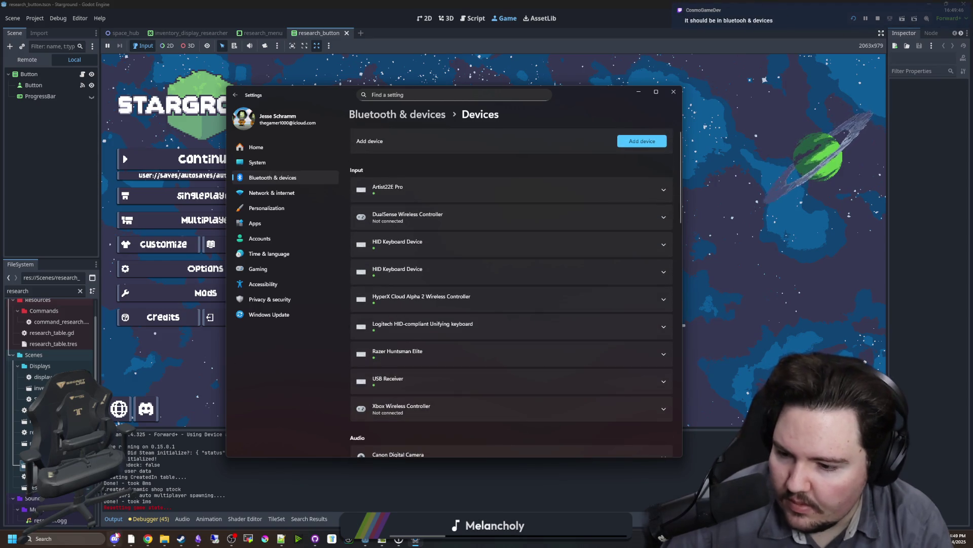
pyautogui.click(314, 178)
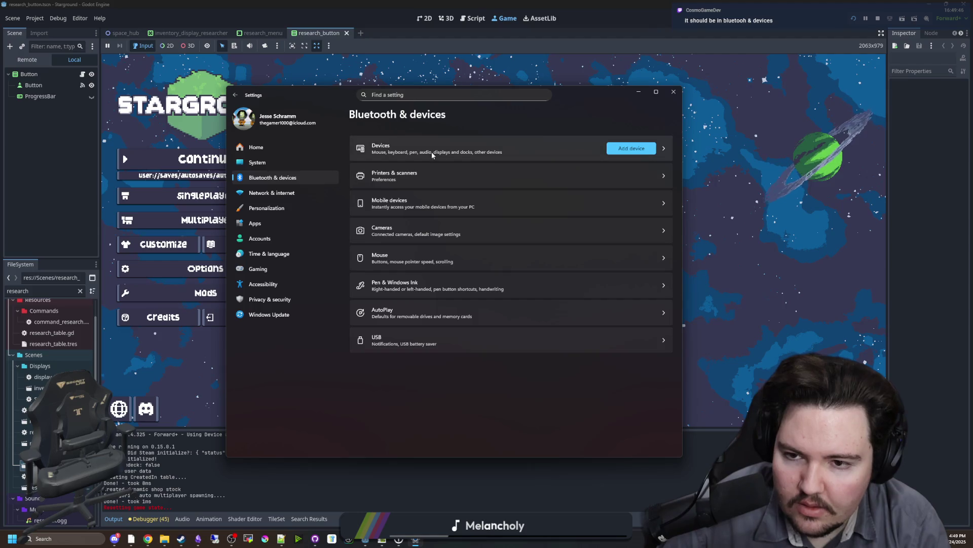
# Search Windows for Control Panel, correcting the mistyped queries along the way
pyautogui.click(79, 539)
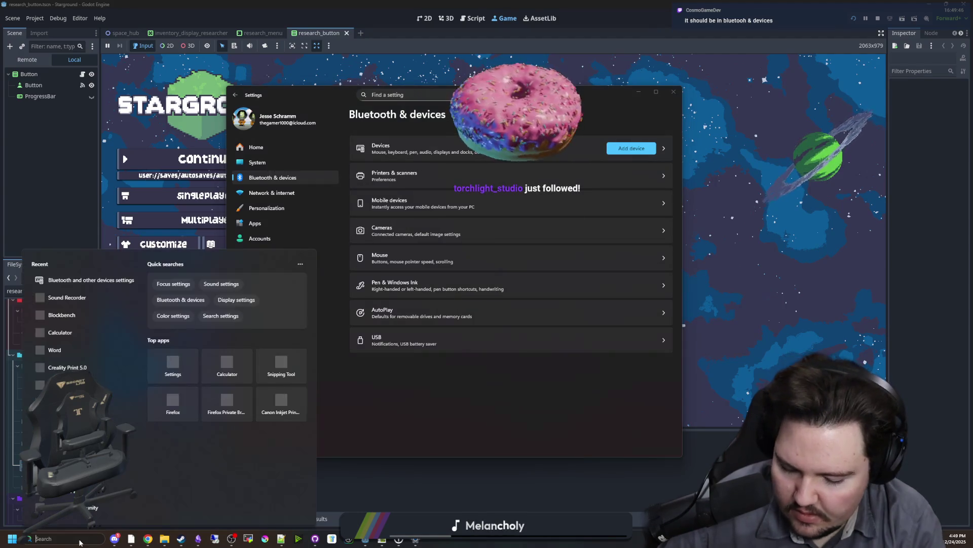
pyautogui.write('bluetoot')
pyautogui.press('BackSpace')
pyautogui.press('BackSpace')
pyautogui.press('BackSpace')
pyautogui.write('cibntriker')
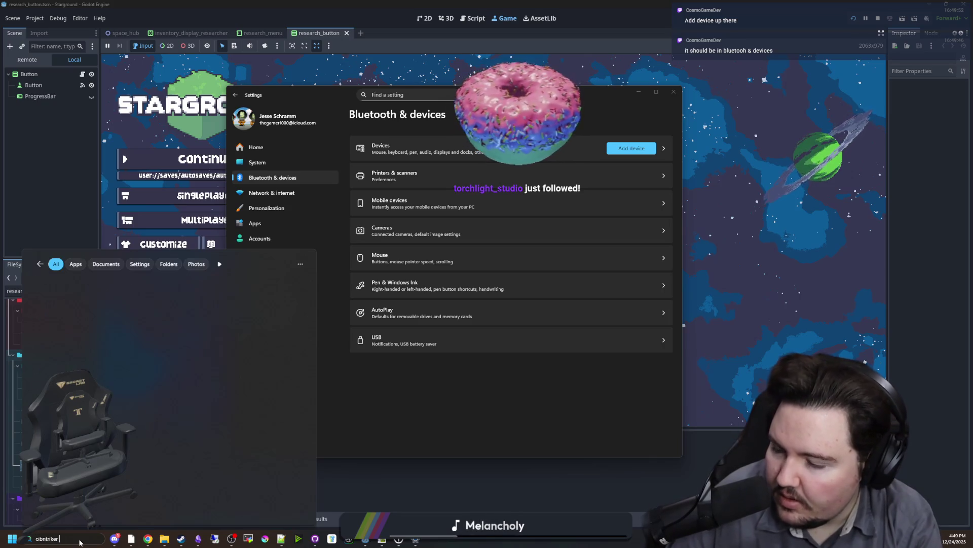
pyautogui.press('BackSpace')
pyautogui.press('BackSpace')
pyautogui.press('BackSpace')
pyautogui.write('co')
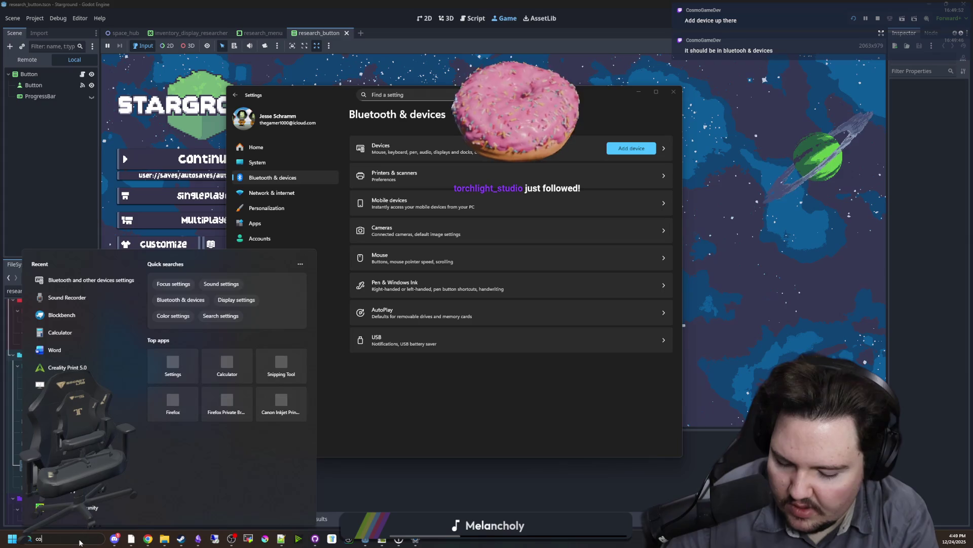
pyautogui.write('ntroler p')
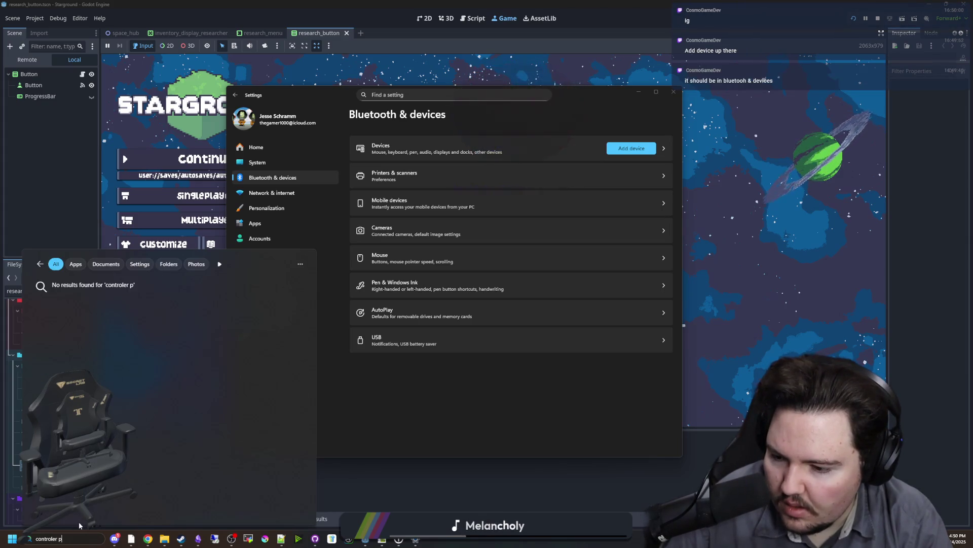
pyautogui.press('BackSpace')
pyautogui.press('BackSpace')
pyautogui.press('BackSpace')
pyautogui.press('BackSpace')
# Open Control Panel and reach Network Connections via Network and Sharing Center's adapter settings
pyautogui.write(' Panel')
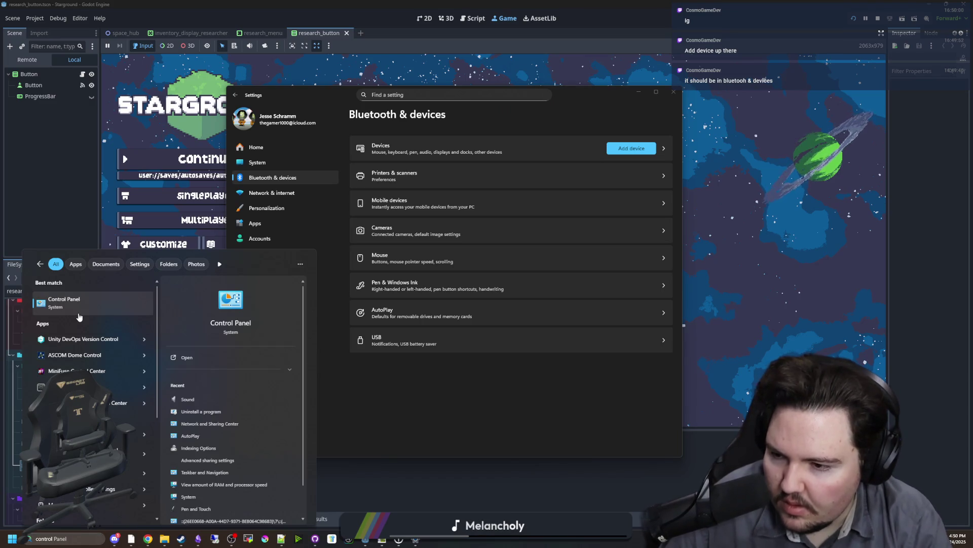
pyautogui.press('Escape')
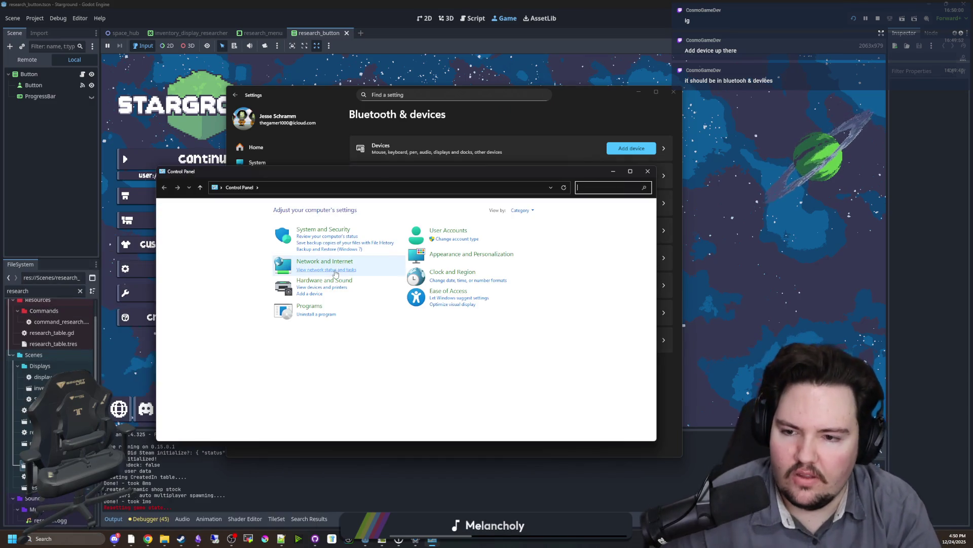
pyautogui.click(325, 261)
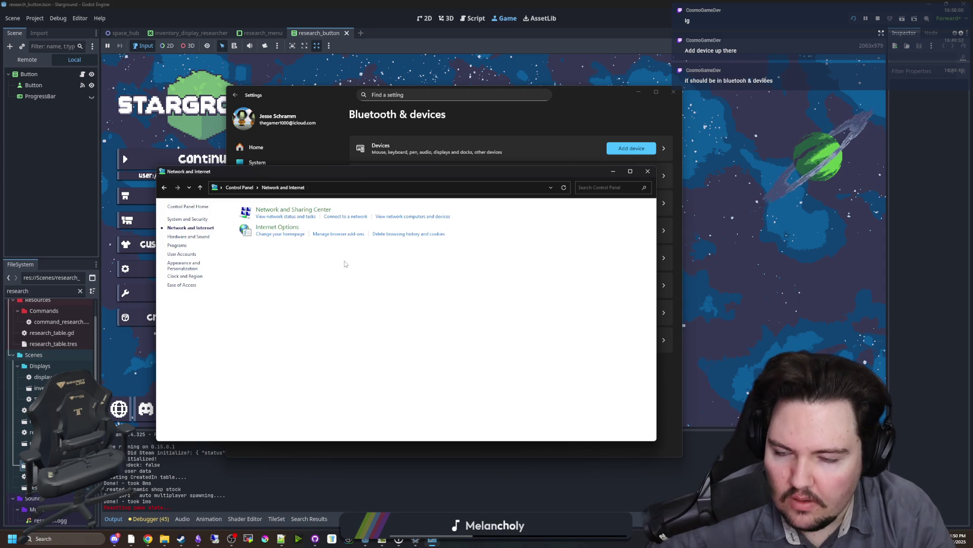
pyautogui.click(273, 210)
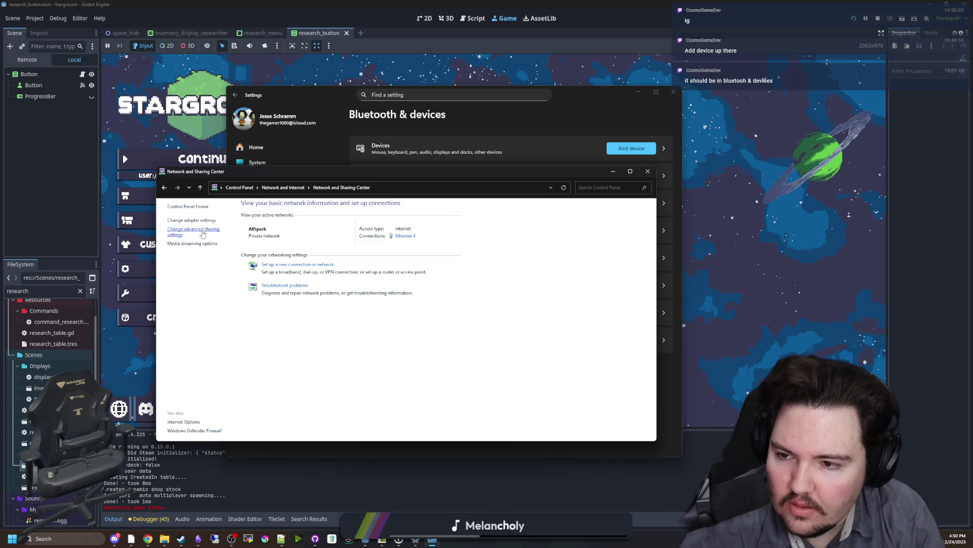
pyautogui.click(199, 221)
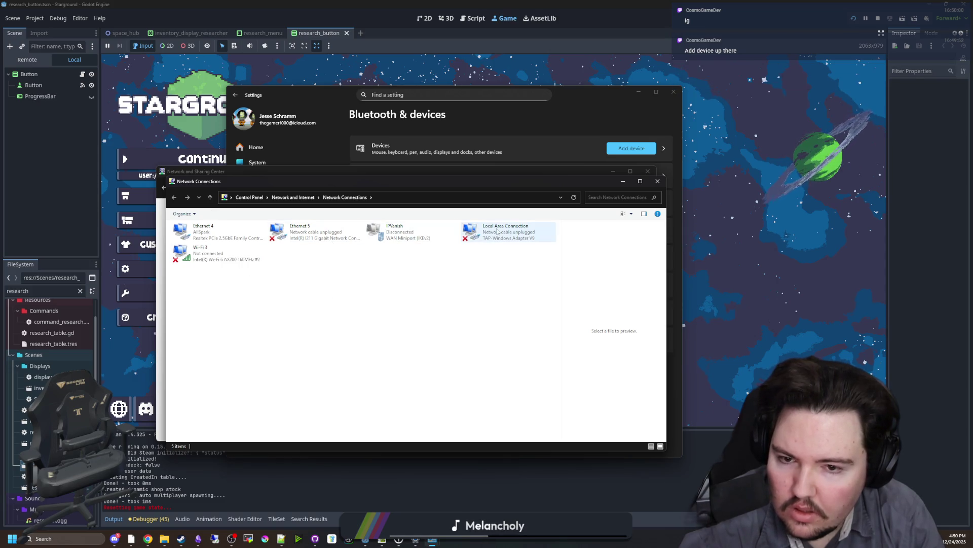
# Inspect the Wi-Fi 3 adapter's Properties window, then close it and deselect the adapter
pyautogui.click(228, 261)
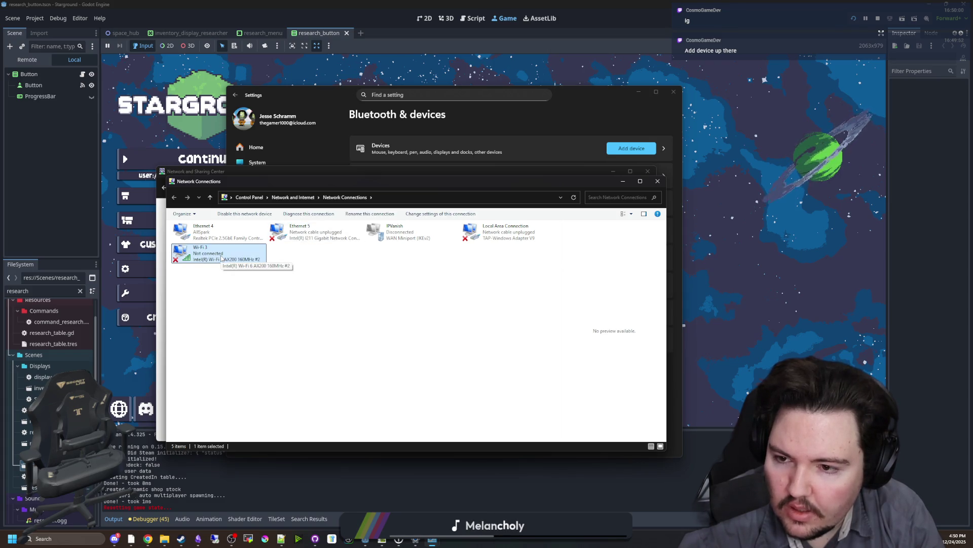
pyautogui.rightClick(225, 262)
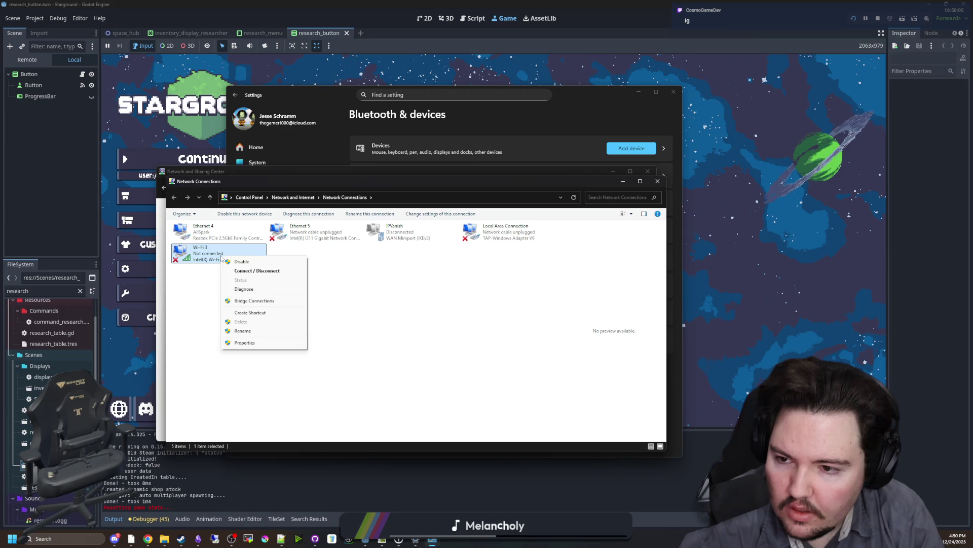
pyautogui.click(247, 344)
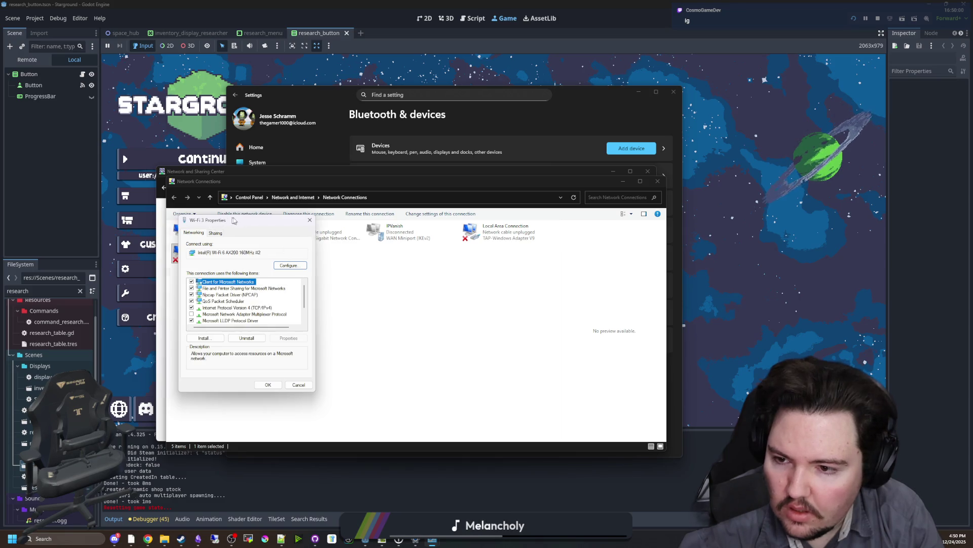
pyautogui.moveTo(234, 221); pyautogui.dragTo(451, 267)
pyautogui.click(527, 267)
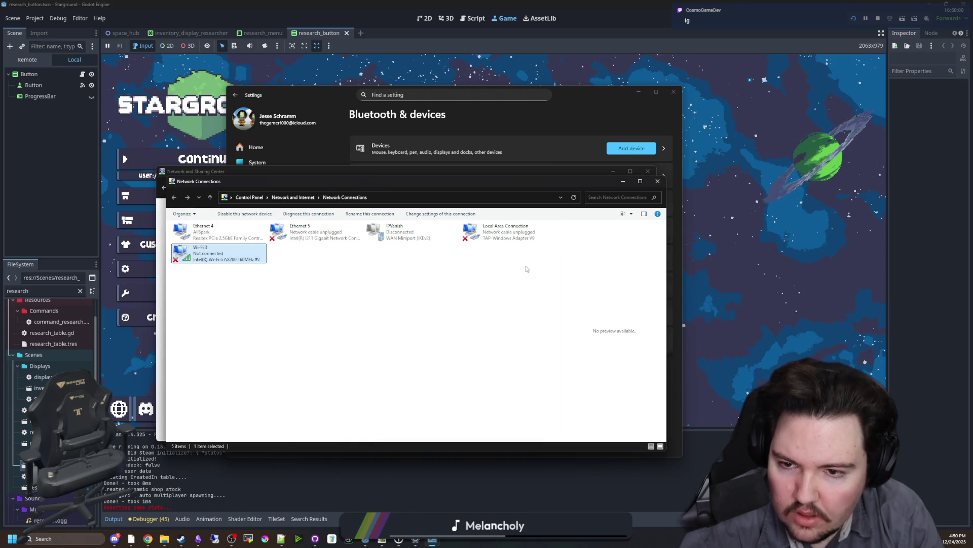
pyautogui.click(496, 271)
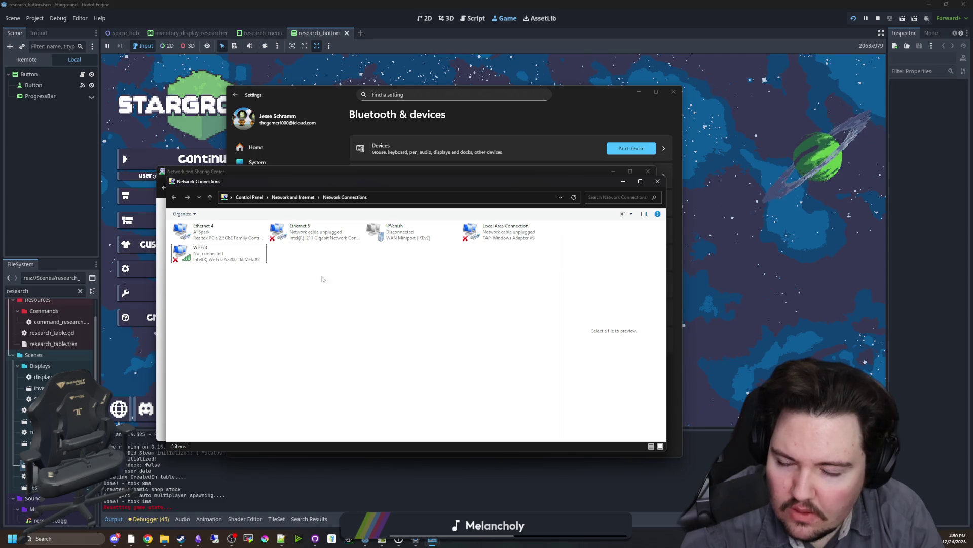
# Connect the Wi-Fi 3 adapter from its context menu
pyautogui.click(228, 256)
pyautogui.rightClick(231, 257)
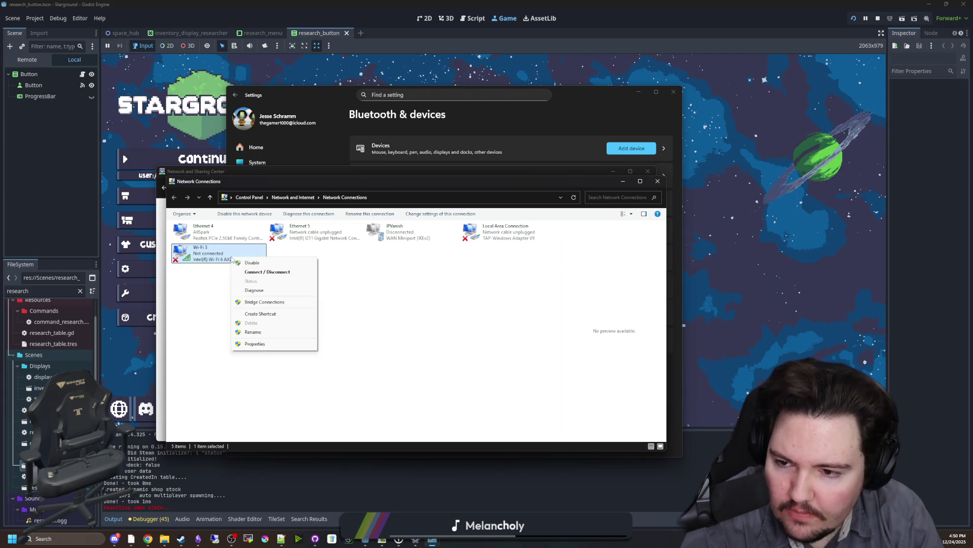
pyautogui.click(264, 272)
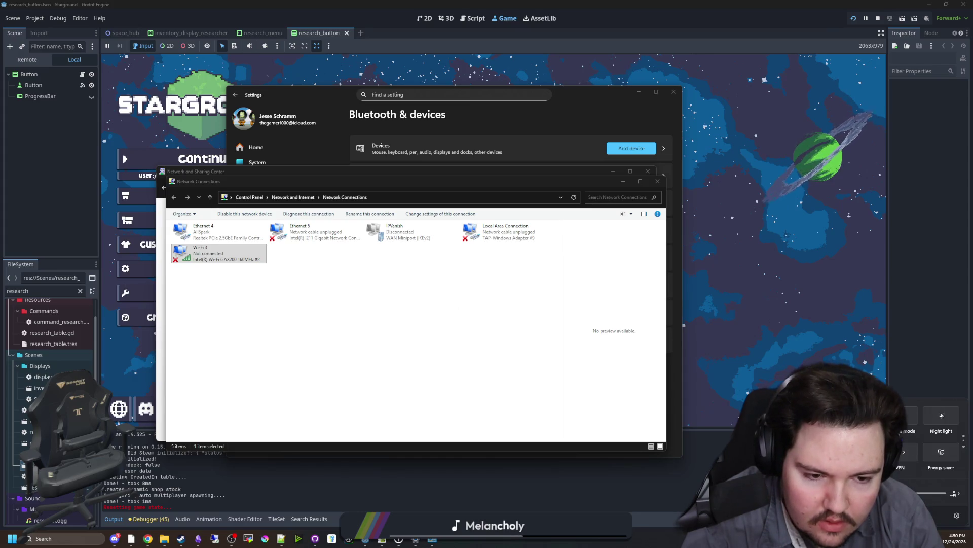
# Turn Wi-Fi on from the Quick Settings panel
pyautogui.click(964, 447)
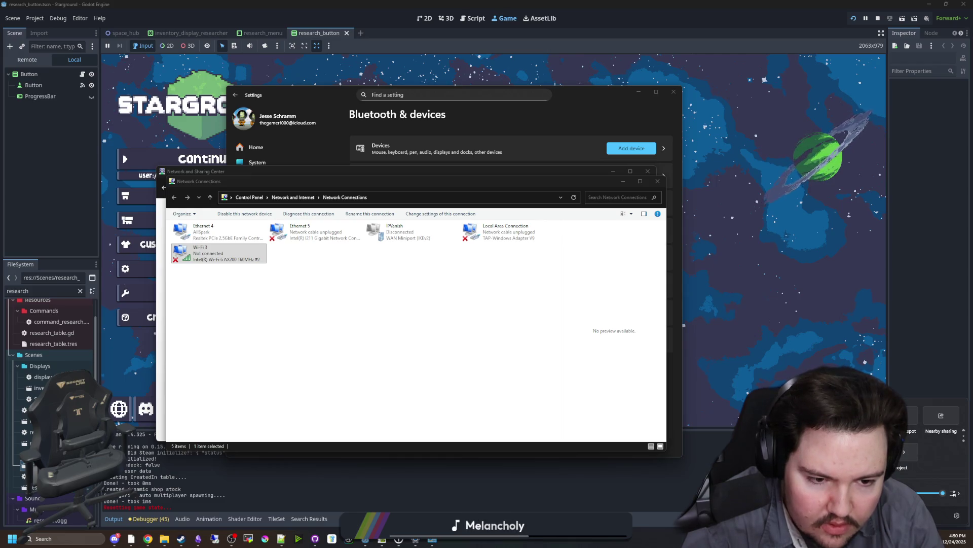
pyautogui.click(964, 429)
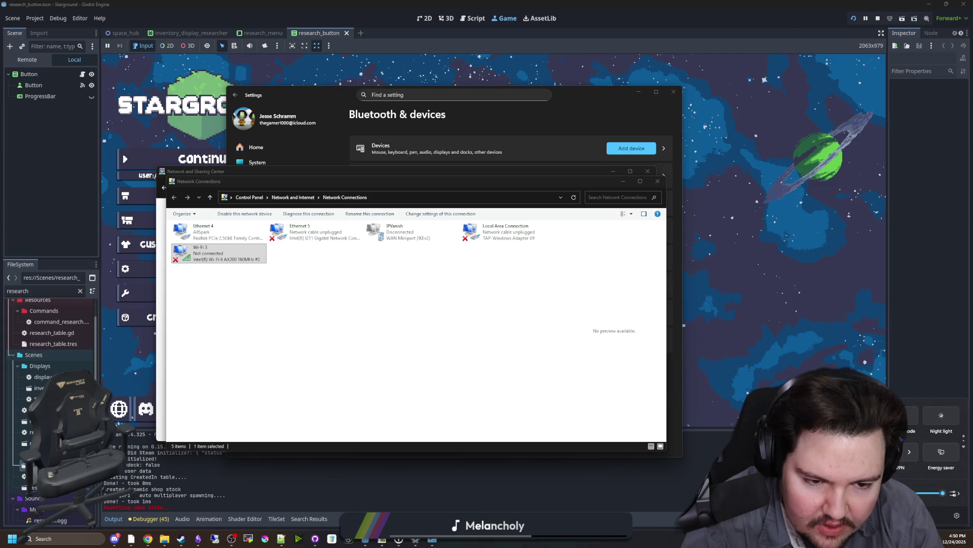
pyautogui.click(868, 416)
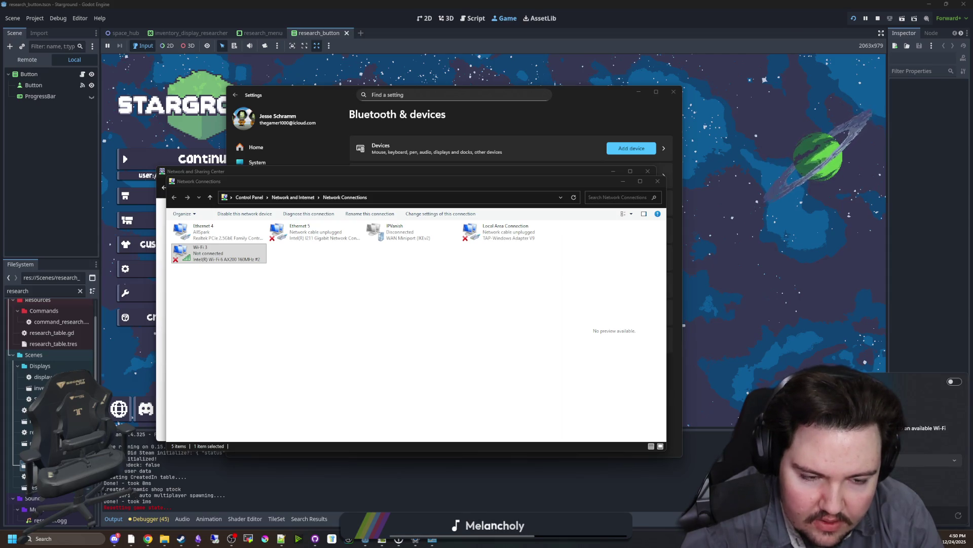
pyautogui.click(951, 383)
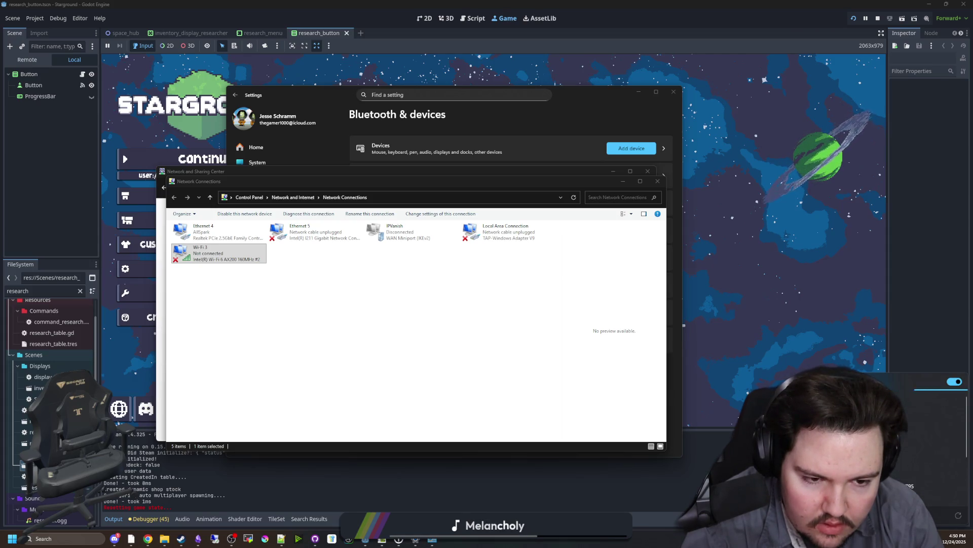
pyautogui.click(875, 381)
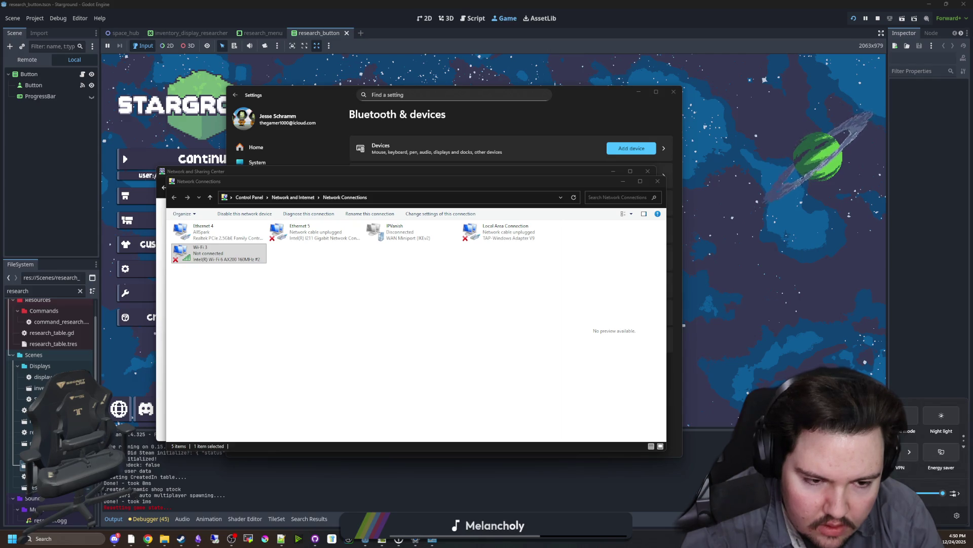
# Check the devices list, close Settings, and bring the Starground game view to the front
pyautogui.click(956, 518)
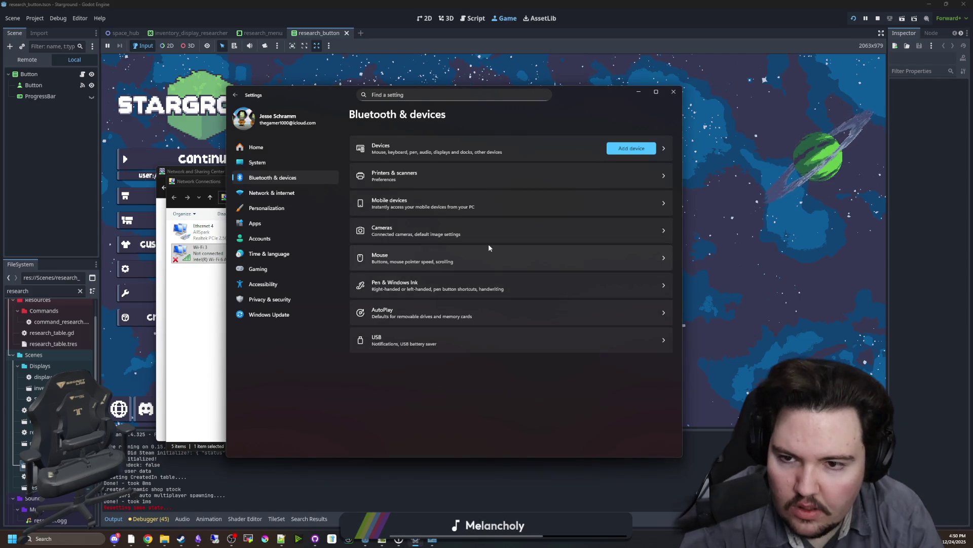
pyautogui.click(486, 156)
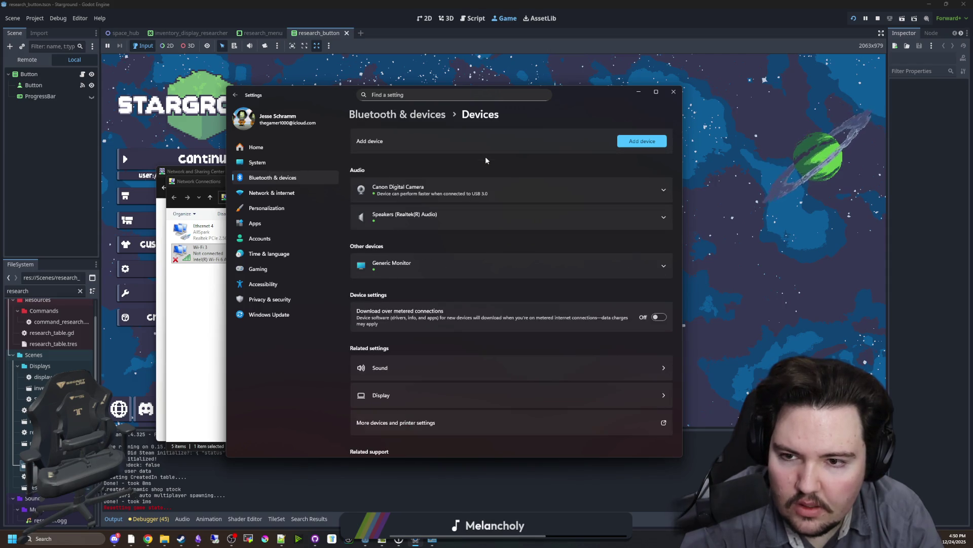
pyautogui.click(673, 92)
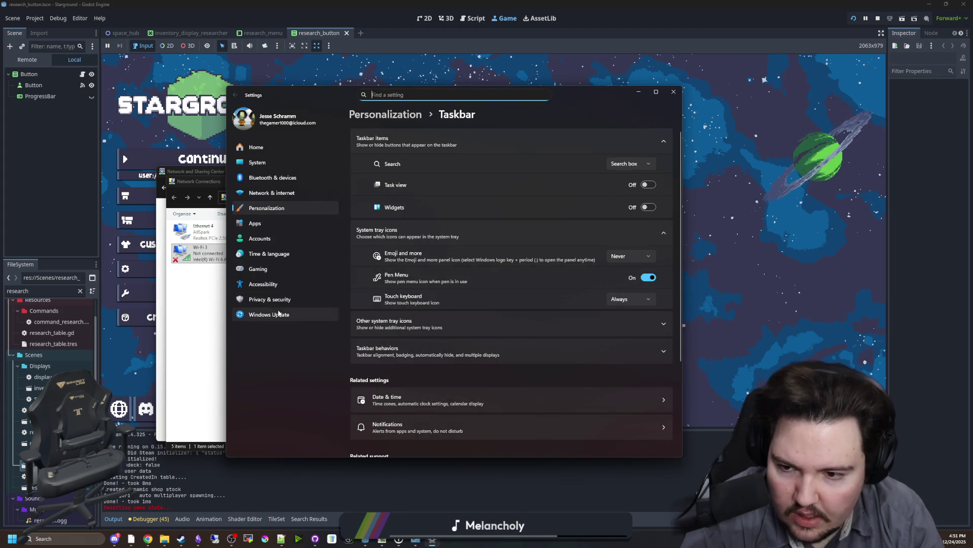
pyautogui.click(268, 314)
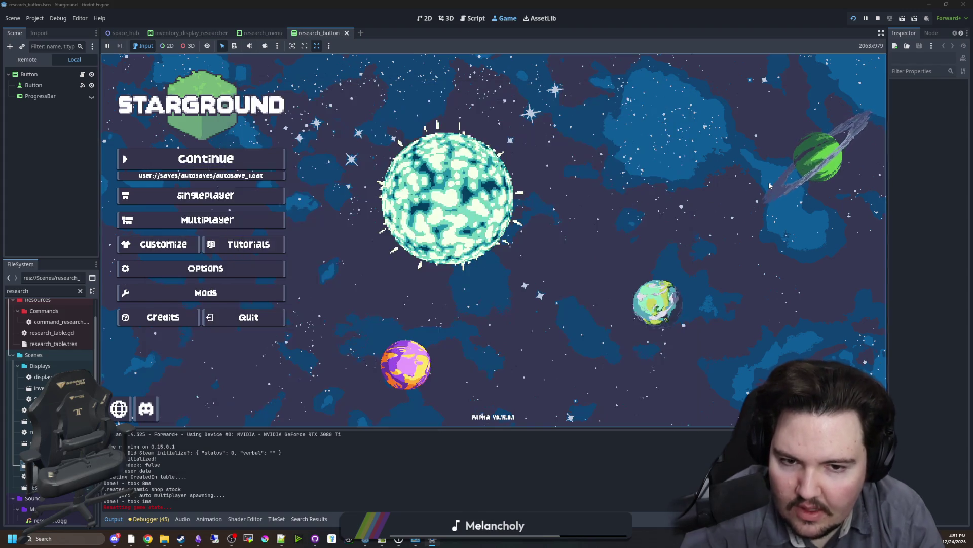
pyautogui.click(769, 183)
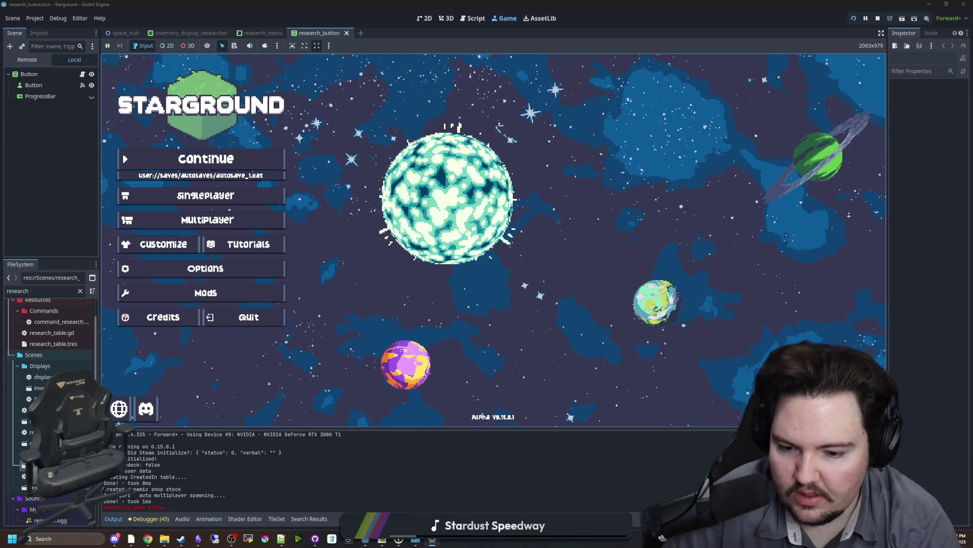
pyautogui.click(416, 539)
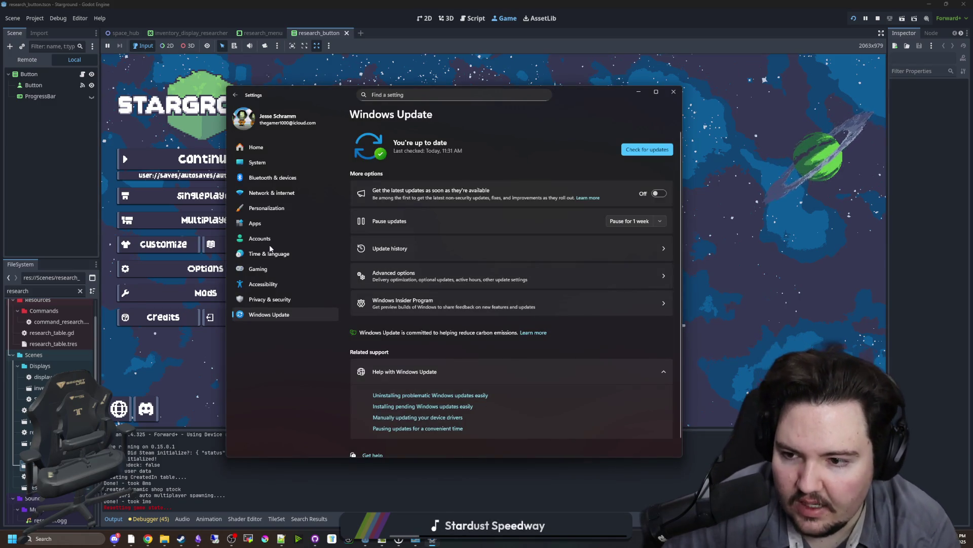
# Open Bluetooth & devices and scroll through the full Devices list
pyautogui.click(279, 176)
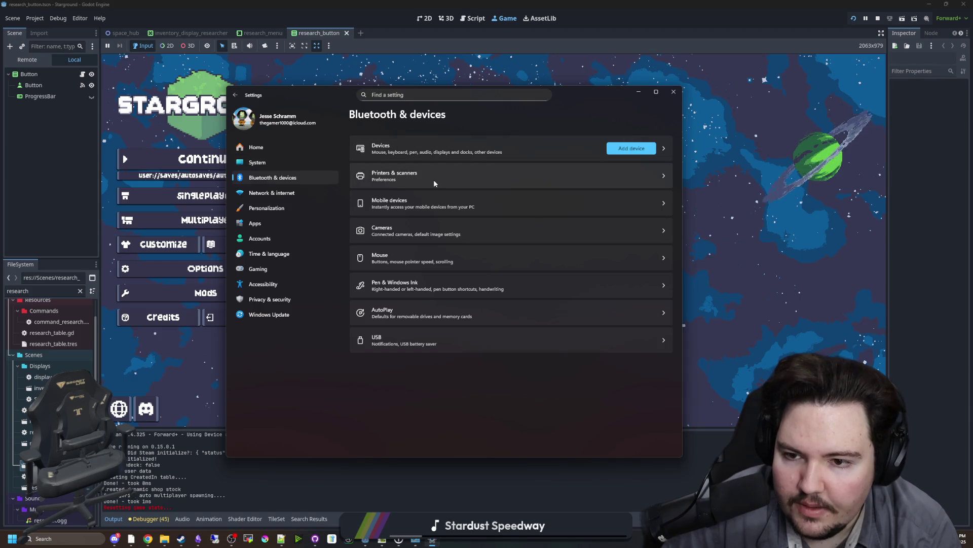
pyautogui.click(435, 150)
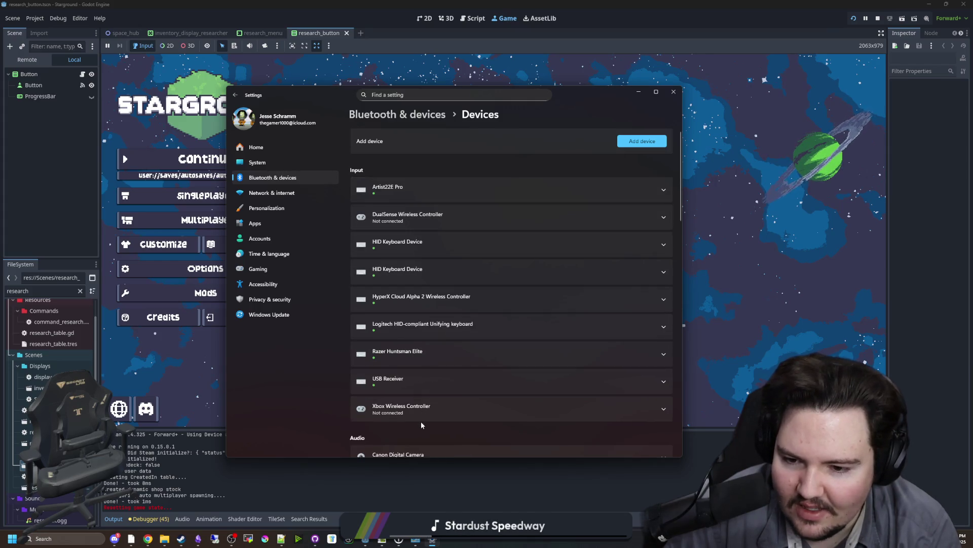
pyautogui.scroll(-3, 438, 319)
pyautogui.scroll(-9, 441, 315)
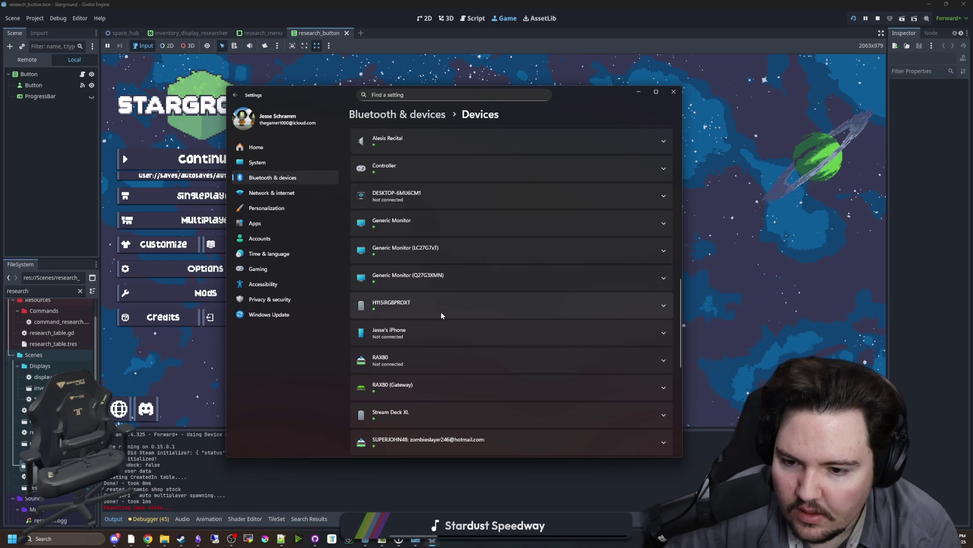
pyautogui.scroll(-6, 441, 315)
pyautogui.scroll(15, 446, 380)
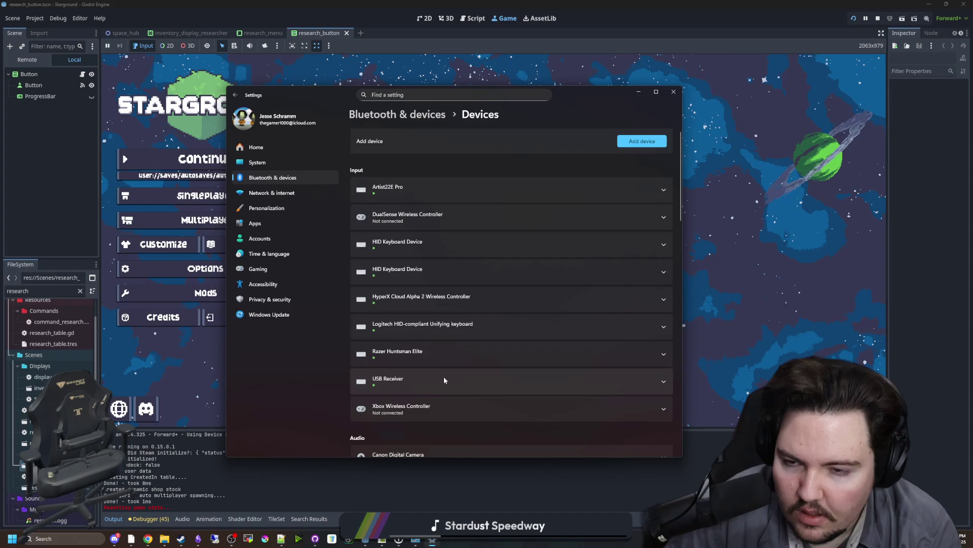
# Start adding an 'Everything else' device, cancel it, and switch to Windows Update
pyautogui.click(642, 141)
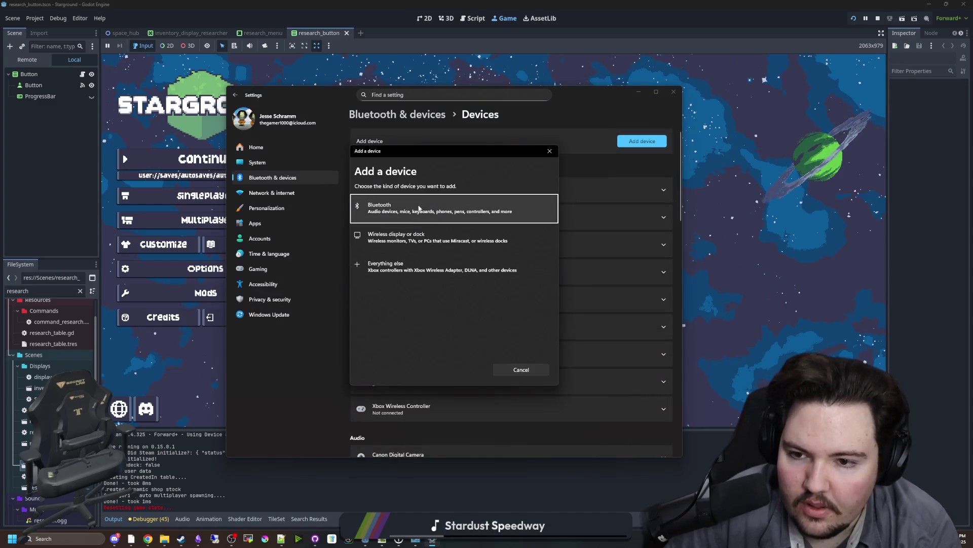
pyautogui.click(401, 273)
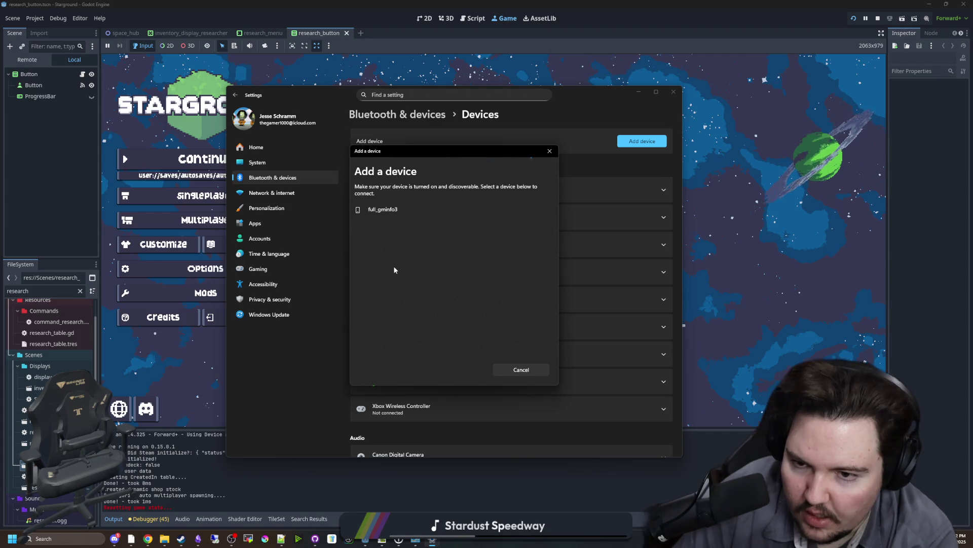
pyautogui.hotkey('alt', 'Tab')
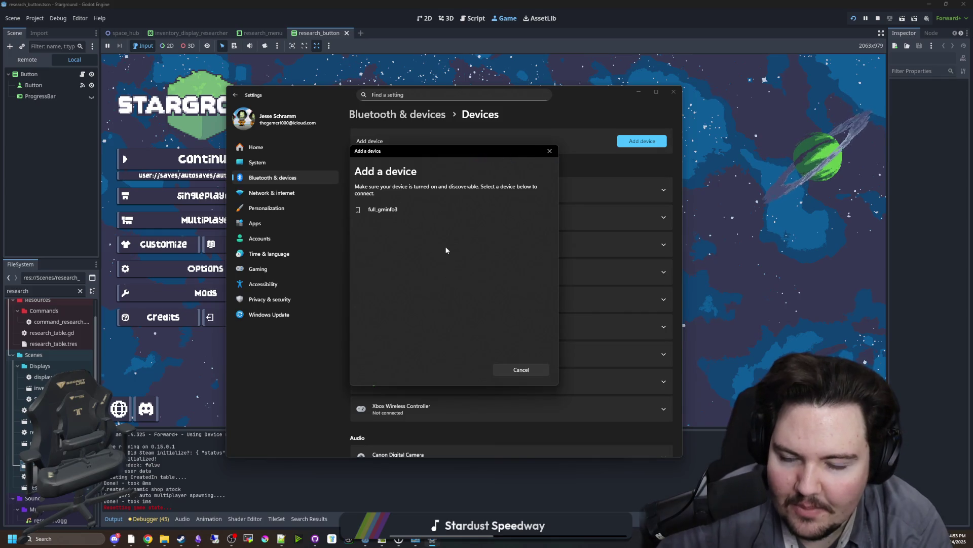
pyautogui.click(530, 370)
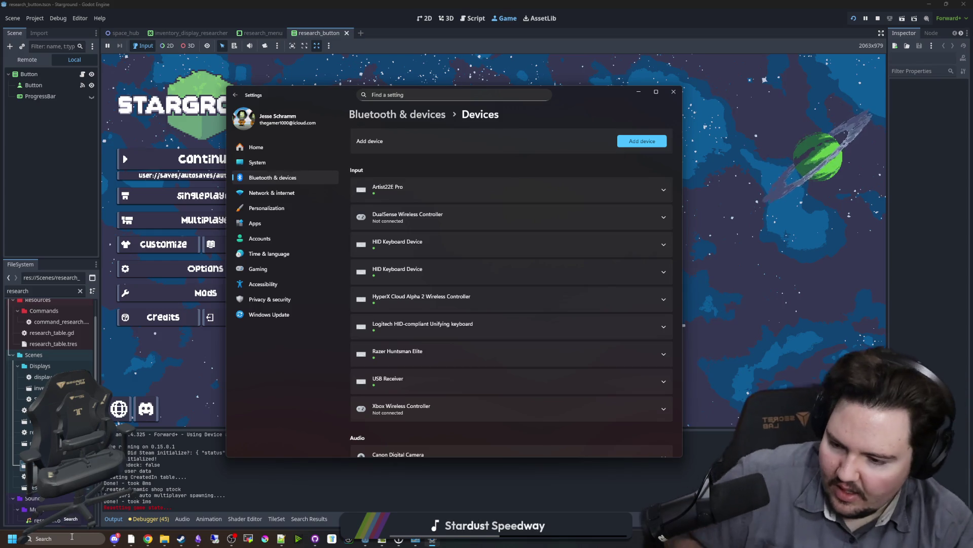
pyautogui.click(296, 318)
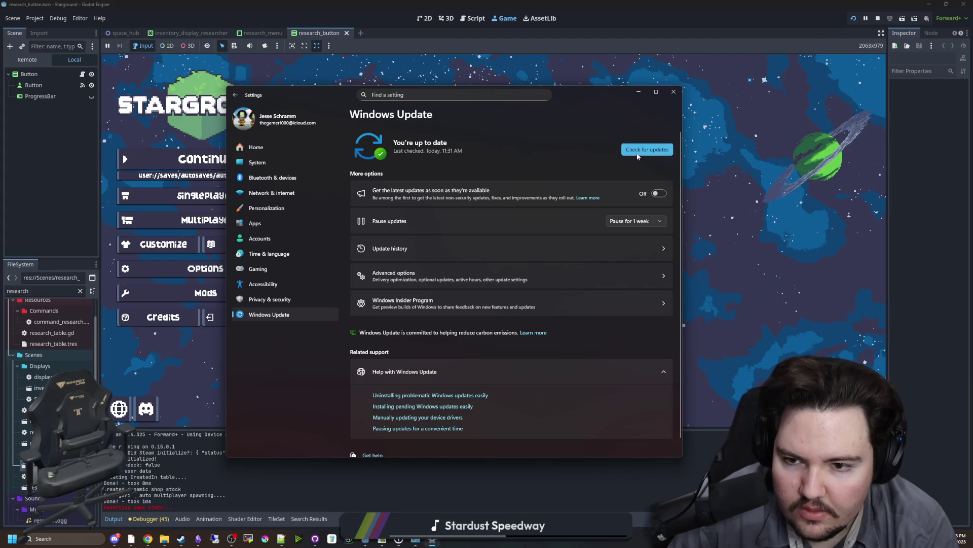
# Check for Windows updates, glance at Advanced options, then return to Bluetooth & devices
pyautogui.click(626, 150)
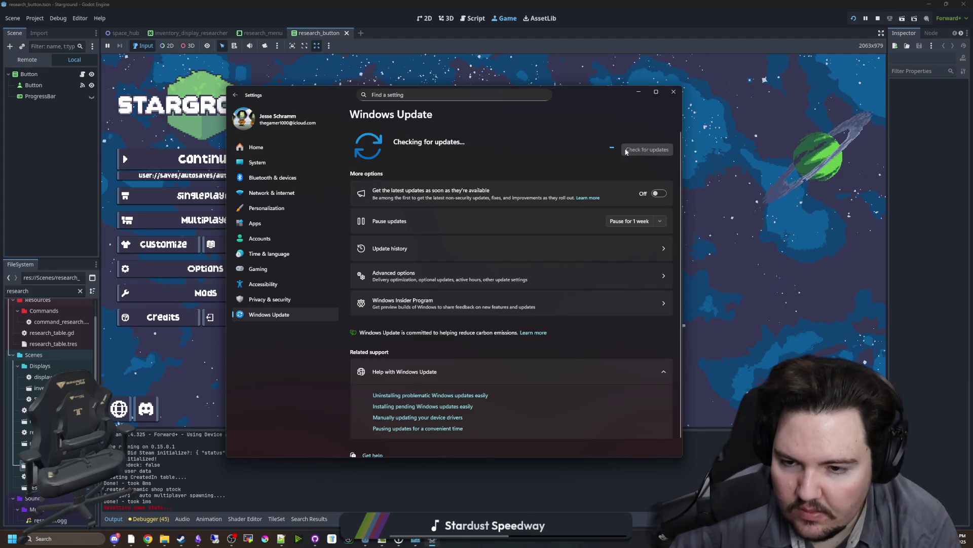
pyautogui.click(558, 275)
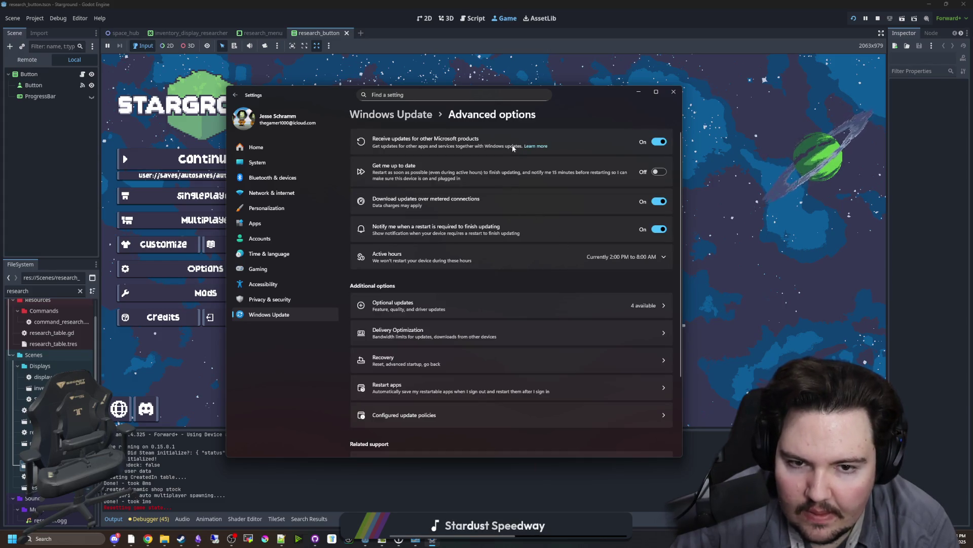
pyautogui.hotkey('alt', 'Left')
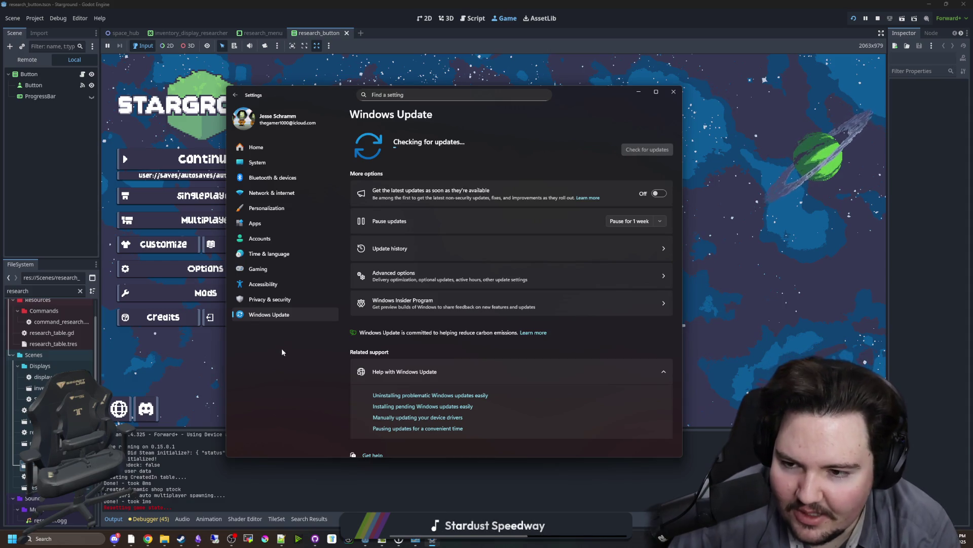
pyautogui.click(272, 179)
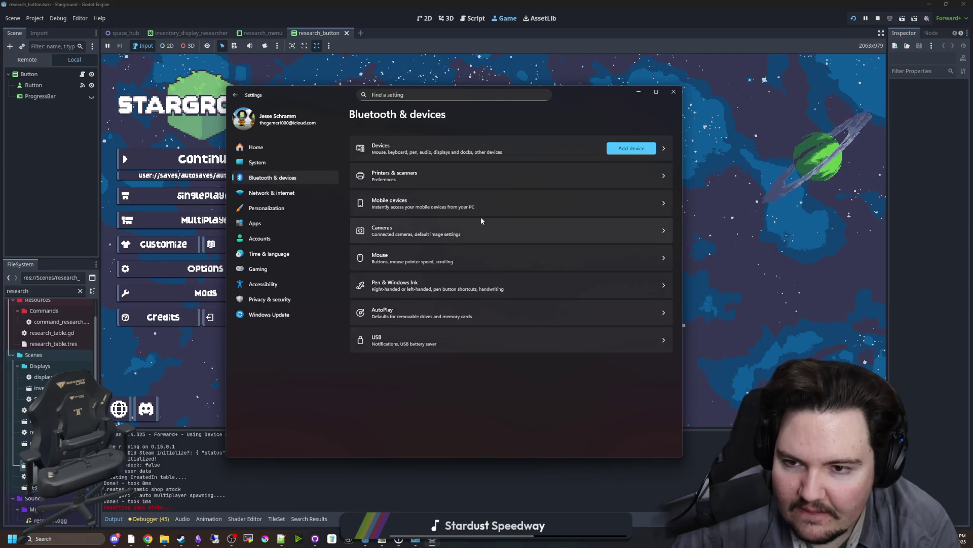
# Start and close the Add device prompt, then view the full devices list
pyautogui.click(632, 148)
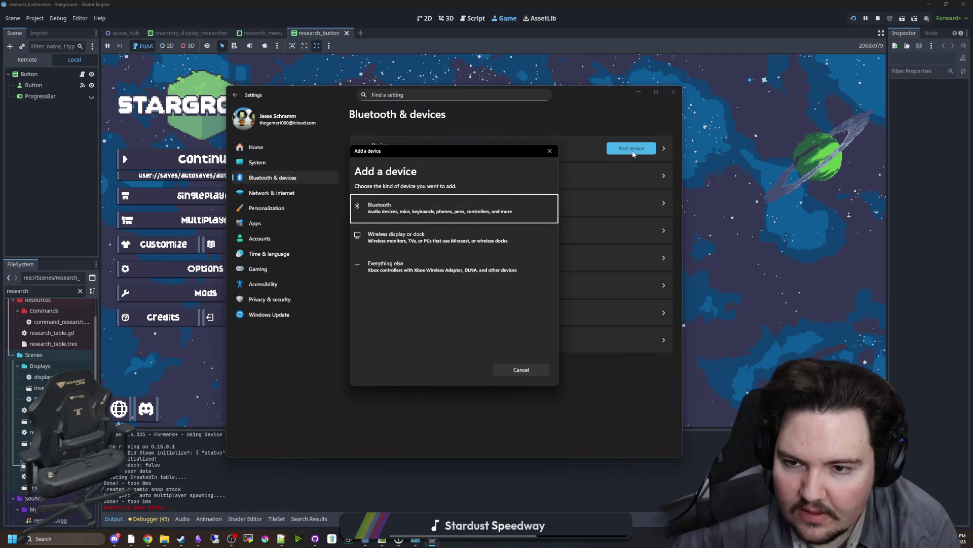
pyautogui.click(547, 149)
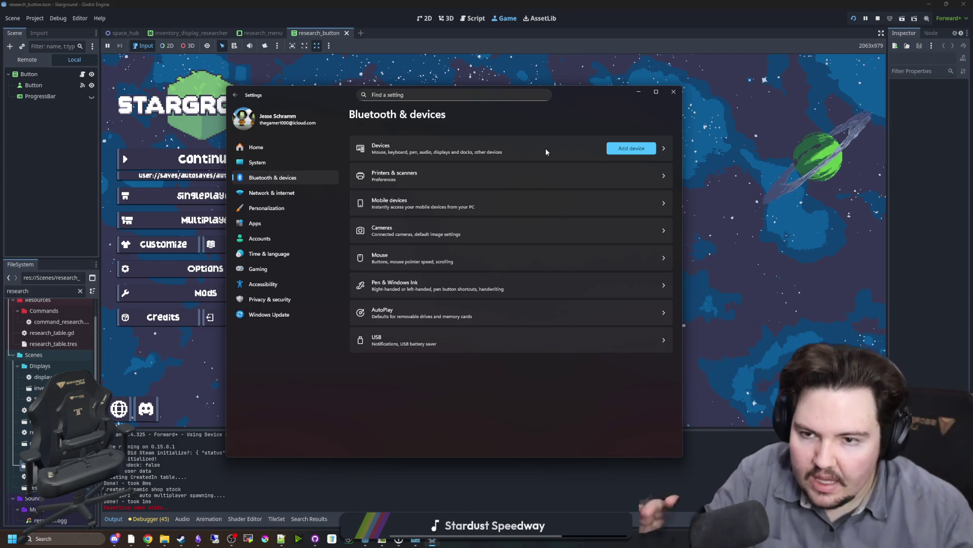
pyautogui.click(461, 148)
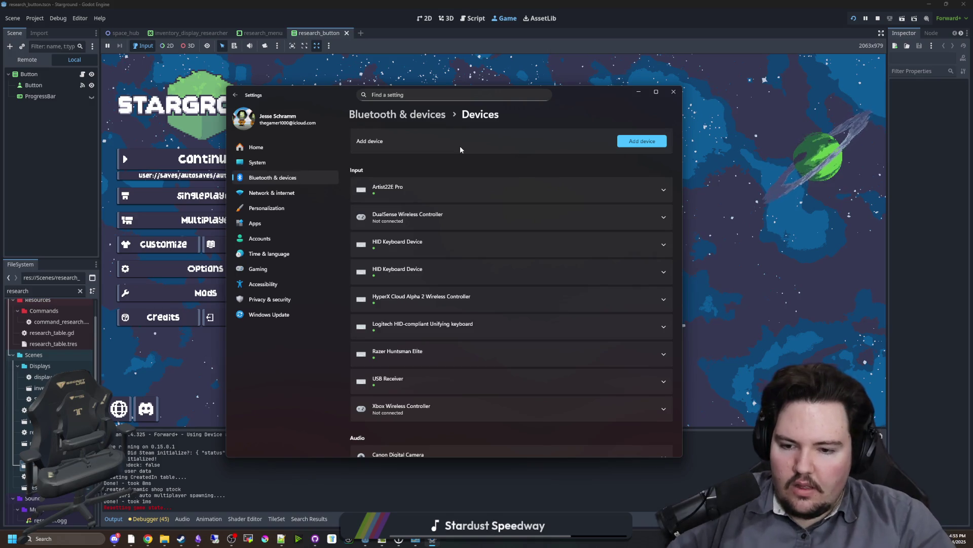
# Switch back to the running Starground game and open its Options panel
pyautogui.click(763, 225)
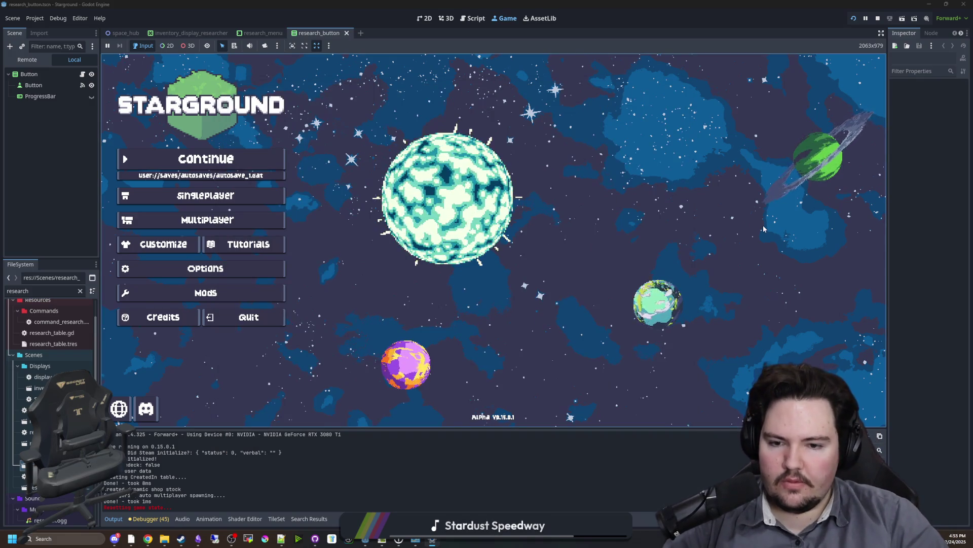
pyautogui.hotkey('alt', 'Tab')
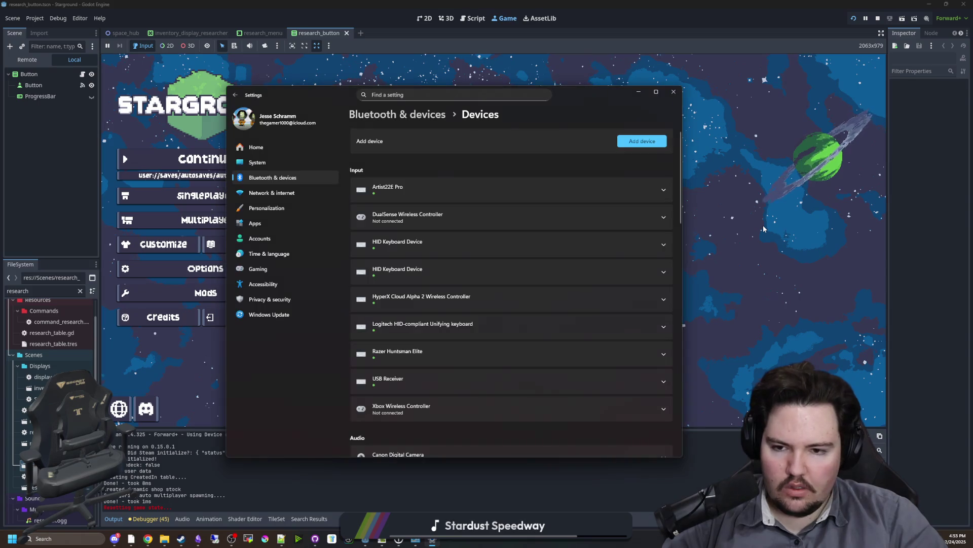
pyautogui.click(759, 233)
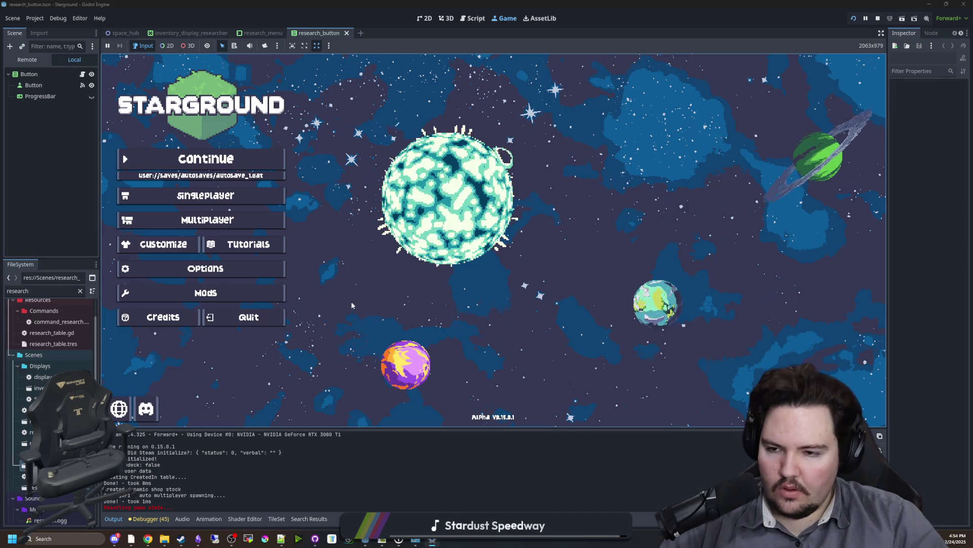
pyautogui.click(228, 266)
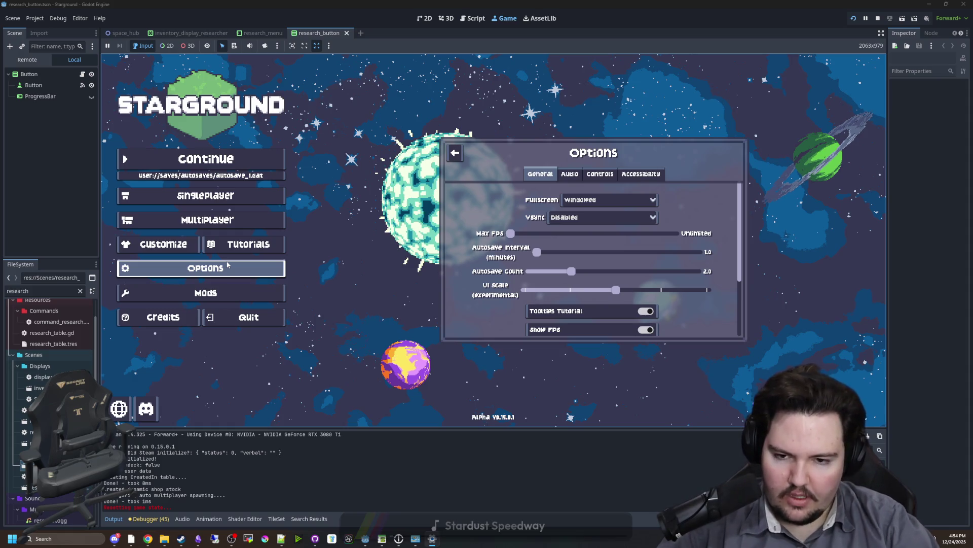
# Search Windows for 'dsx', cancel the search, and open a File Explorer window
pyautogui.press('super')
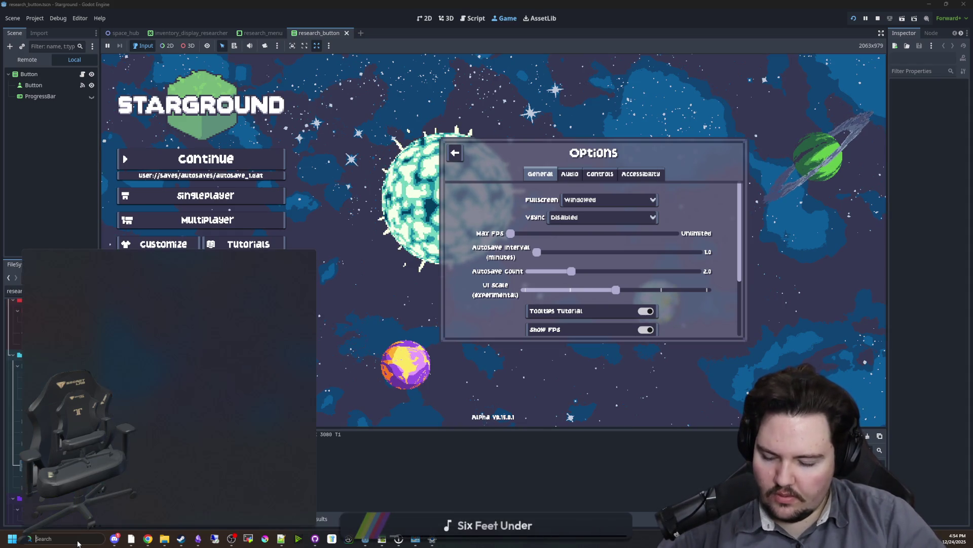
pyautogui.write('dsx')
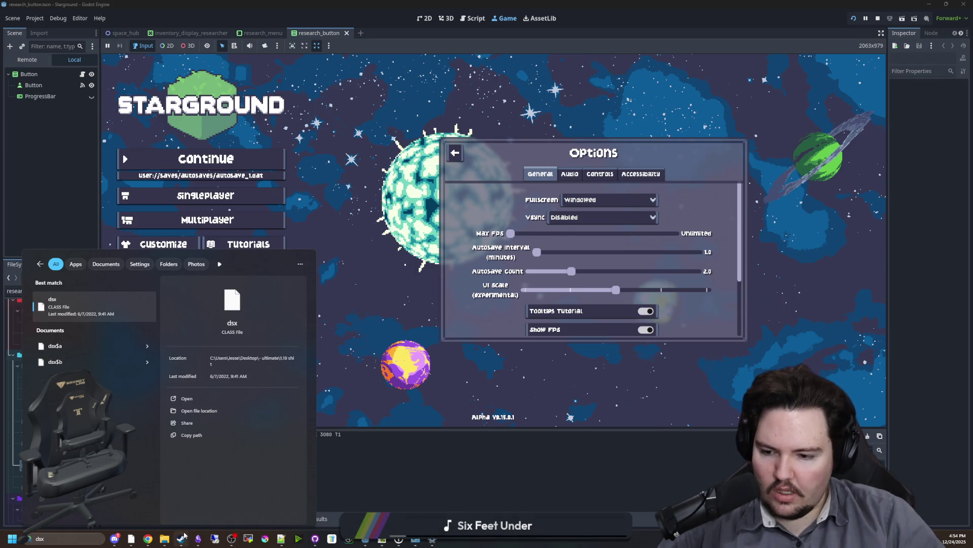
pyautogui.press('Escape')
pyautogui.moveTo(167, 535)
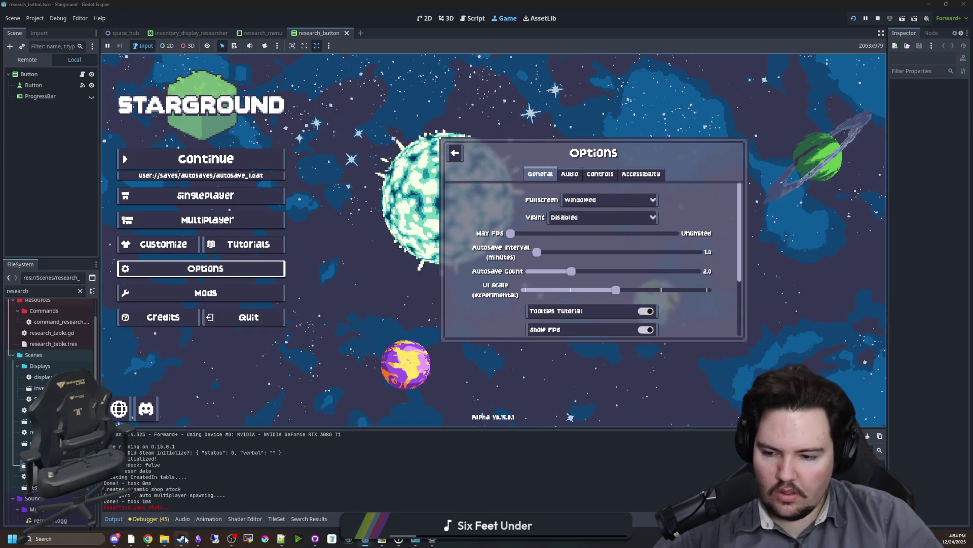
pyautogui.click(164, 538)
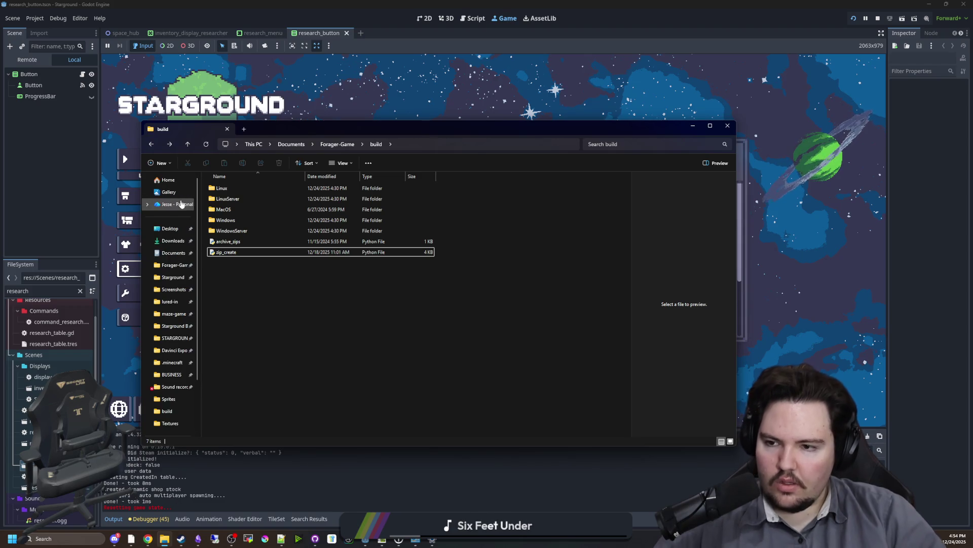
pyautogui.click(170, 228)
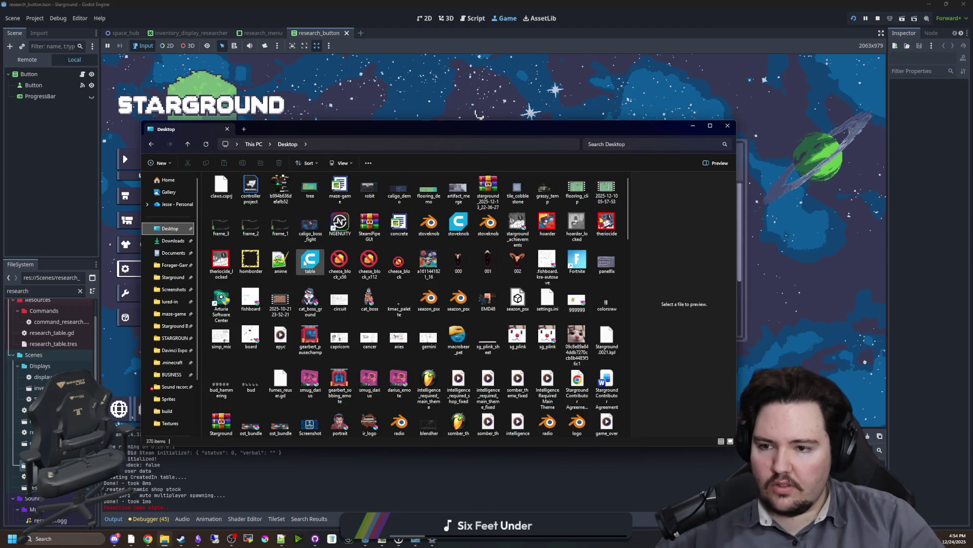
pyautogui.scroll(-15, 459, 264)
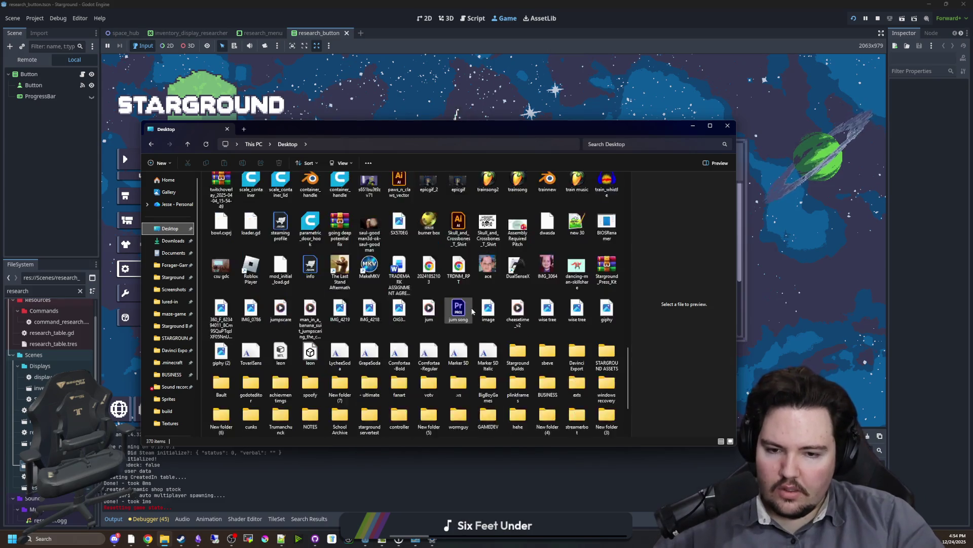
pyautogui.scroll(-2, 472, 311)
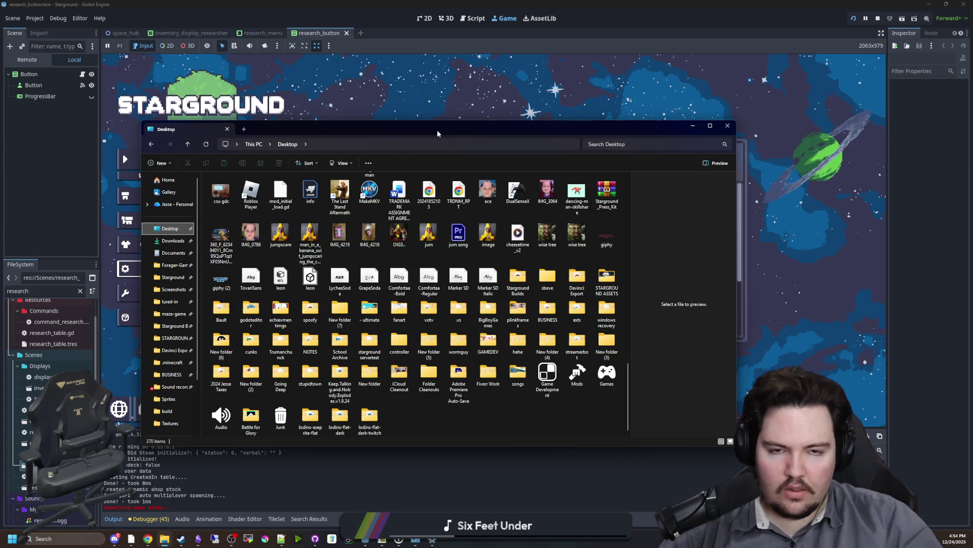
pyautogui.hotkey('alt', 'Tab')
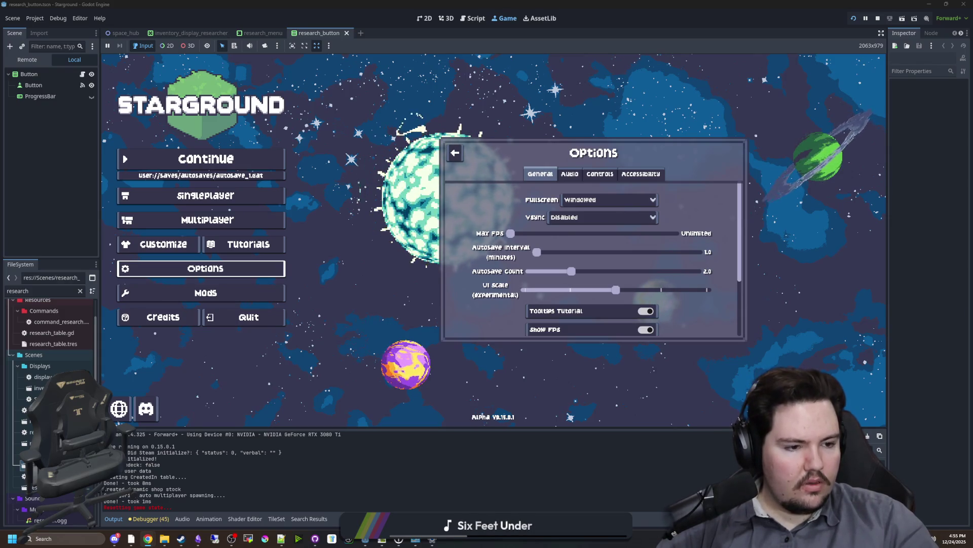
# Launch DualSenseX from a 'dualsense' search and close Starground's Options back to the main menu
pyautogui.click(85, 540)
pyautogui.write('dualsense')
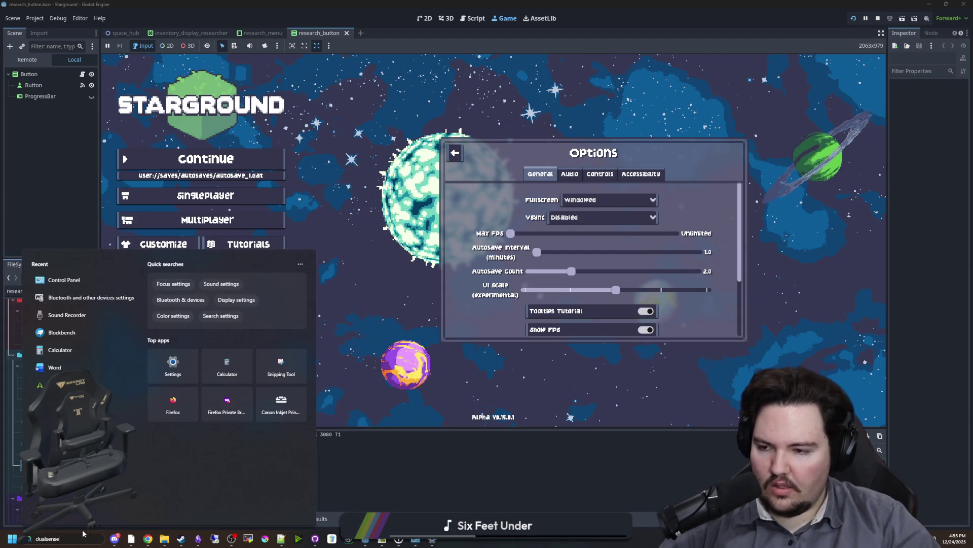
pyautogui.press('Escape')
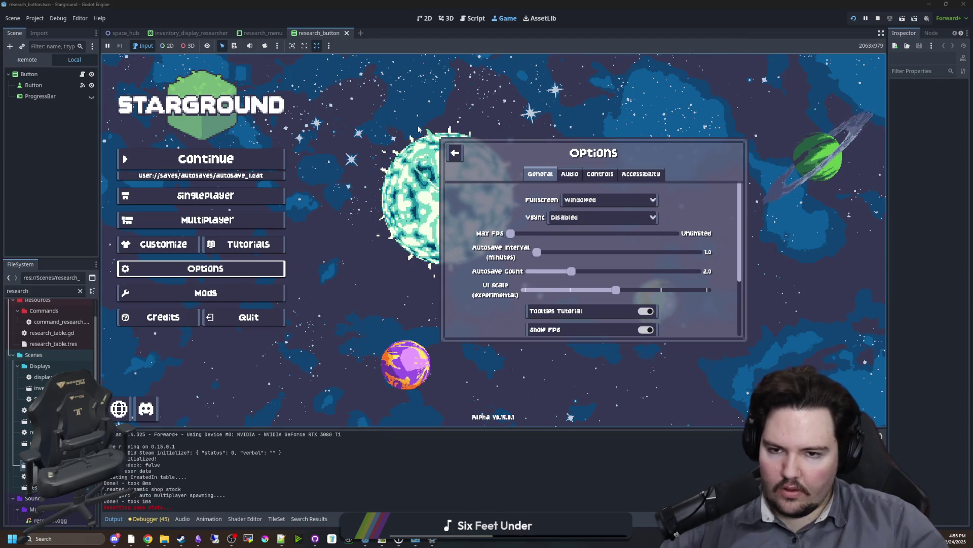
pyautogui.click(456, 153)
pyautogui.click(456, 153)
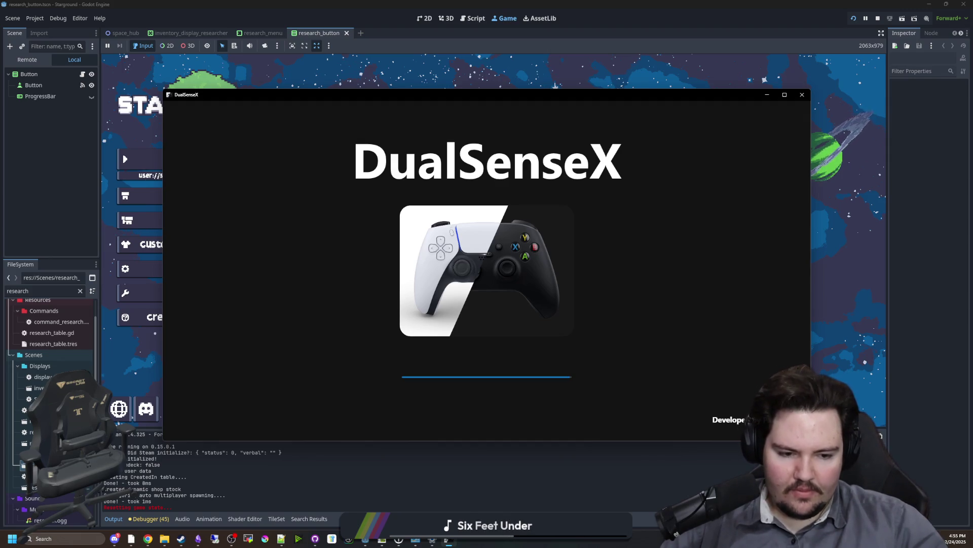
# Try connecting the controller in DualSenseX and dismiss the missing ViGEmBus drivers warning
pyautogui.press('super+a')
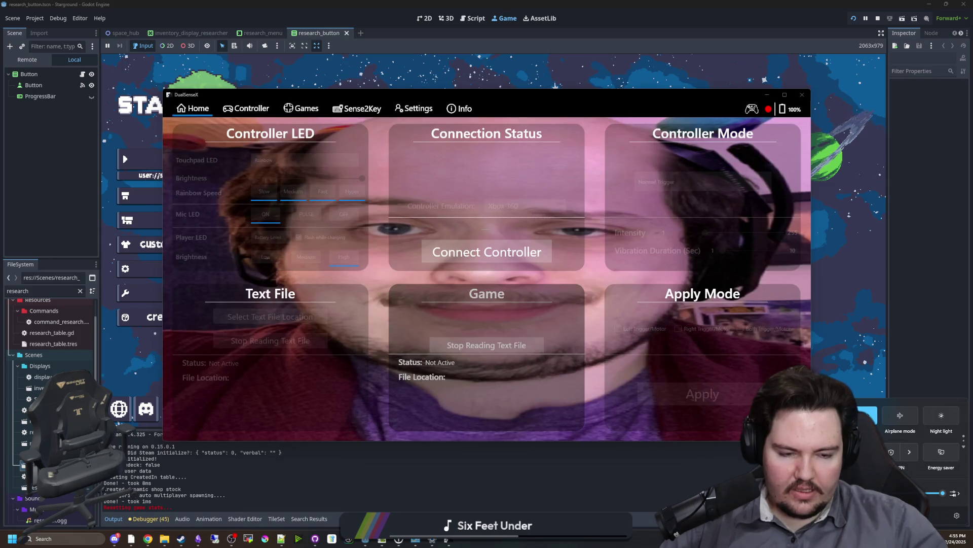
pyautogui.click(612, 399)
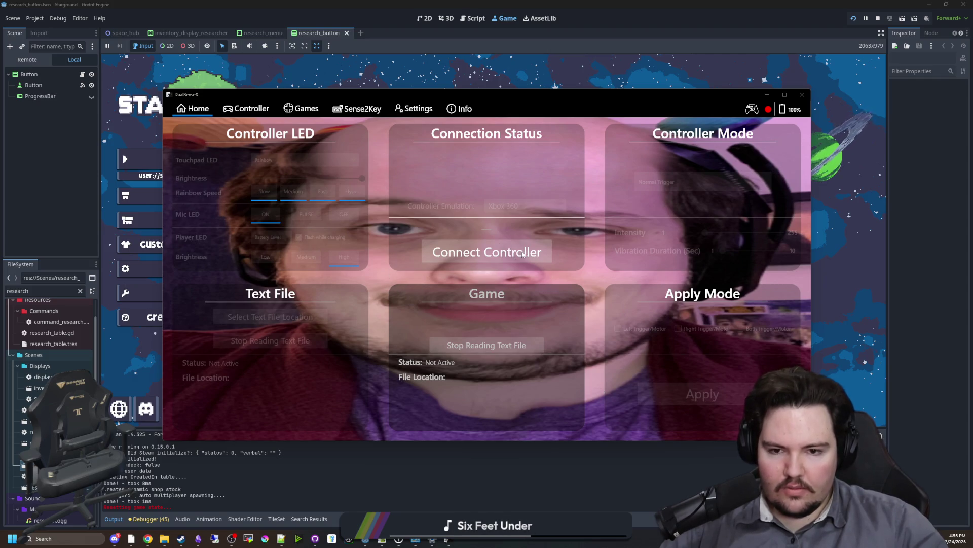
pyautogui.click(802, 94)
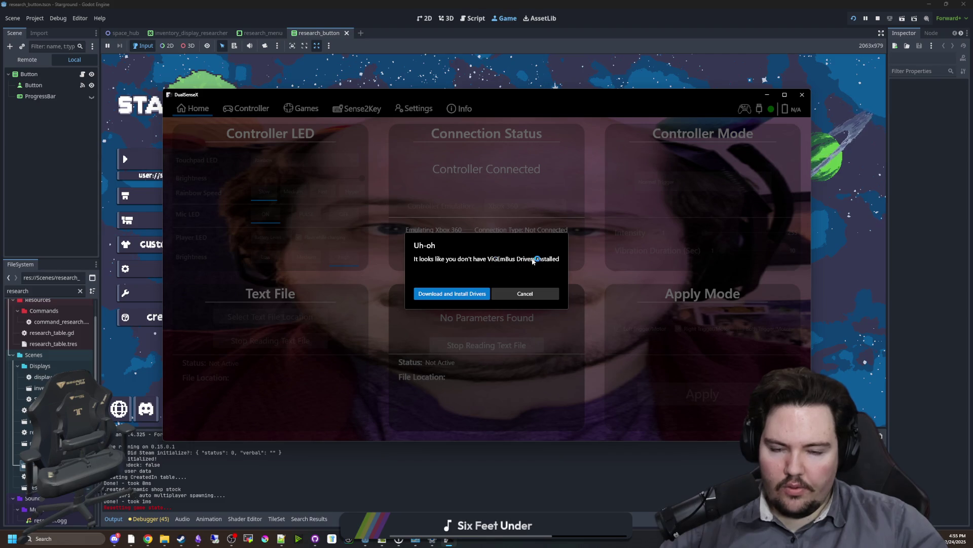
pyautogui.click(456, 302)
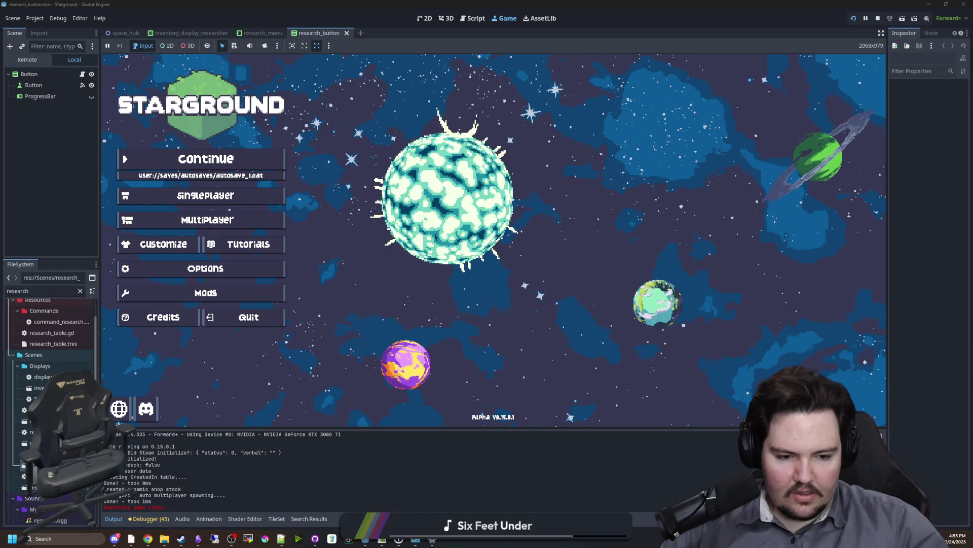
# Relaunch DualSenseX via a 'd' search, postpone its 1.5.0 update, and bring Steam forward
pyautogui.click(67, 538)
pyautogui.write('dualse')
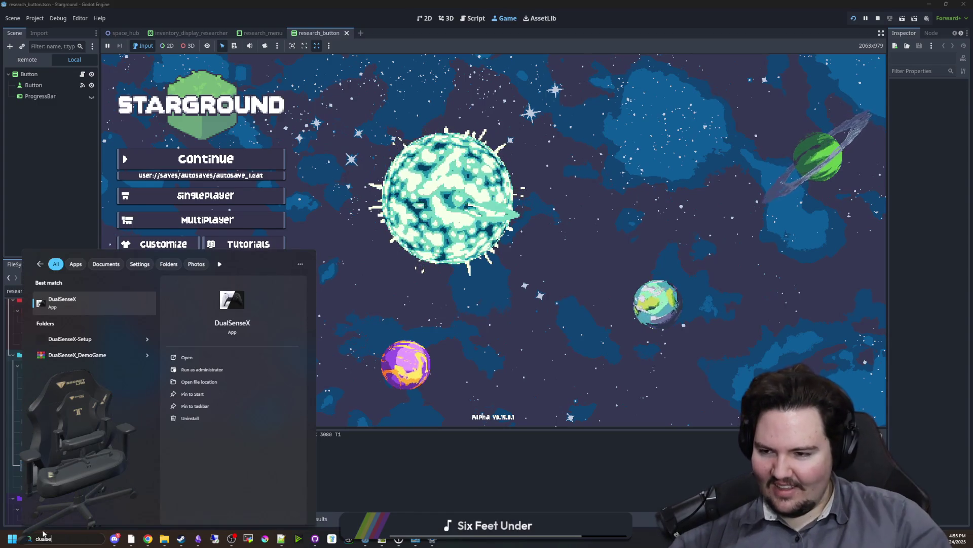
pyautogui.press('Return')
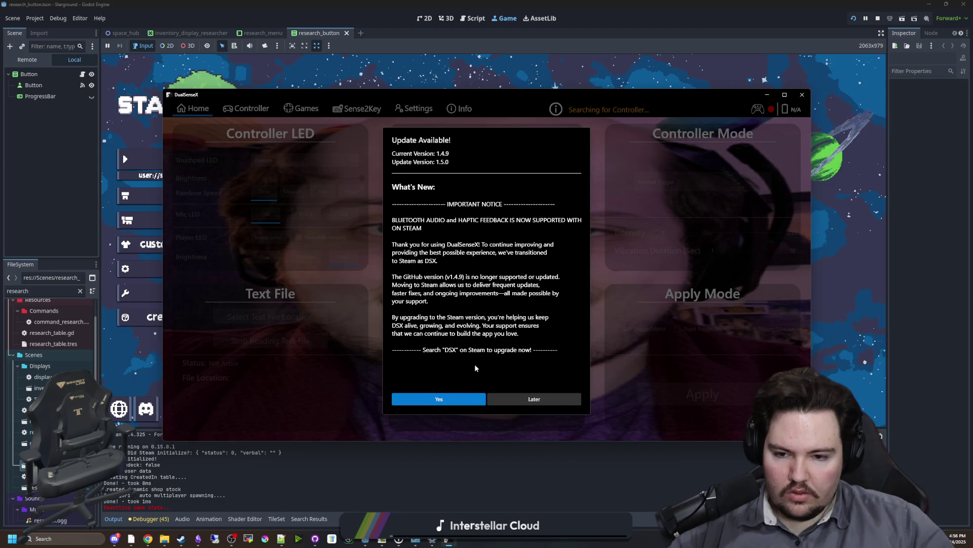
pyautogui.click(559, 402)
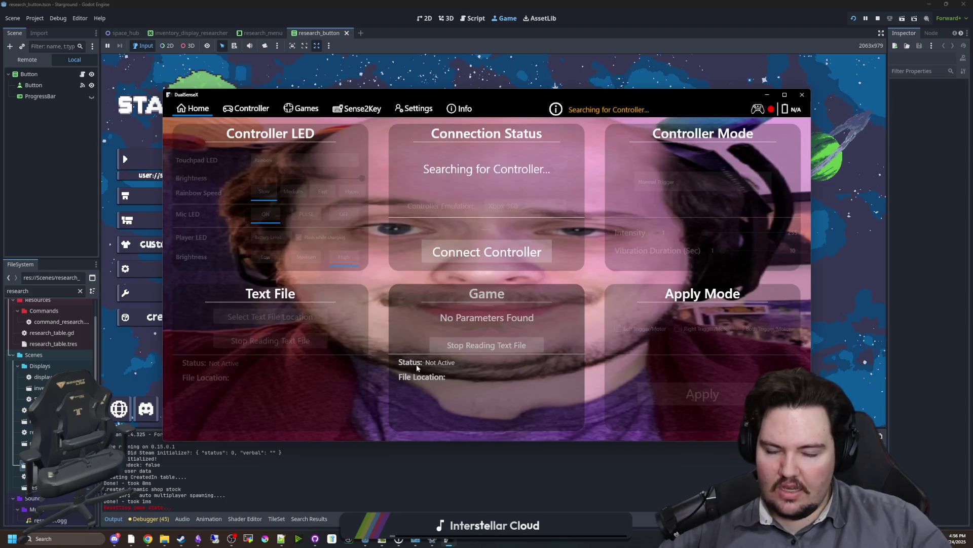
pyautogui.click(182, 538)
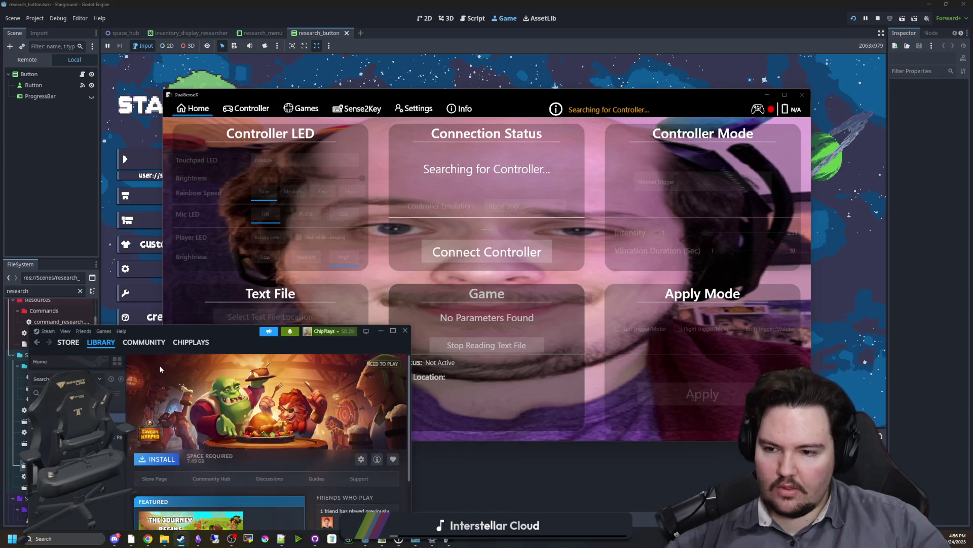
# Switch Steam to the Store page, then minimize Steam so DualSenseX shows again
pyautogui.click(68, 343)
pyautogui.doubleClick(166, 329)
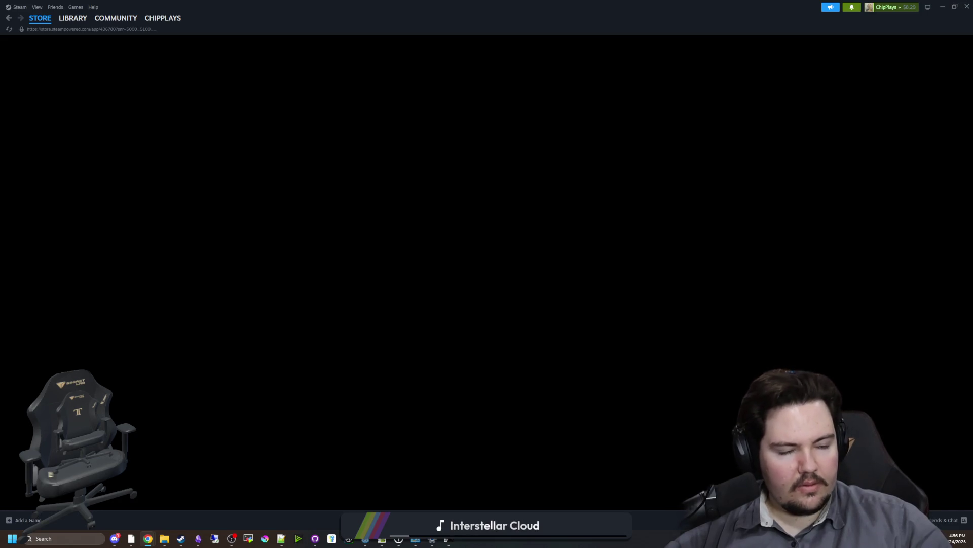
pyautogui.click(943, 11)
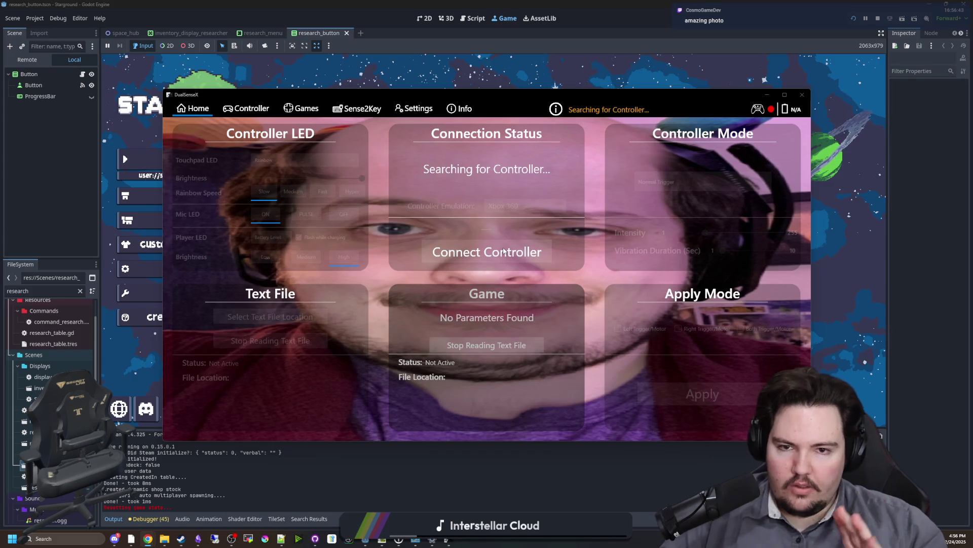
# Connect the controller in DualSenseX and bring up the game's Options panel
pyautogui.click(504, 250)
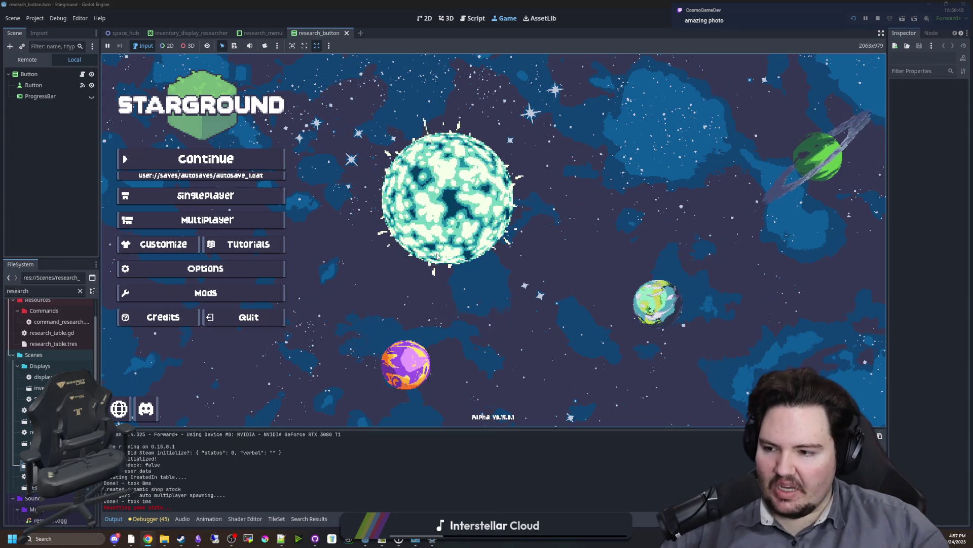
pyautogui.press('Escape')
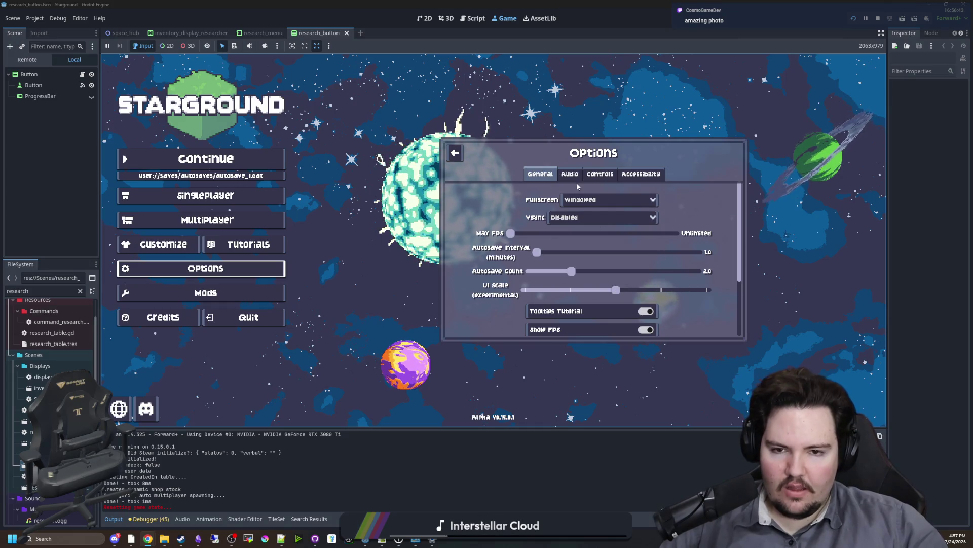
# Review the game's Controls settings, close Options, and open Windows Bluetooth & devices settings
pyautogui.click(577, 179)
pyautogui.click(607, 176)
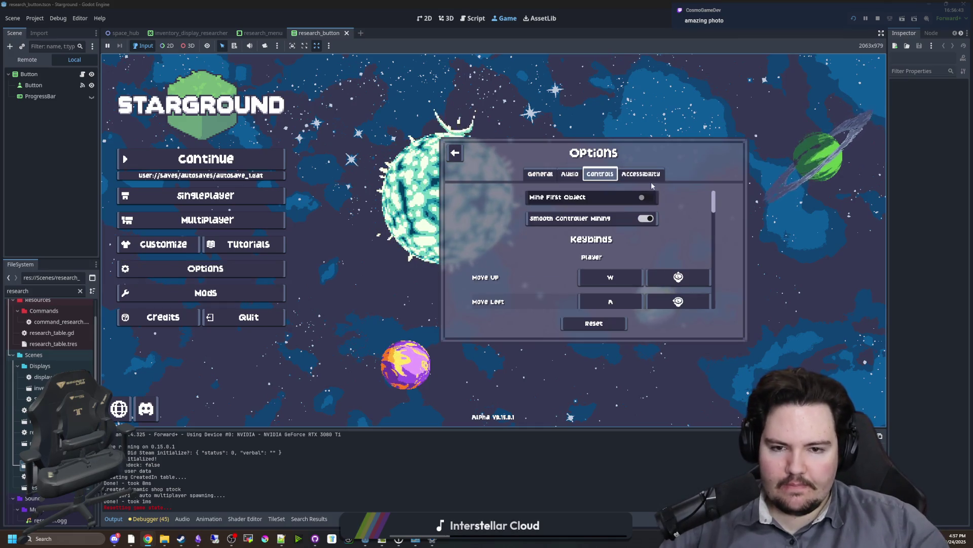
pyautogui.press('Down')
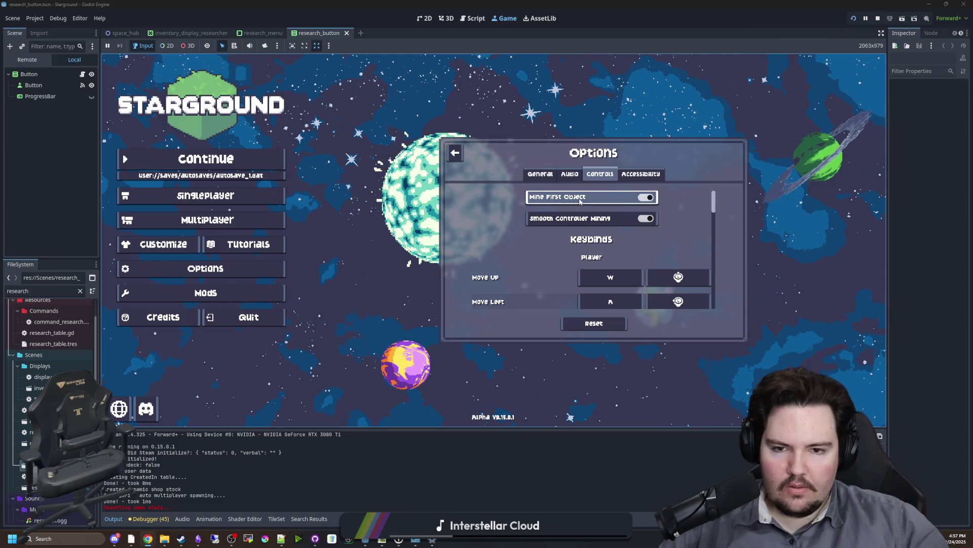
pyautogui.press('Escape')
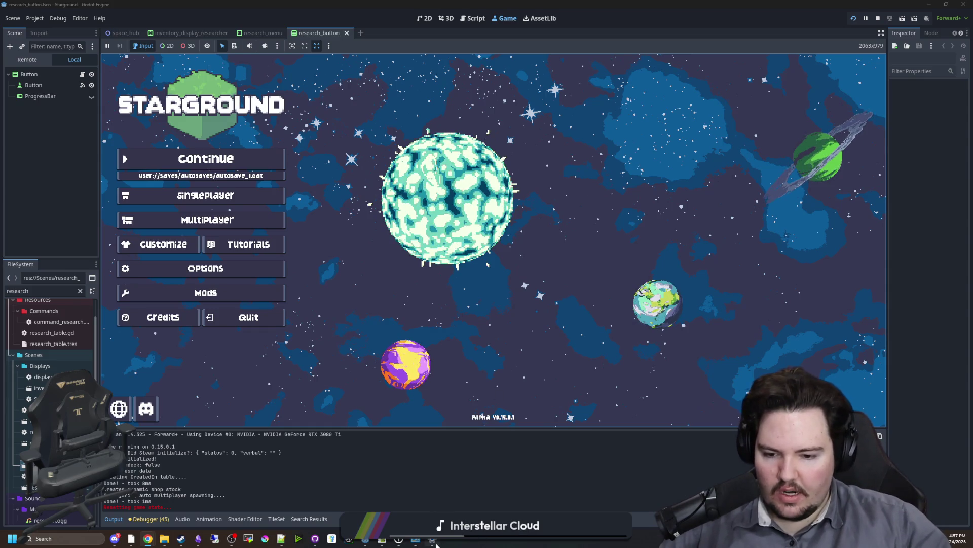
pyautogui.press('super+i')
pyautogui.click(279, 178)
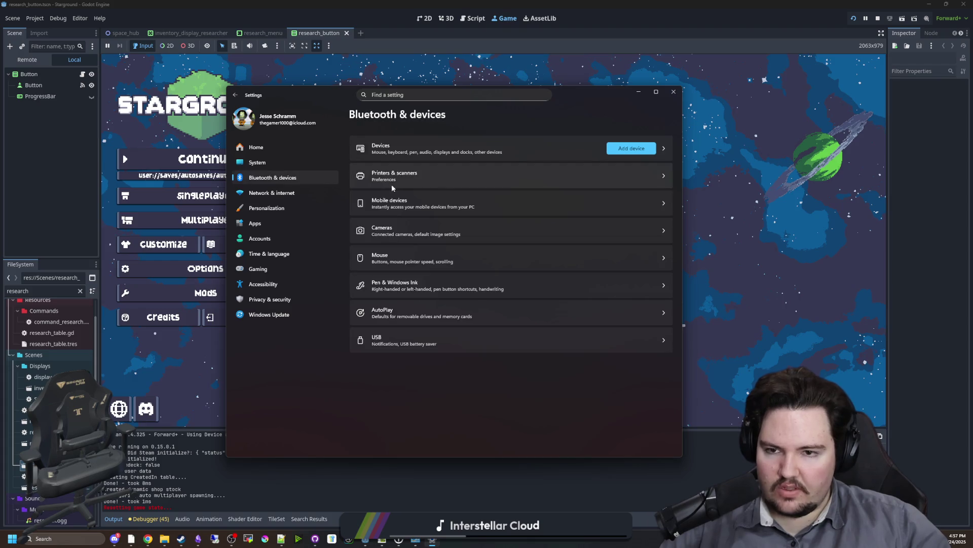
# Open the Bluetooth Devices page and follow the 'Toggling Bluetooth settings easily' help link
pyautogui.click(493, 154)
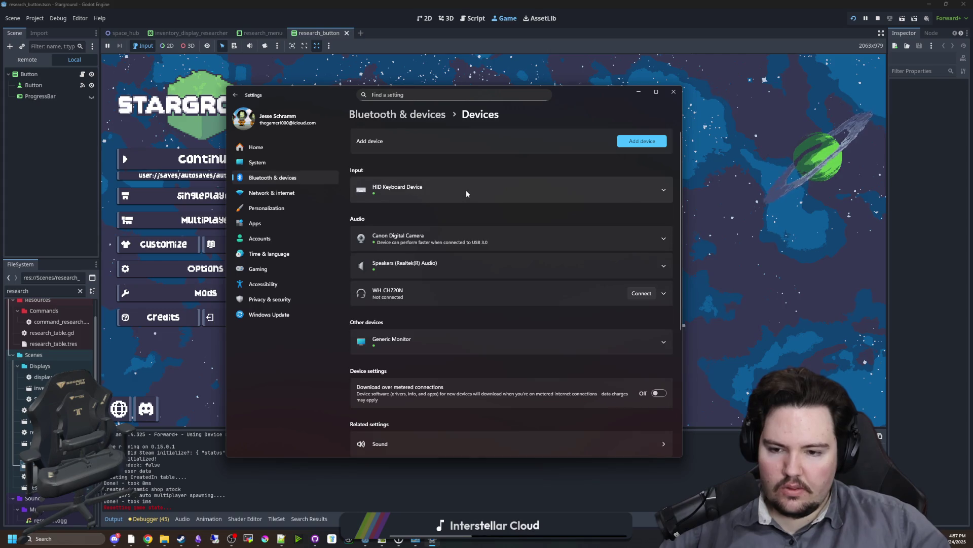
pyautogui.scroll(-10, 467, 190)
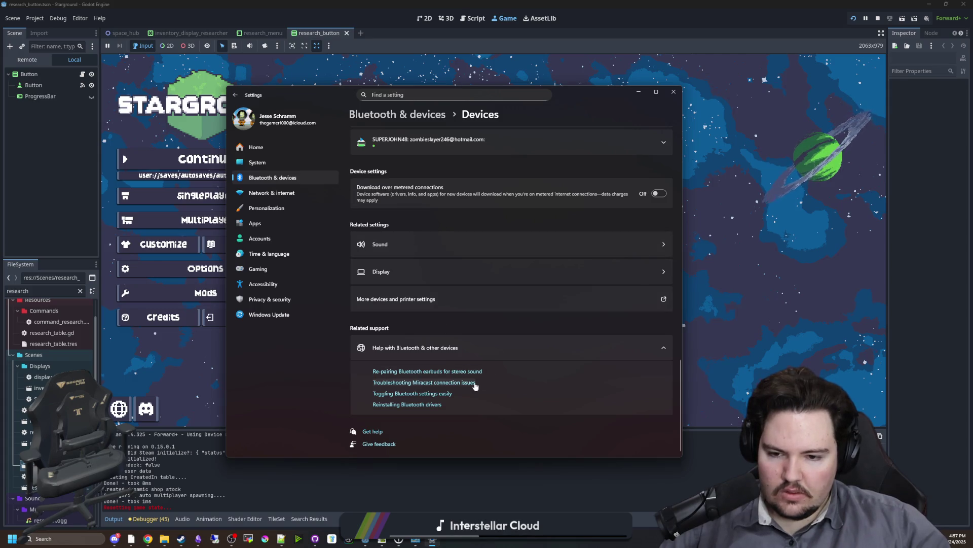
pyautogui.click(435, 394)
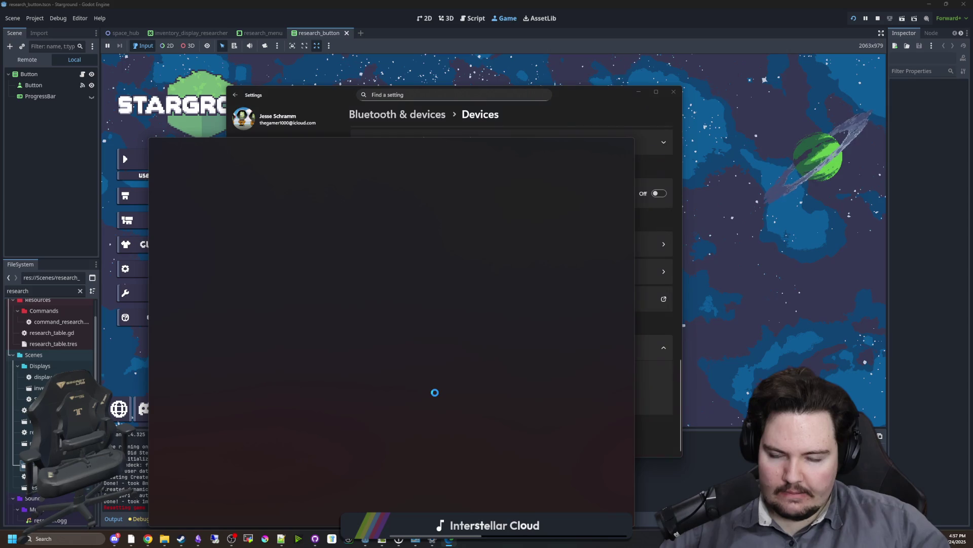
# Expand the Copilot answer, open Bluetooth devices settings, and follow the reinstalling-drivers help link
pyautogui.moveTo(575, 150); pyautogui.dragTo(552, 174)
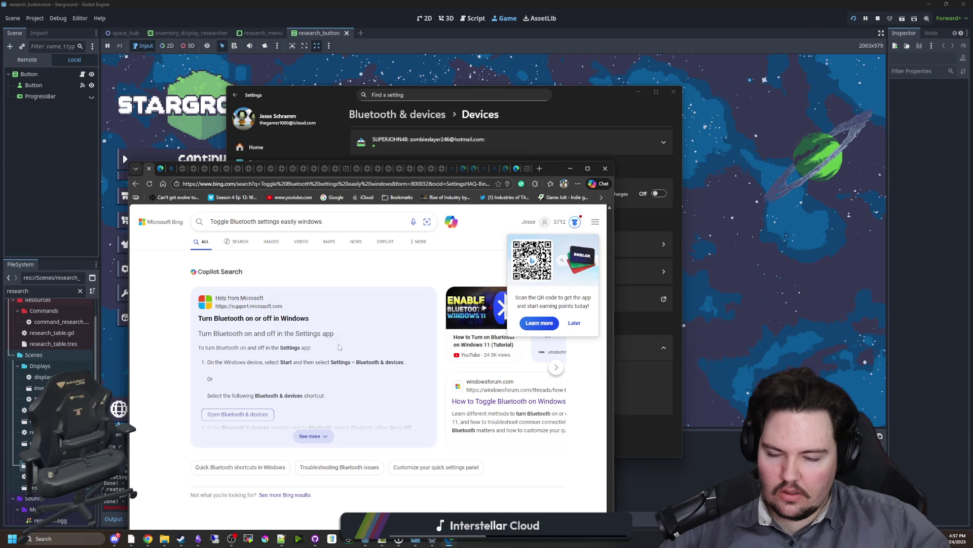
pyautogui.click(326, 439)
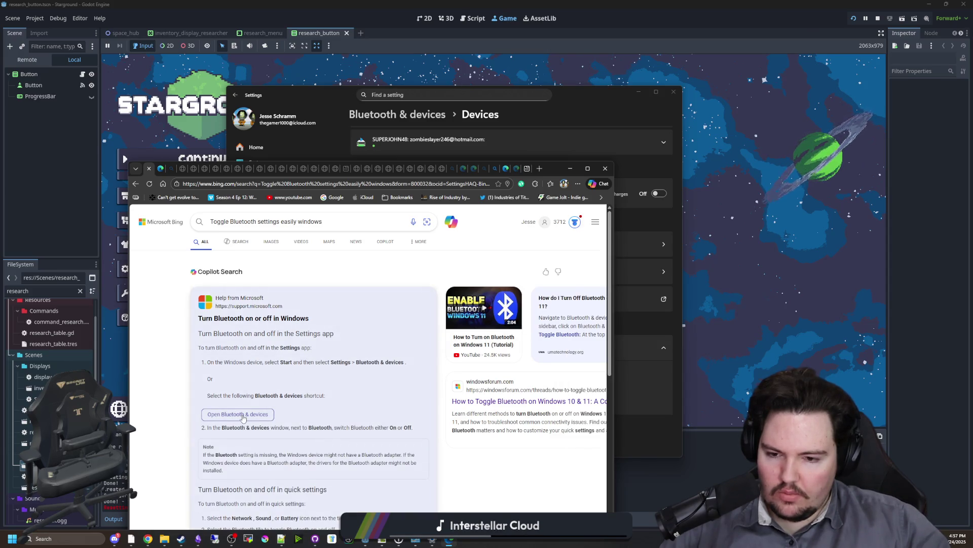
pyautogui.click(243, 415)
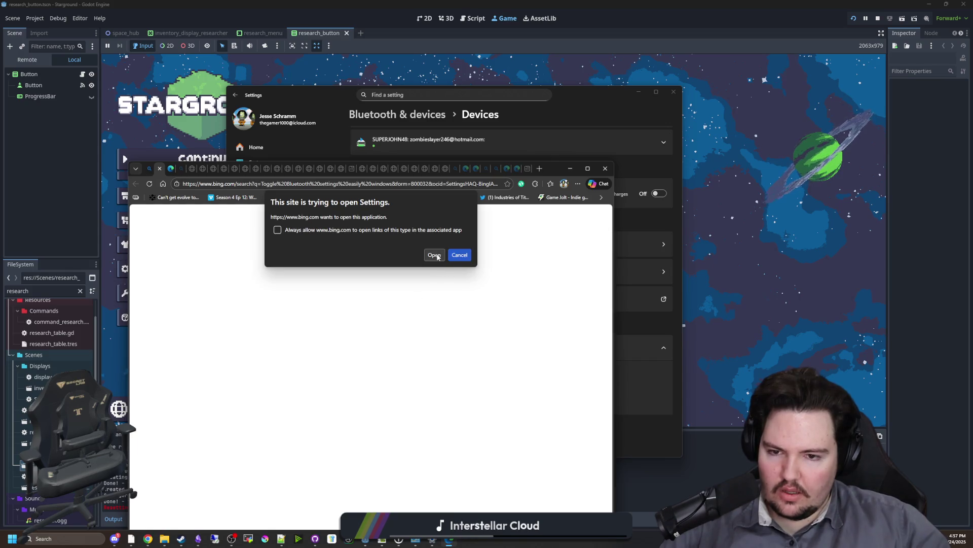
pyautogui.click(435, 254)
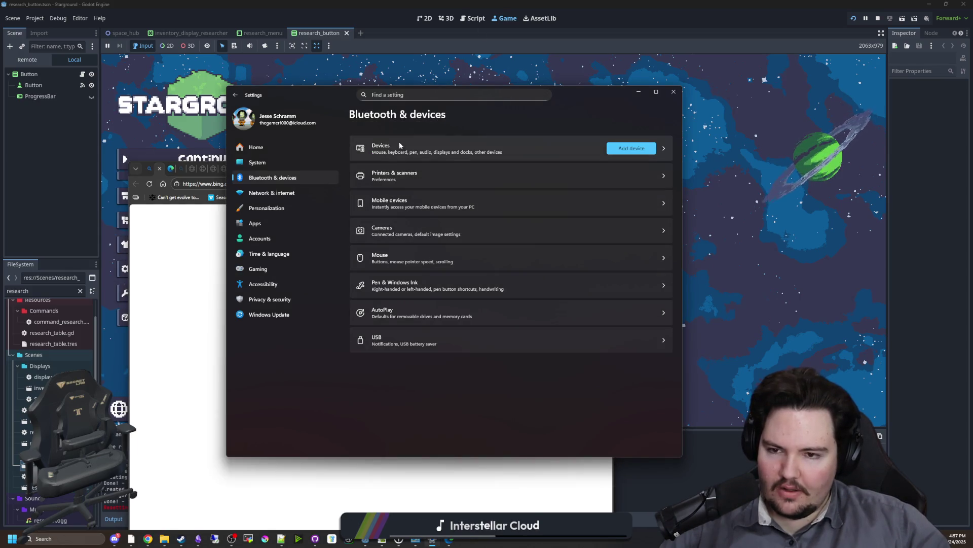
pyautogui.click(446, 148)
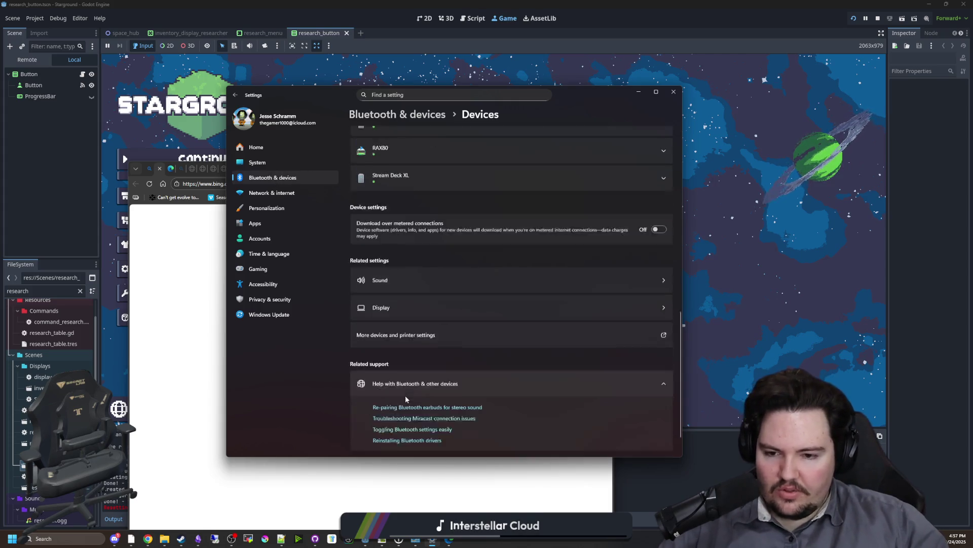
pyautogui.click(399, 405)
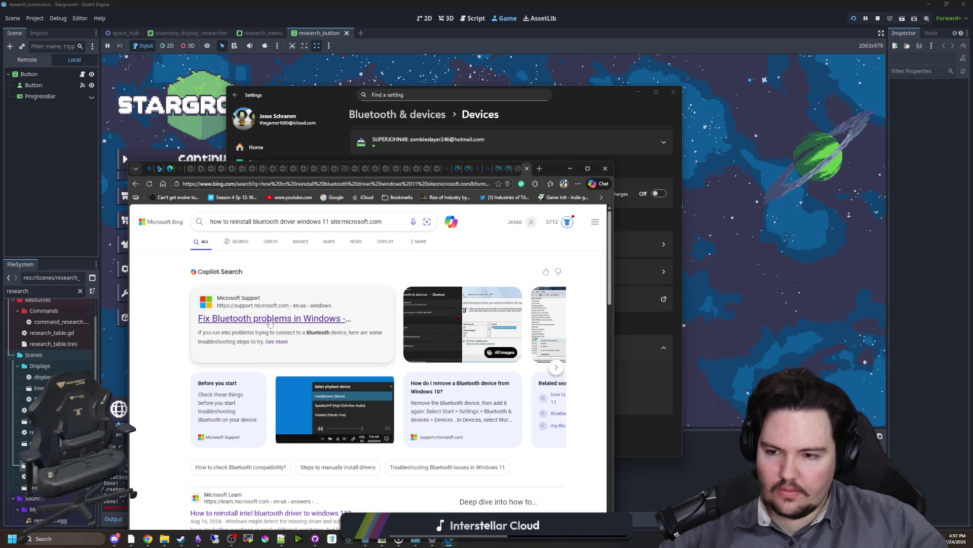
# Read Microsoft's Fix Bluetooth problems in Windows article, then begin a fresh Windows search
pyautogui.click(270, 319)
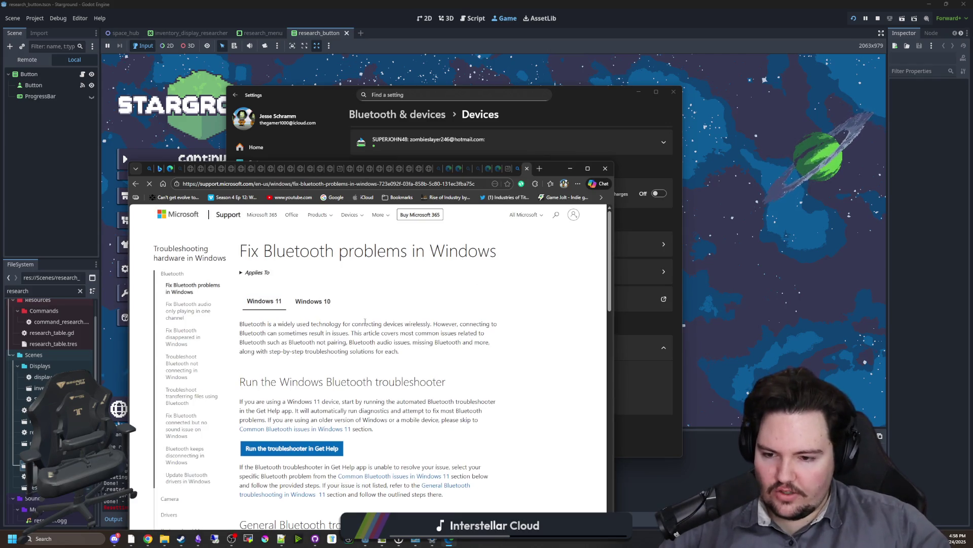
pyautogui.scroll(-4, 365, 321)
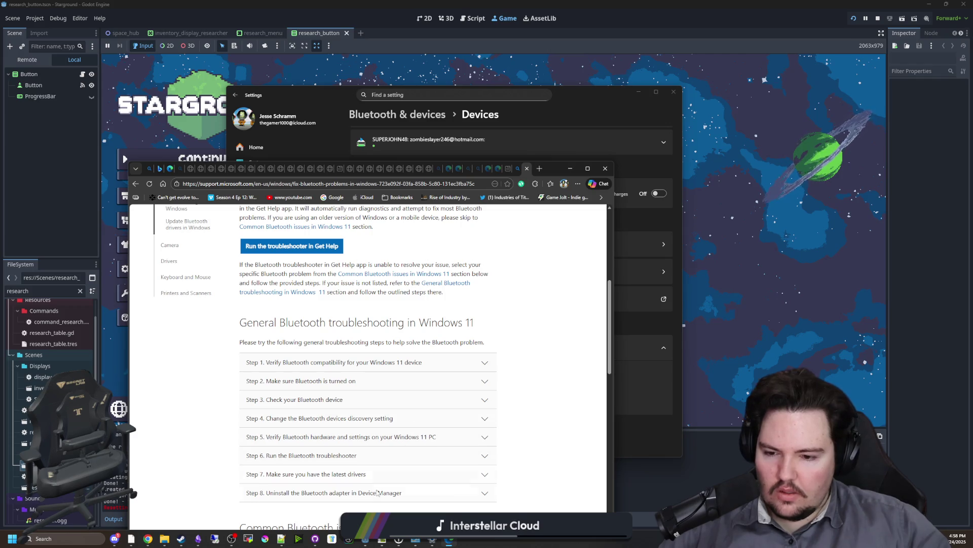
pyautogui.scroll(-6, 377, 498)
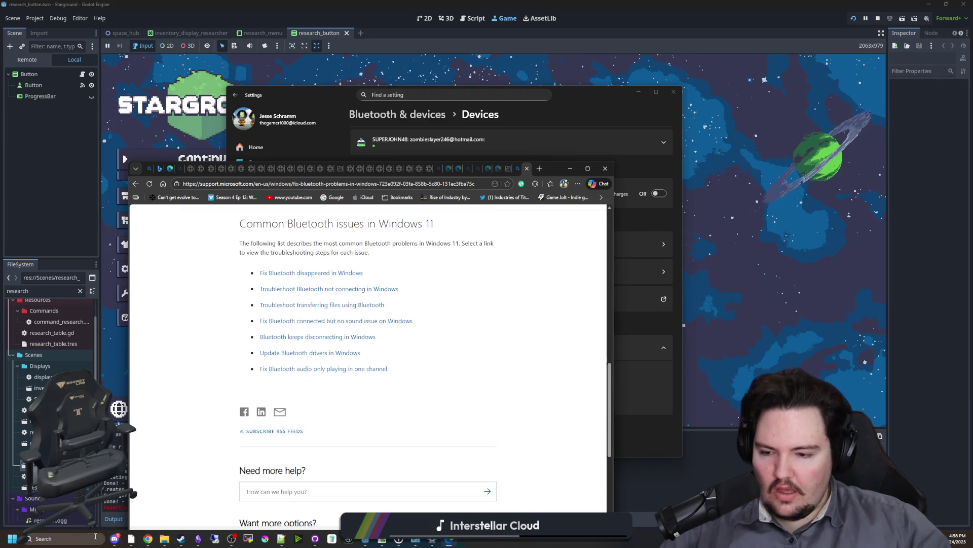
pyautogui.click(60, 539)
pyautogui.write('dualse')
pyautogui.press('BackSpace')
pyautogui.press('BackSpace')
pyautogui.press('BackSpace')
# Launch Device Manager via a 'device' search and enlarge it to show all devices
pyautogui.write('device')
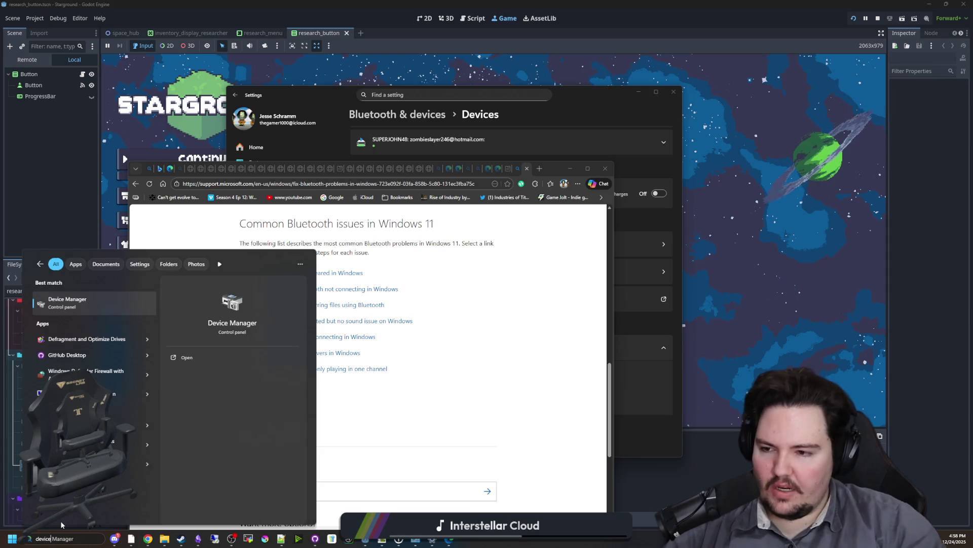
pyautogui.click(71, 300)
pyautogui.click(569, 169)
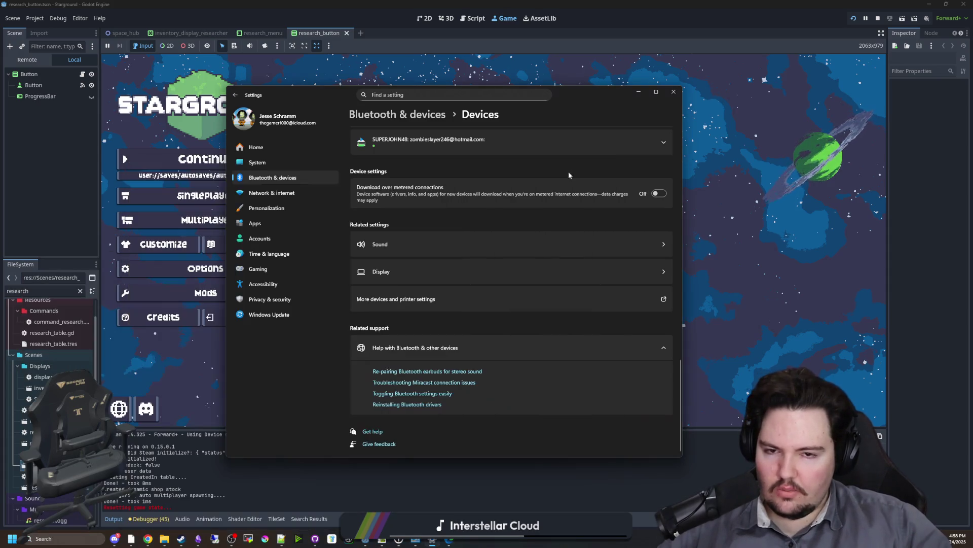
pyautogui.click(638, 96)
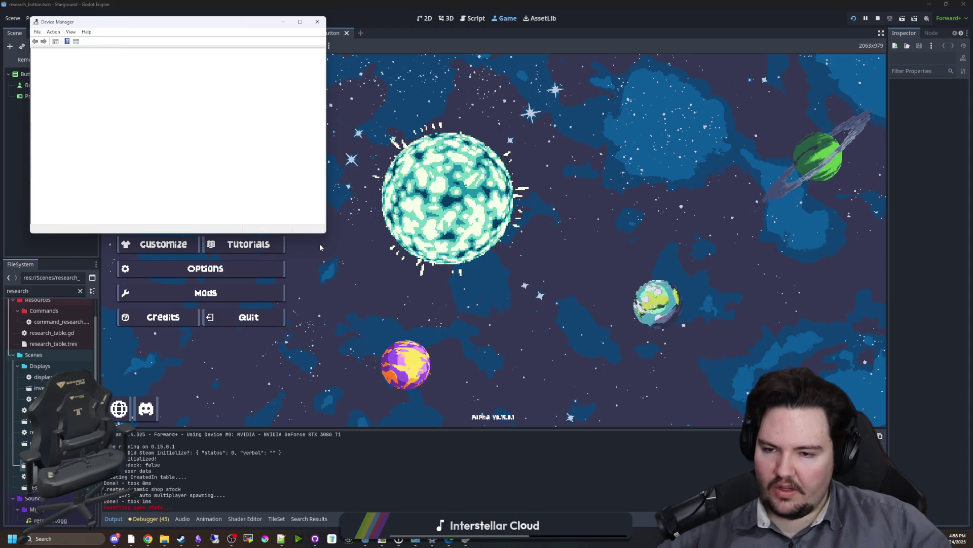
pyautogui.moveTo(320, 235); pyautogui.dragTo(320, 427)
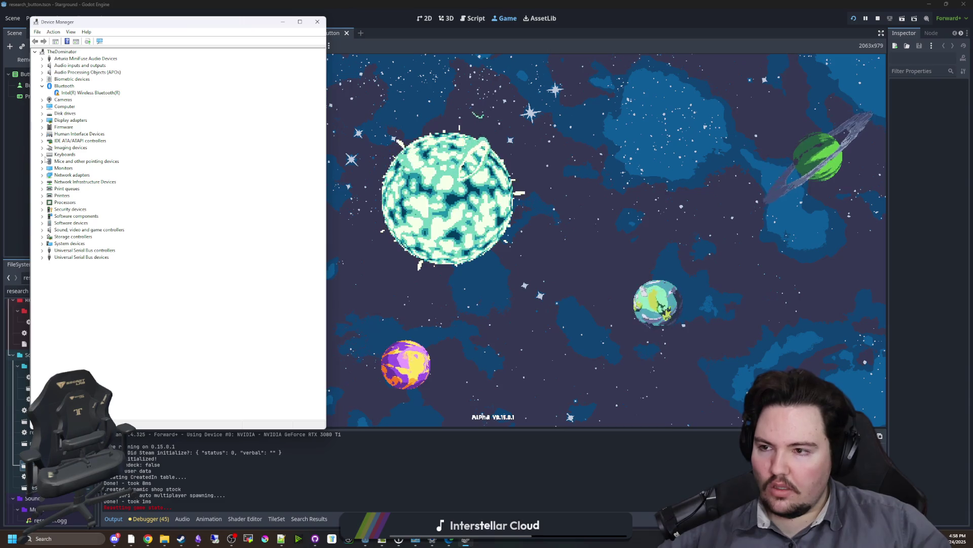
# Check the Intel Wireless Bluetooth adapter's properties for its Code 10 status
pyautogui.rightClick(79, 93)
pyautogui.click(90, 139)
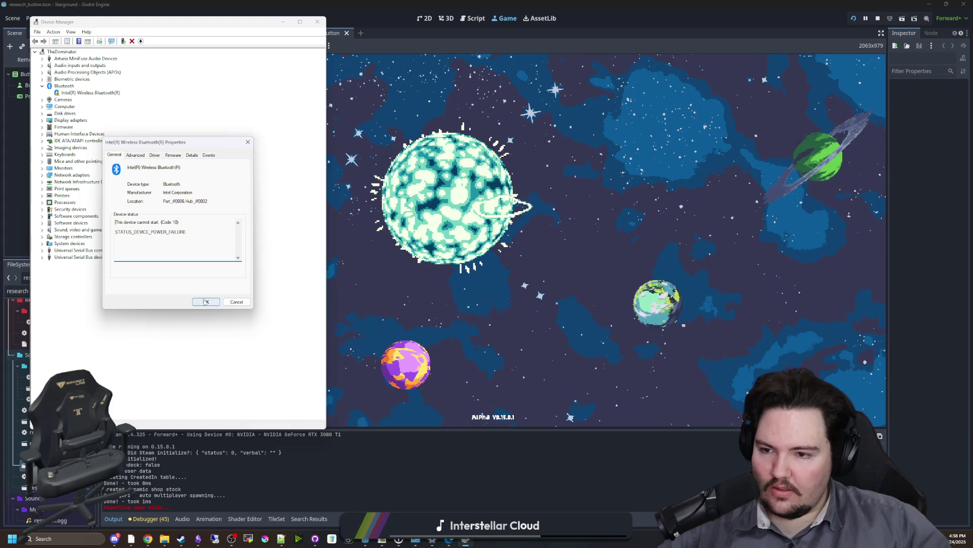
pyautogui.click(206, 302)
# Search automatically for an updated Bluetooth adapter driver, then scan for hardware changes
pyautogui.rightClick(101, 94)
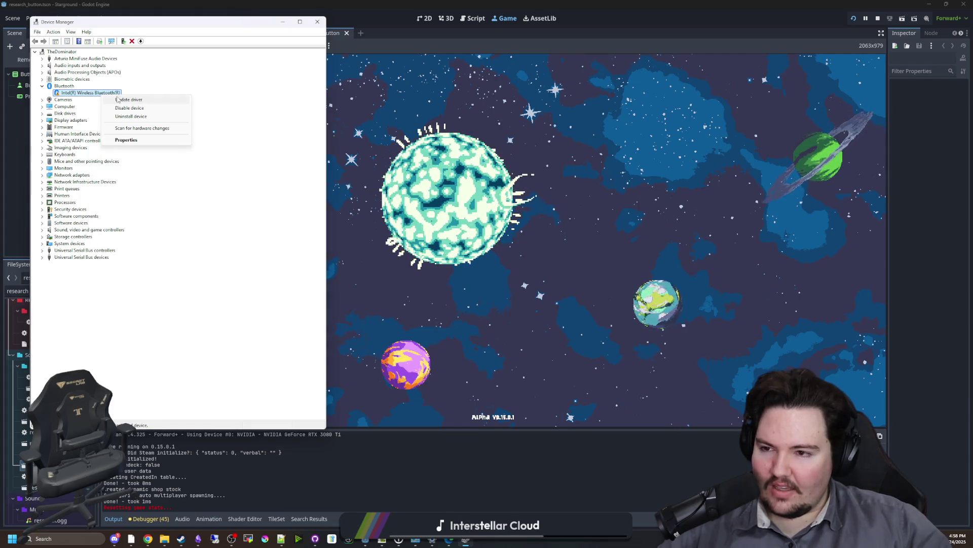
pyautogui.click(120, 100)
pyautogui.click(158, 226)
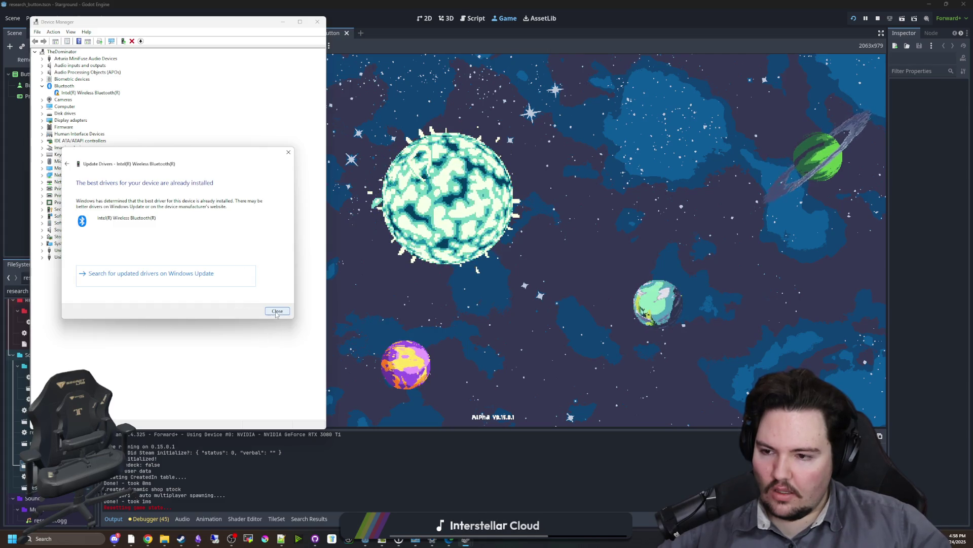
pyautogui.click(276, 311)
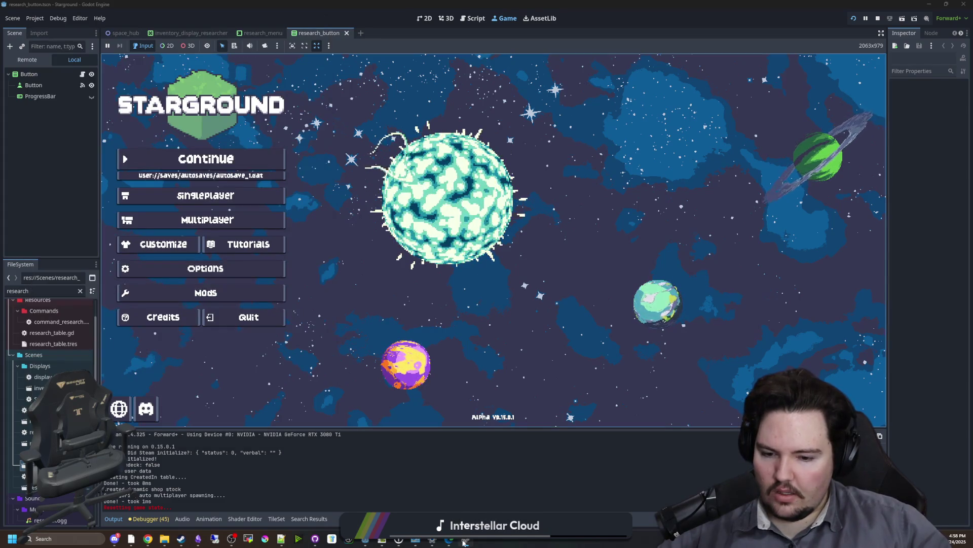
pyautogui.rightClick(91, 94)
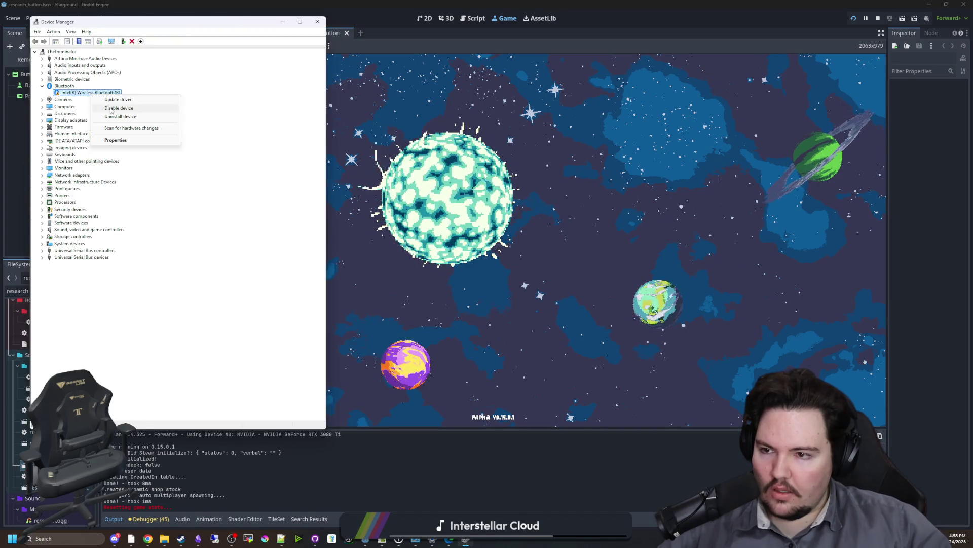
pyautogui.click(125, 127)
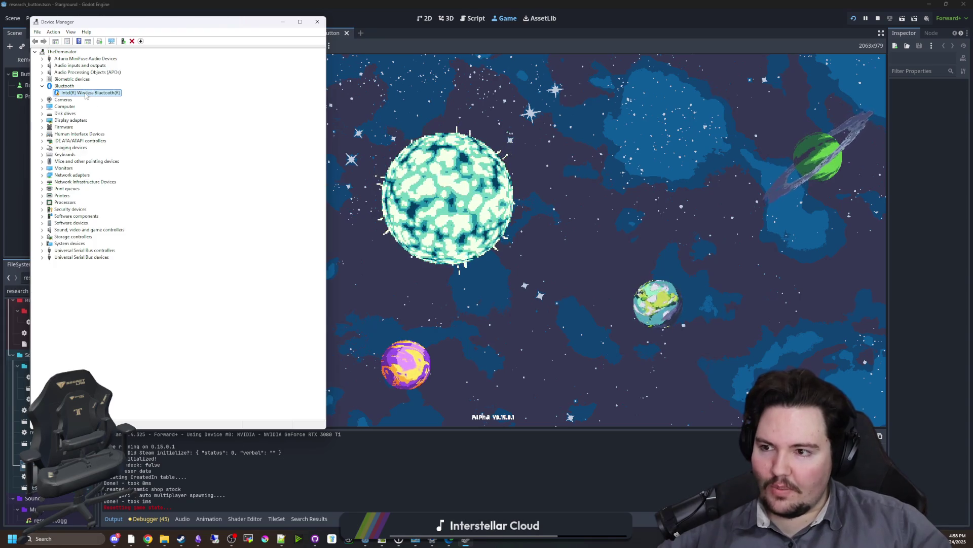
# Review the adapter's Properties tabs, then start uninstalling the Intel Wireless Bluetooth device
pyautogui.rightClick(85, 96)
pyautogui.click(116, 140)
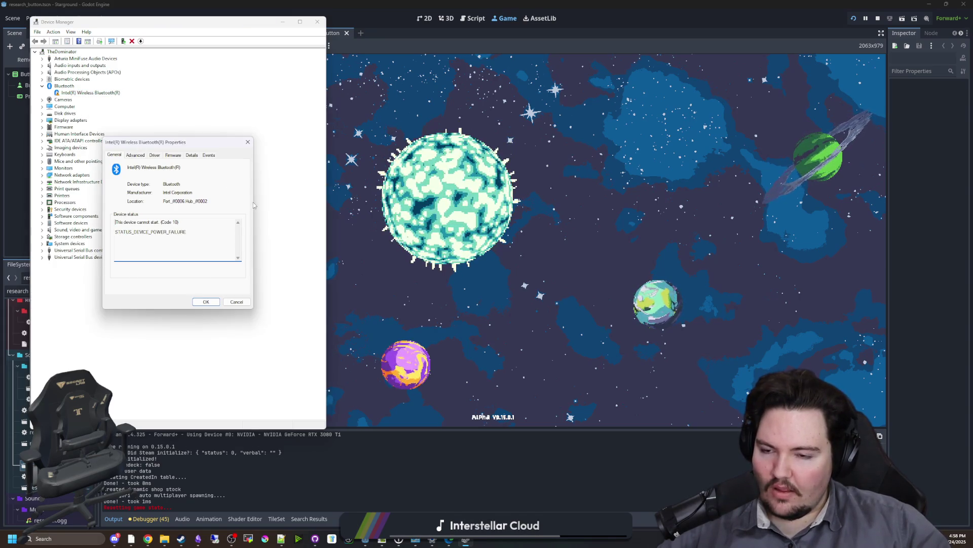
pyautogui.click(207, 156)
pyautogui.click(192, 155)
pyautogui.click(179, 157)
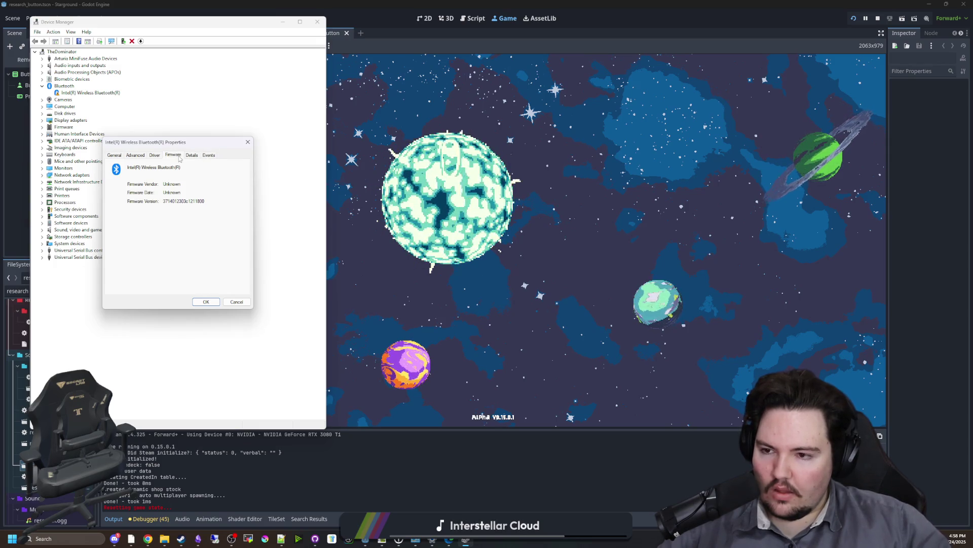
pyautogui.click(151, 155)
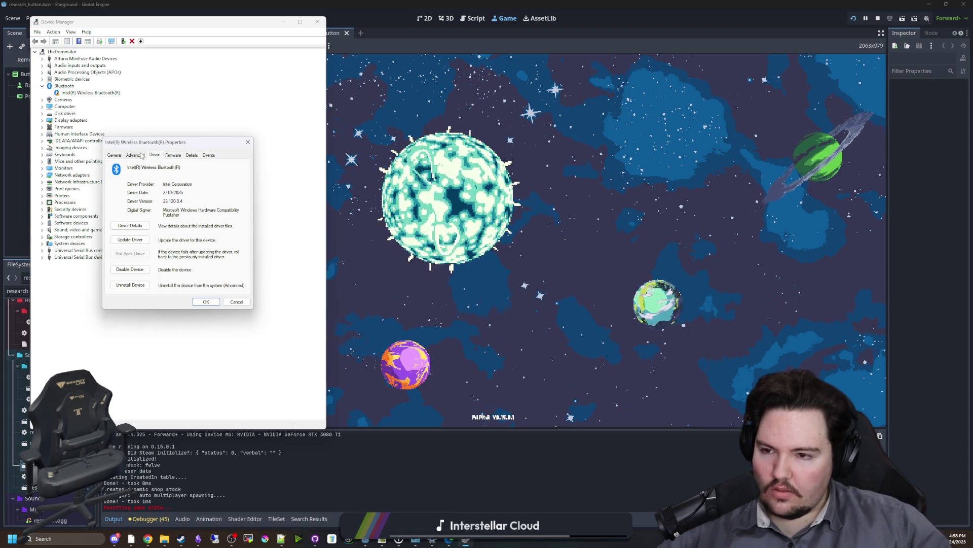
pyautogui.click(136, 155)
pyautogui.click(110, 155)
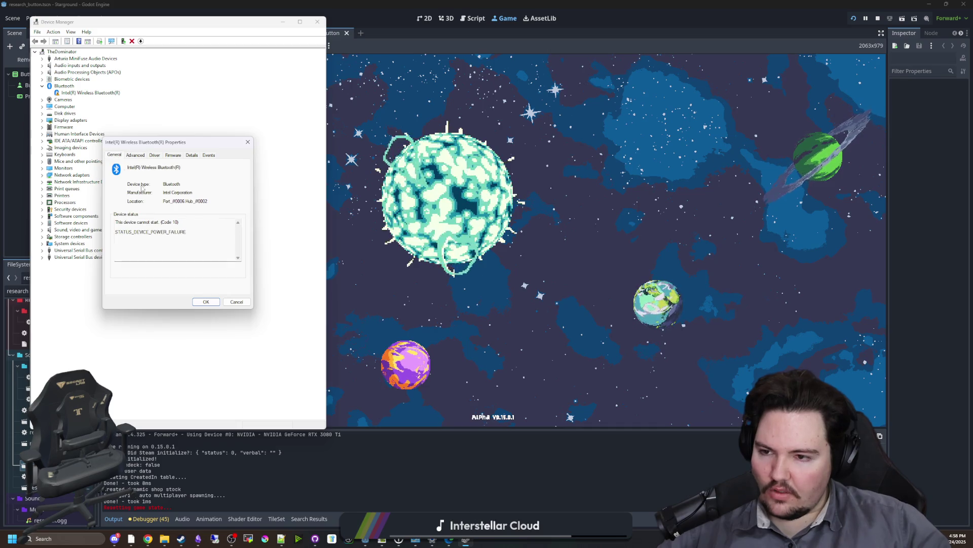
pyautogui.click(210, 304)
pyautogui.rightClick(67, 93)
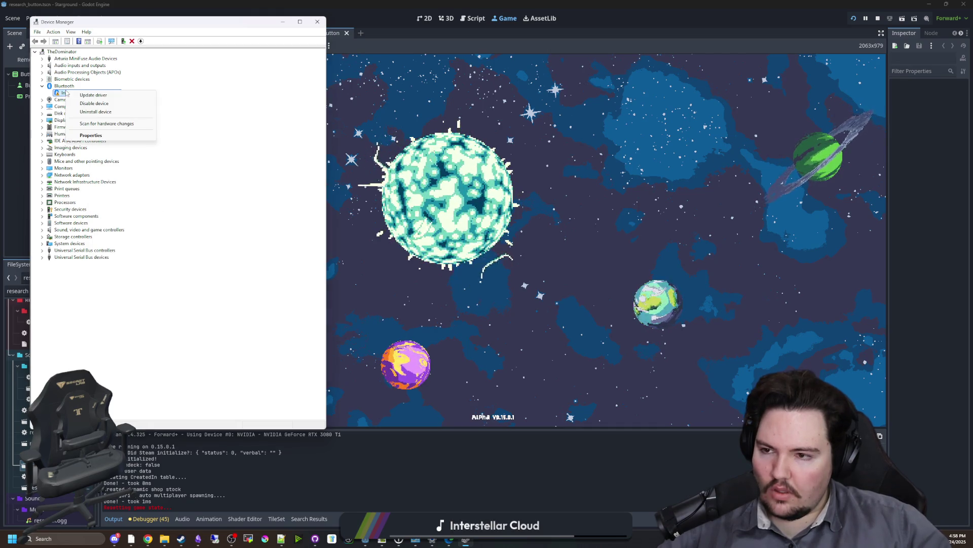
pyautogui.click(101, 112)
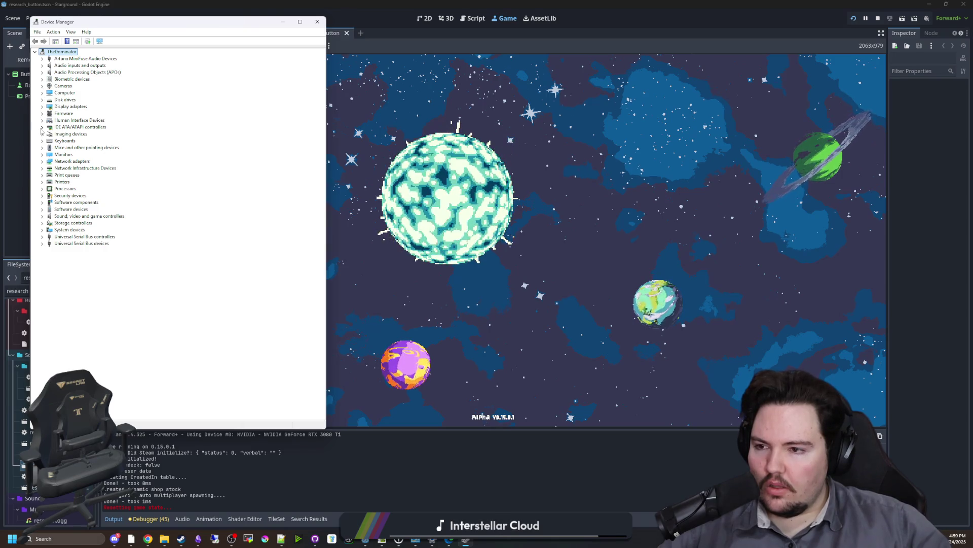
# Expand and collapse Network adapters, then close Device Manager
pyautogui.click(42, 161)
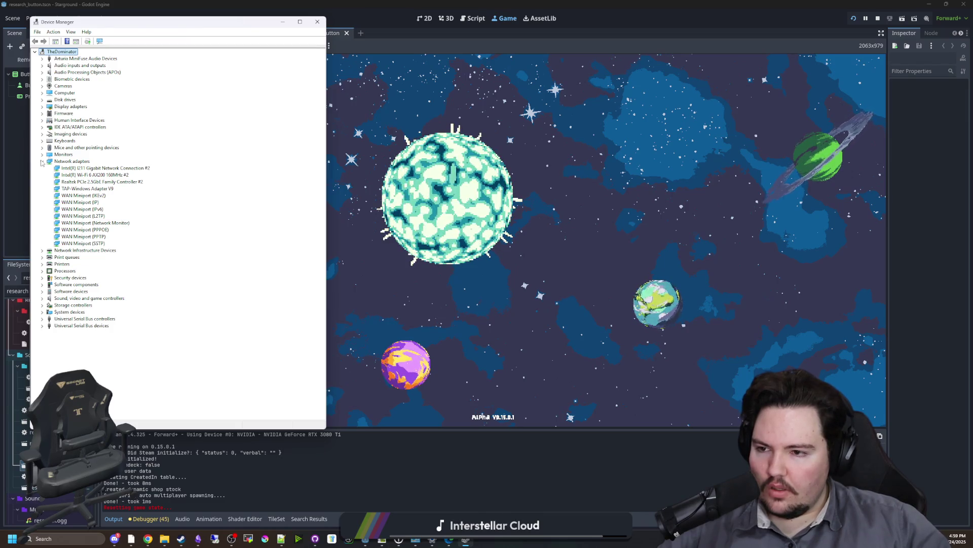
pyautogui.click(42, 161)
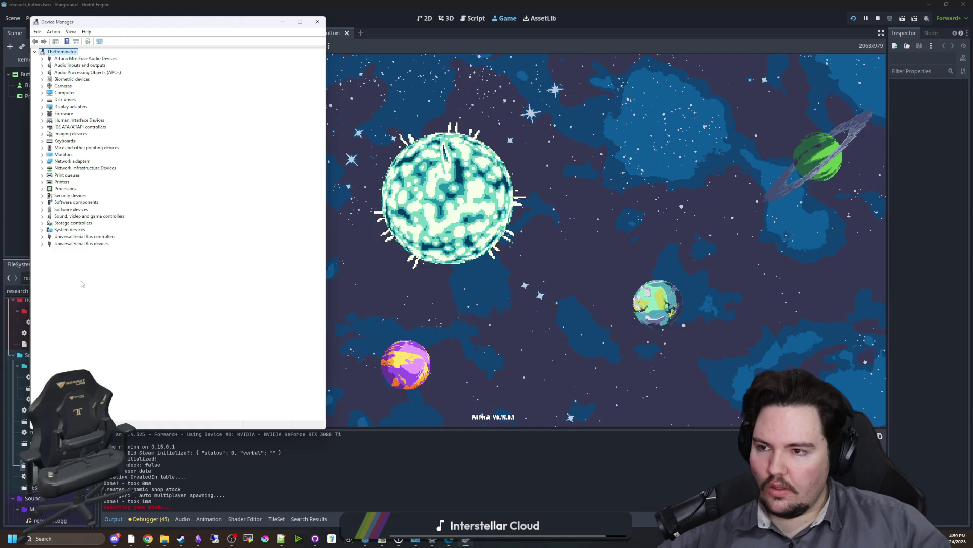
pyautogui.click(317, 22)
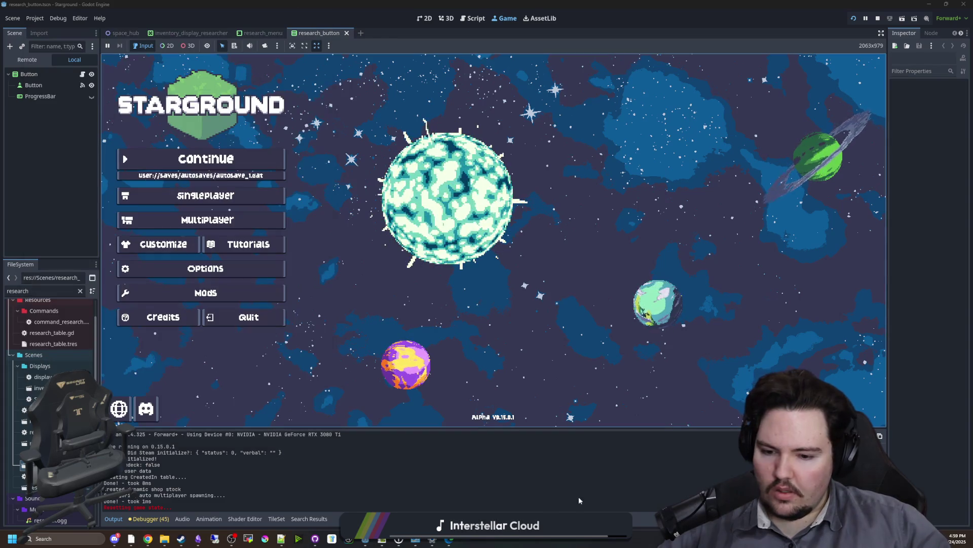
pyautogui.click(434, 541)
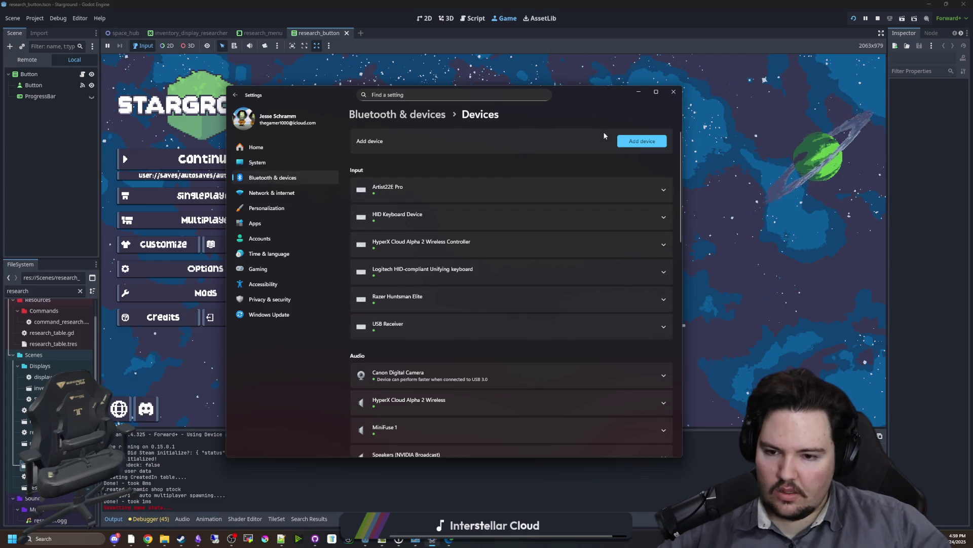
pyautogui.click(651, 143)
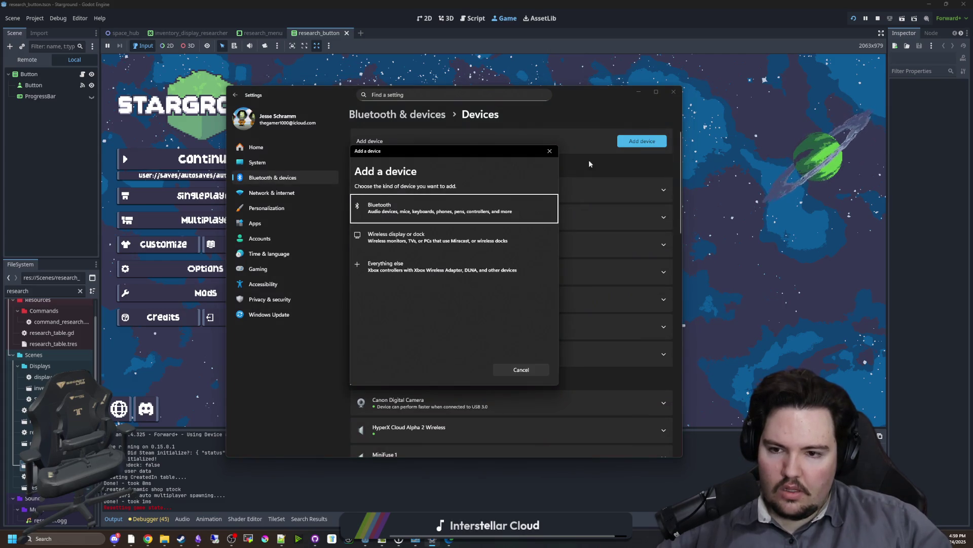
pyautogui.click(467, 205)
pyautogui.click(549, 153)
pyautogui.click(674, 92)
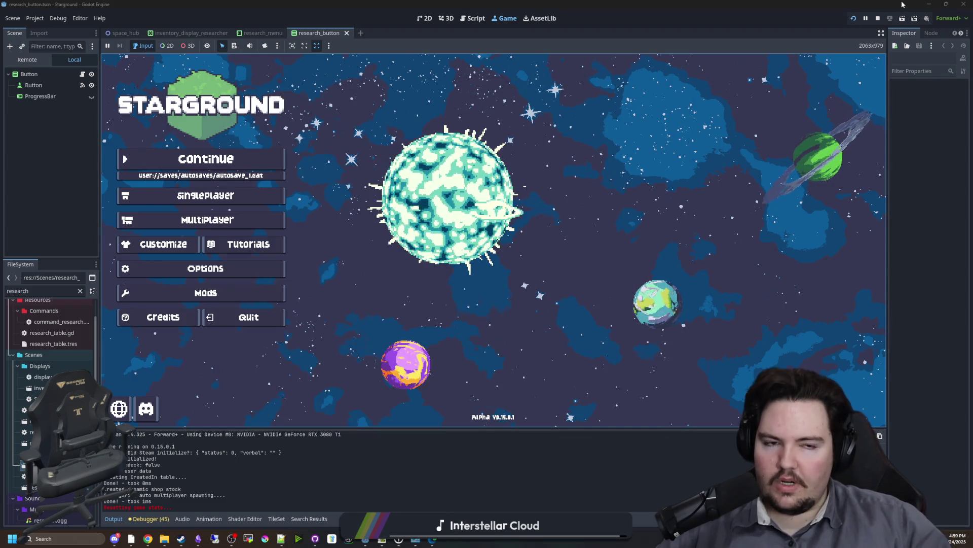
pyautogui.click(877, 19)
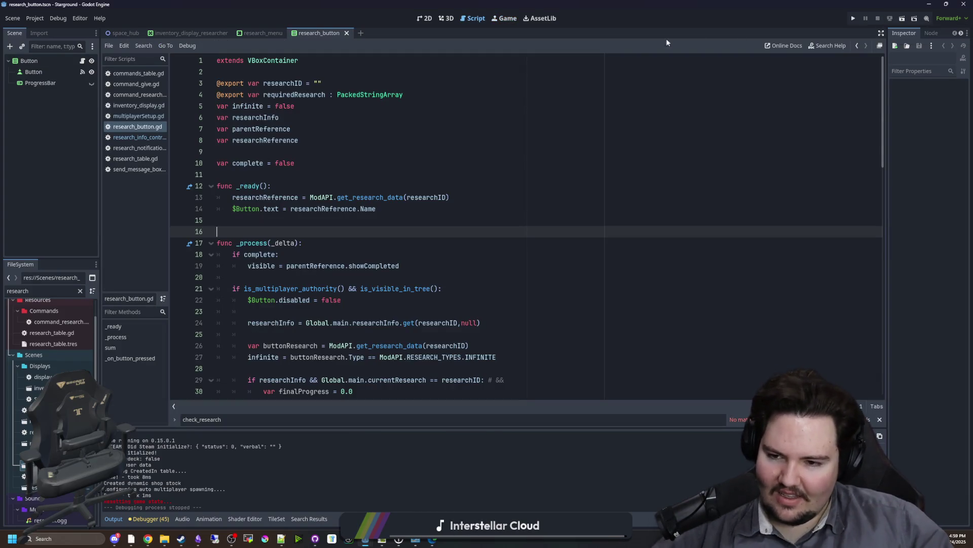
# Save the research_button scene and script with Ctrl+S, check the script lines, then relaunch the project
pyautogui.click(482, 138)
pyautogui.hotkey('ctrl', 's')
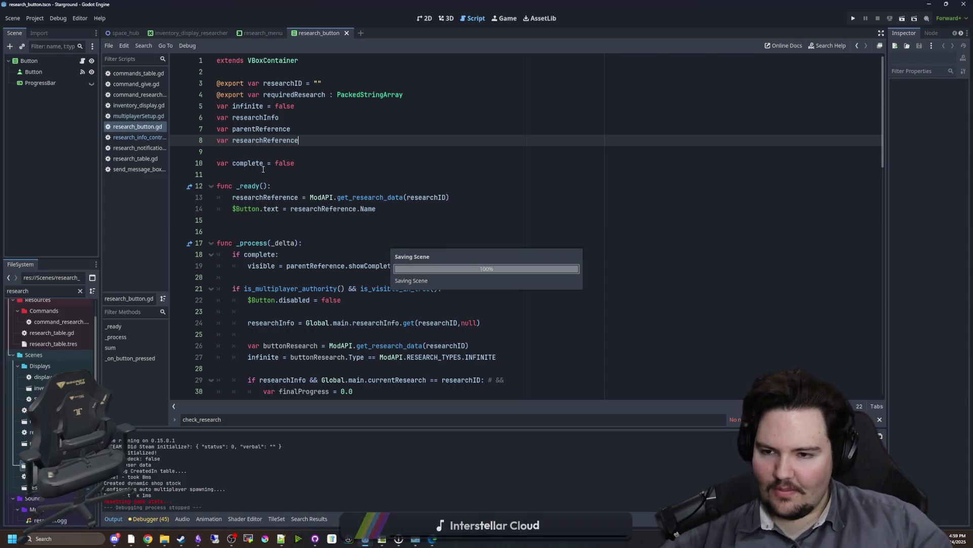
pyautogui.click(261, 165)
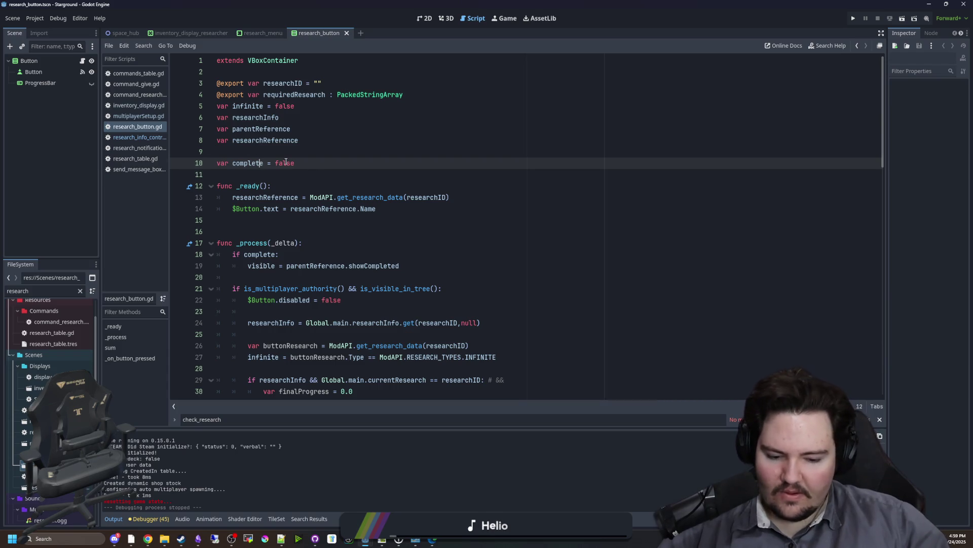
pyautogui.press('Down')
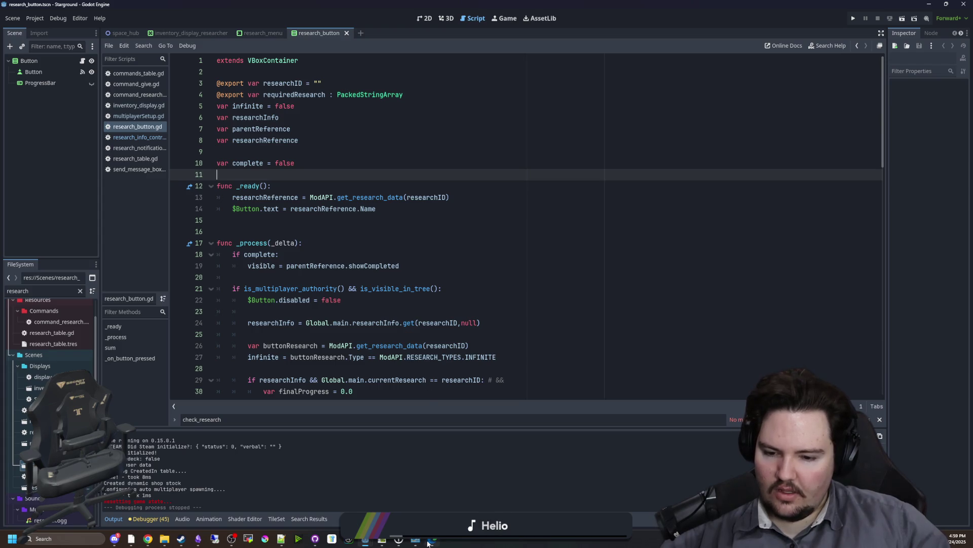
pyautogui.click(454, 476)
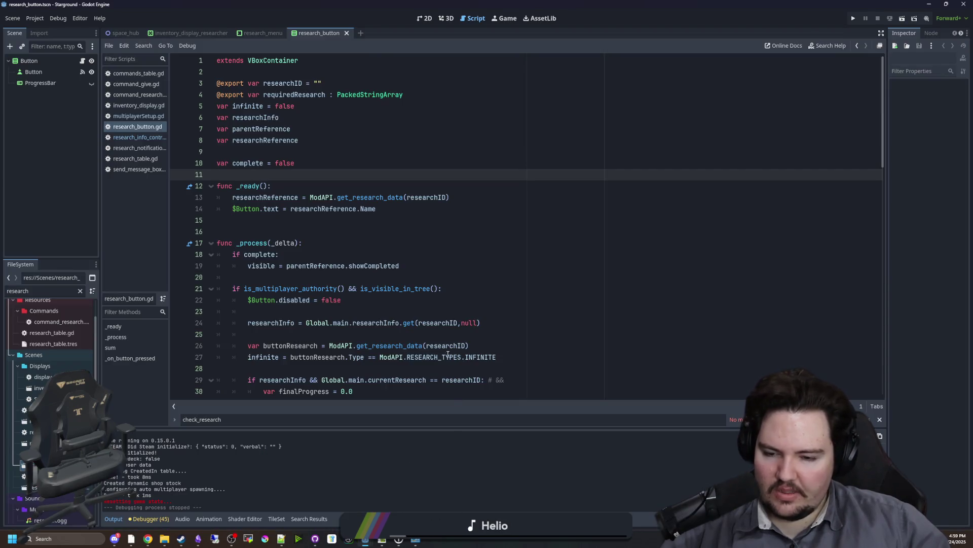
pyautogui.click(437, 300)
pyautogui.moveTo(372, 543)
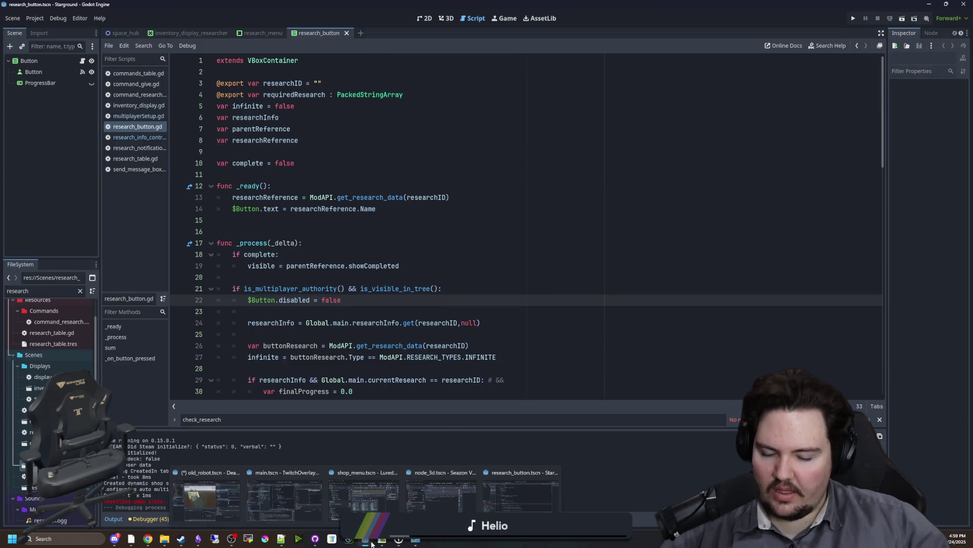
pyautogui.click(388, 269)
pyautogui.click(385, 231)
pyautogui.scroll(-2, 382, 284)
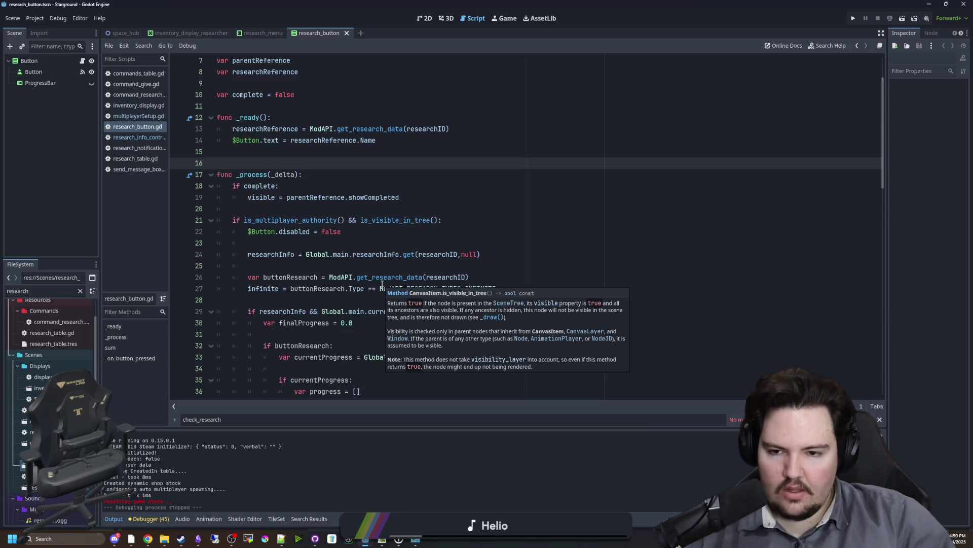
pyautogui.click(854, 18)
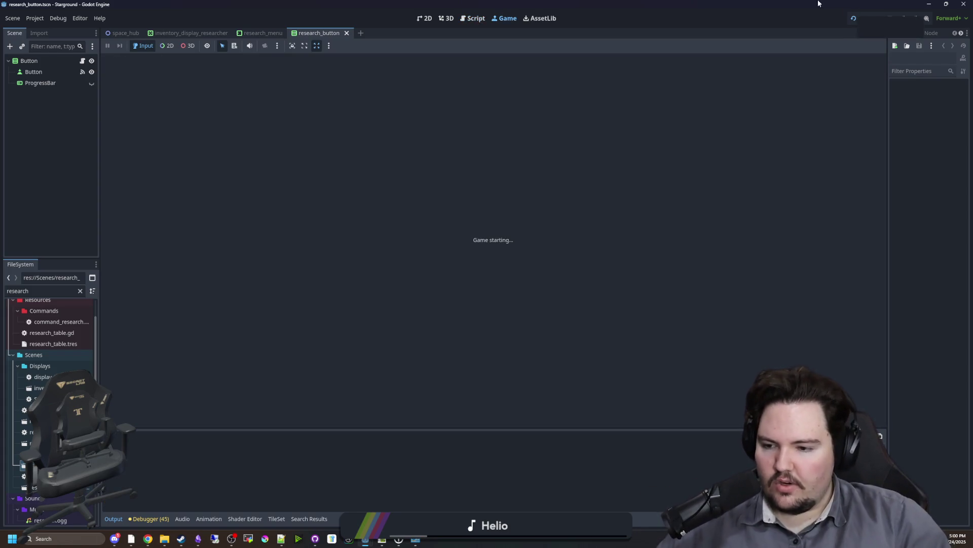
# Open Windows Settings to the Bluetooth & devices Devices list
pyautogui.click(114, 538)
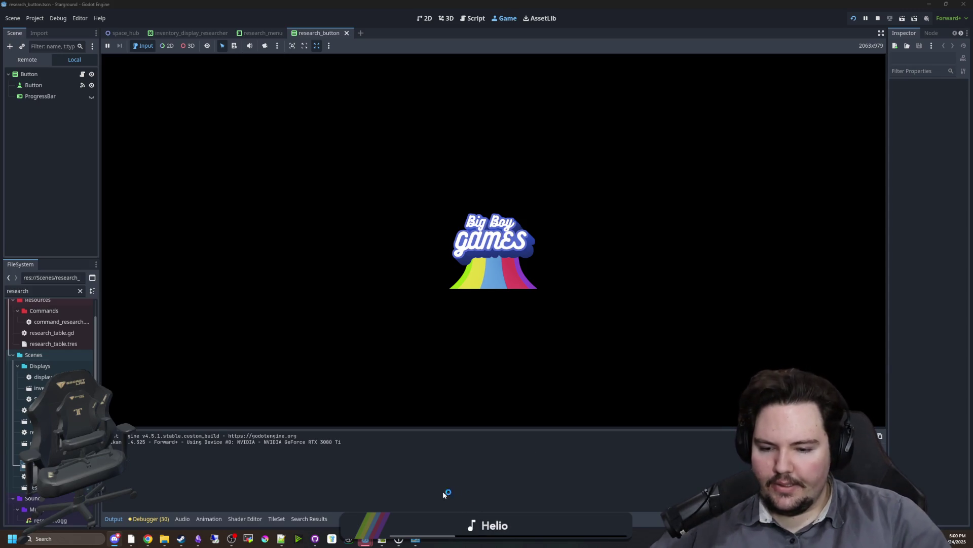
pyautogui.click(506, 539)
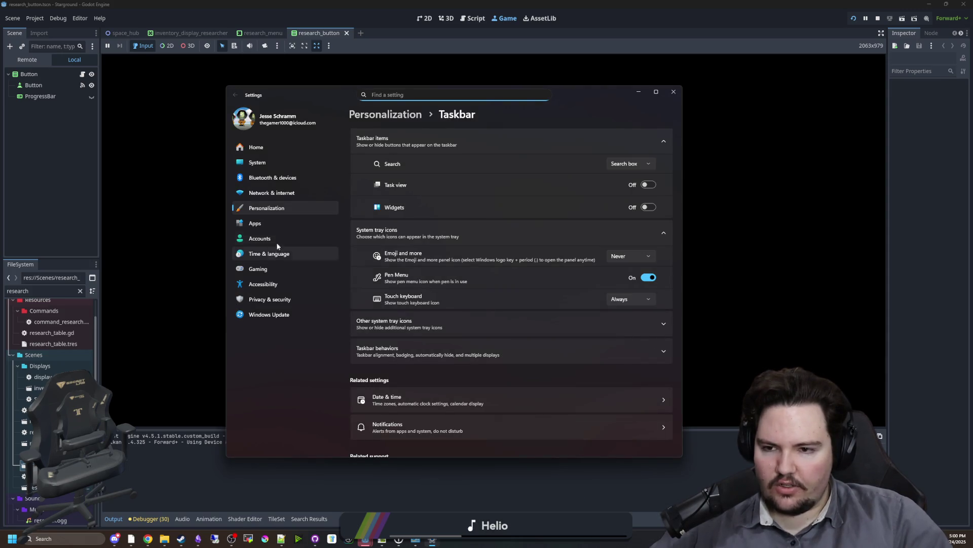
pyautogui.click(307, 180)
pyautogui.click(387, 154)
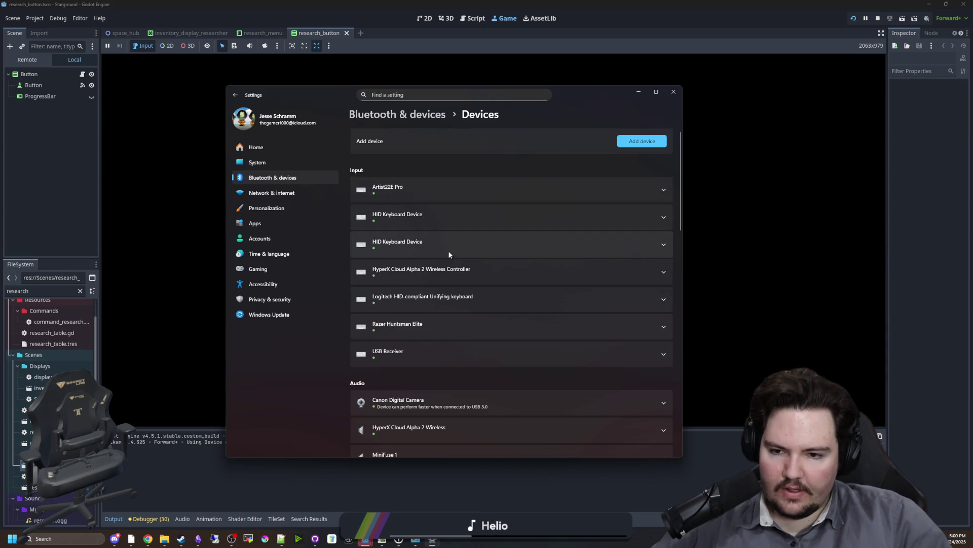
# Expand and collapse the USB Receiver and Controller entries, then scroll to Other devices
pyautogui.click(442, 358)
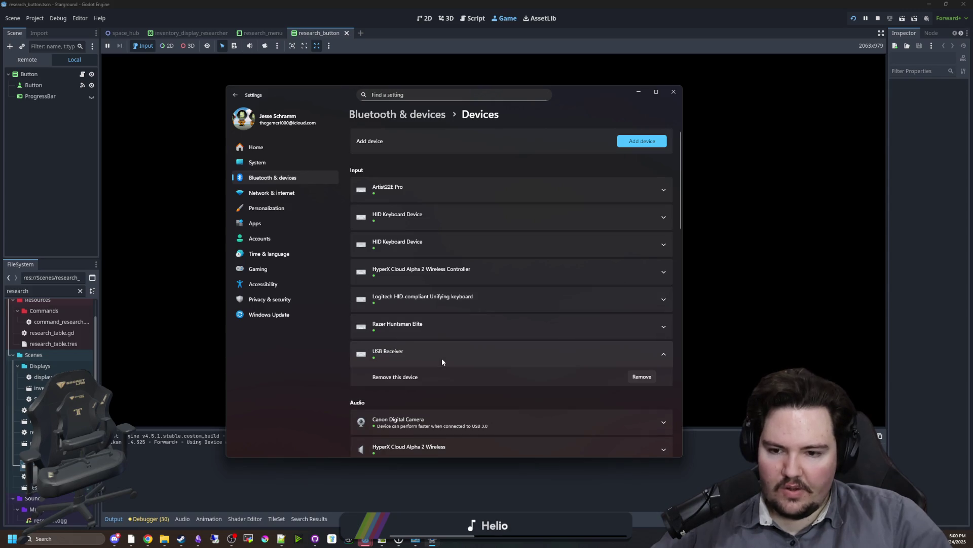
pyautogui.click(454, 352)
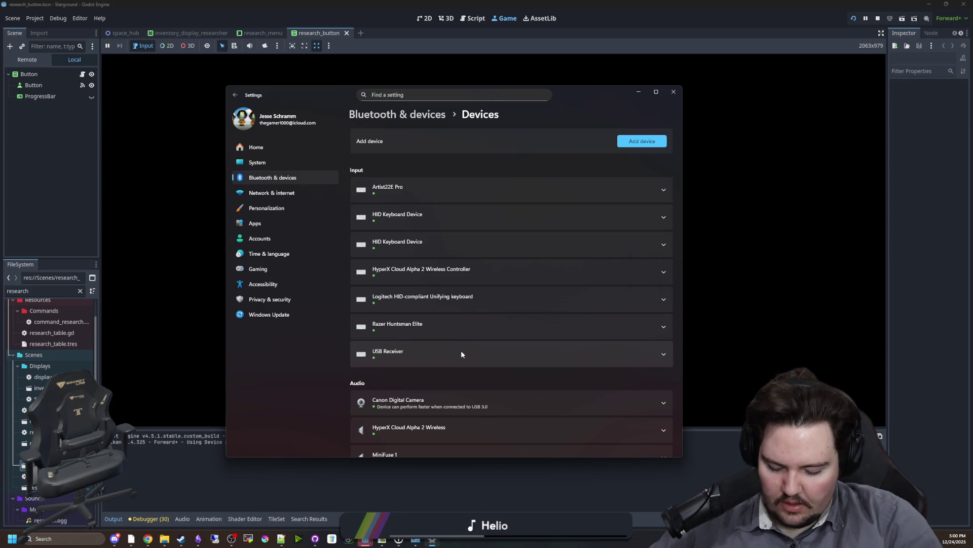
pyautogui.scroll(-3, 437, 306)
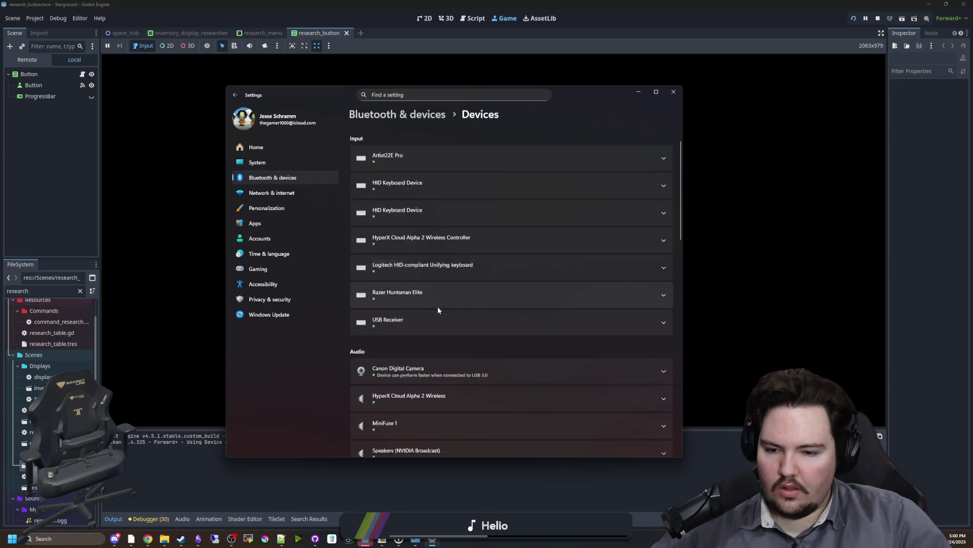
pyautogui.scroll(-5, 442, 318)
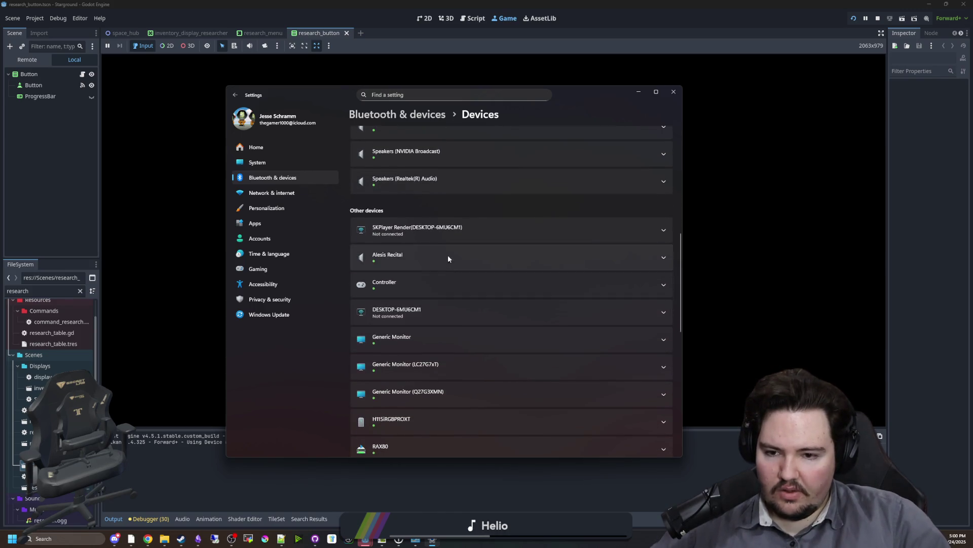
pyautogui.click(417, 280)
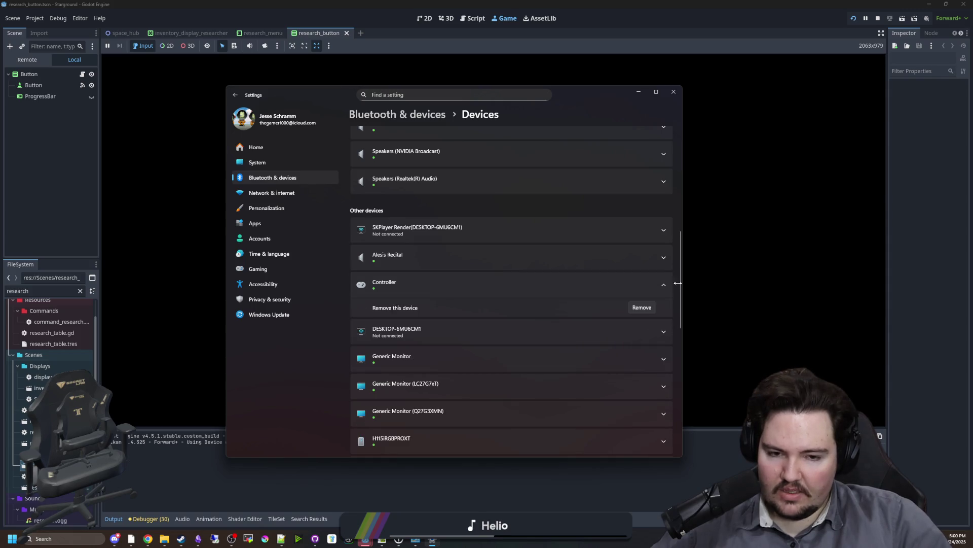
pyautogui.click(619, 289)
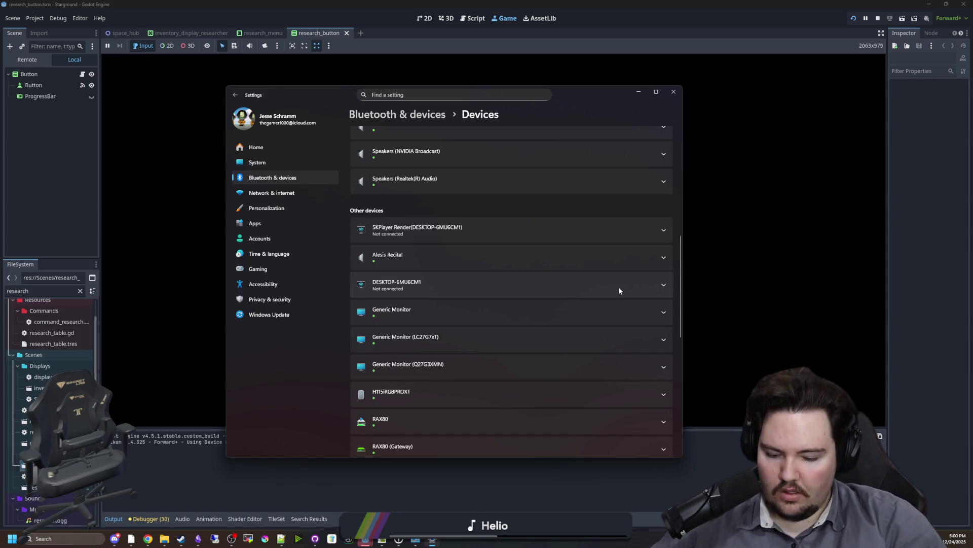
pyautogui.scroll(-10, 558, 285)
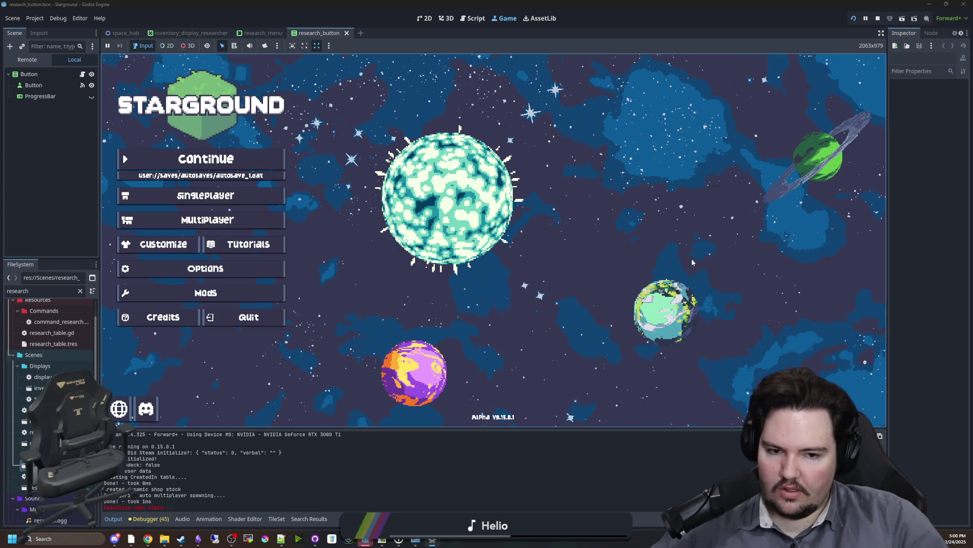
# Move through the main menu, browse the Options Audio section, then continue into the game
pyautogui.press('Down')
pyautogui.press('Down')
pyautogui.press('Down')
pyautogui.press('Up')
pyautogui.press('Up')
pyautogui.press('Up')
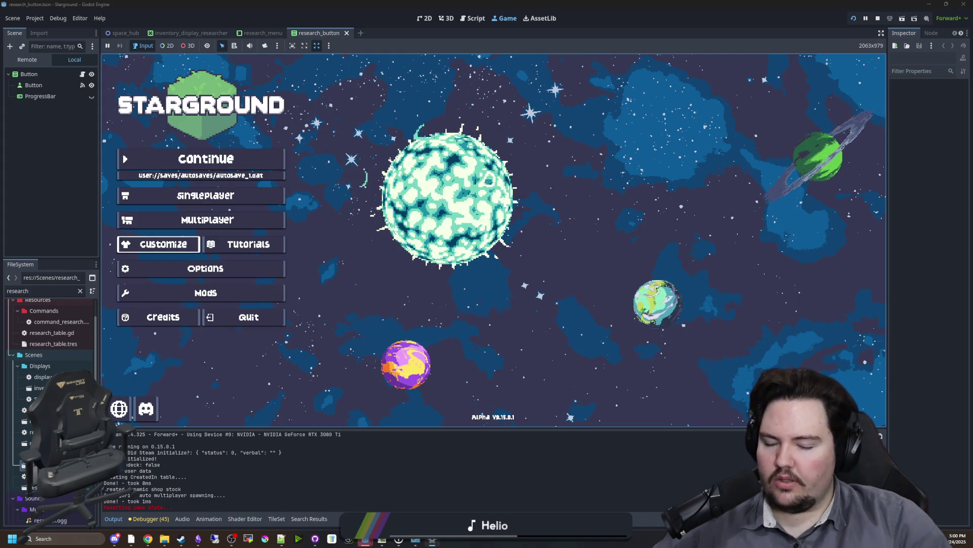
pyautogui.press('Down')
pyautogui.press('Down')
pyautogui.press('Down')
pyautogui.press('Down')
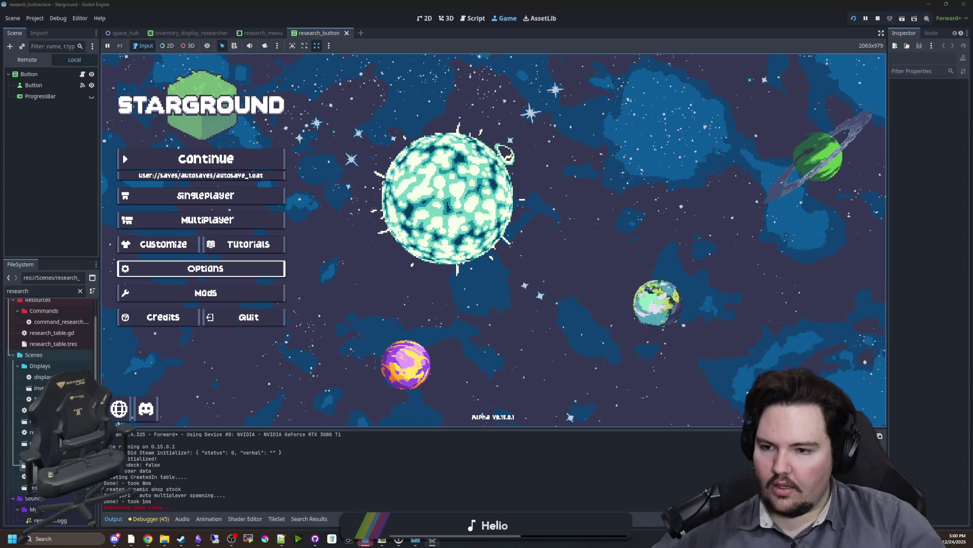
pyautogui.press('Return')
pyautogui.press('Right')
pyautogui.press('Right')
pyautogui.press('Right')
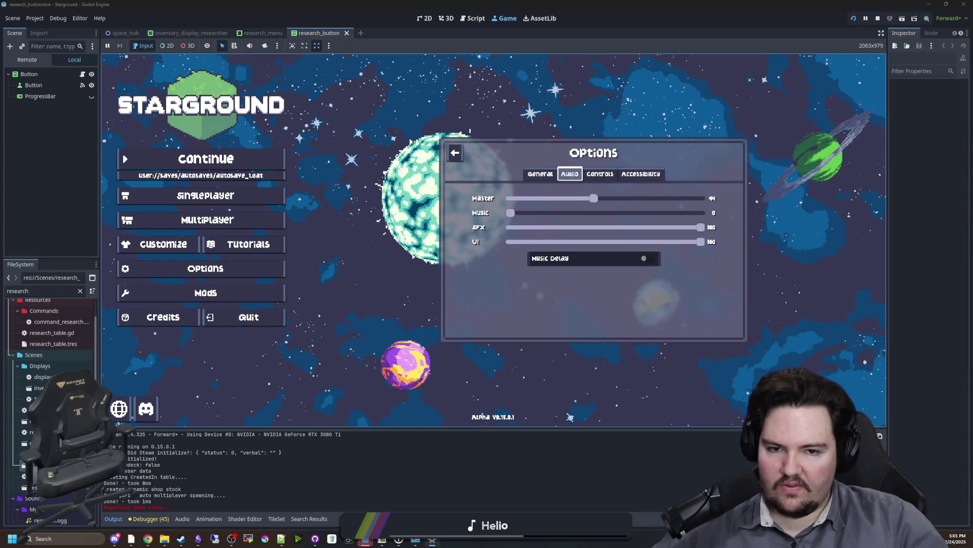
pyautogui.press('Left')
pyautogui.press('Left')
pyautogui.press('Left')
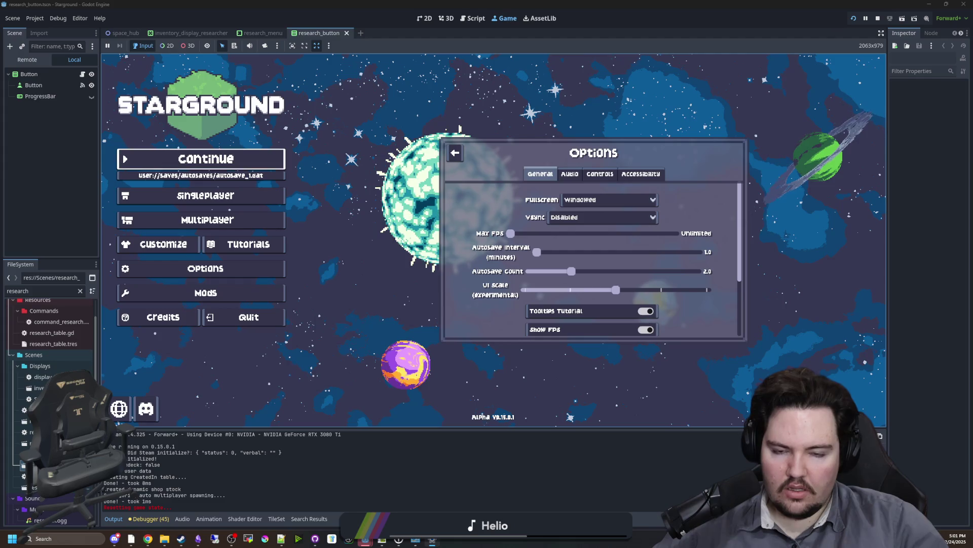
pyautogui.press('Return')
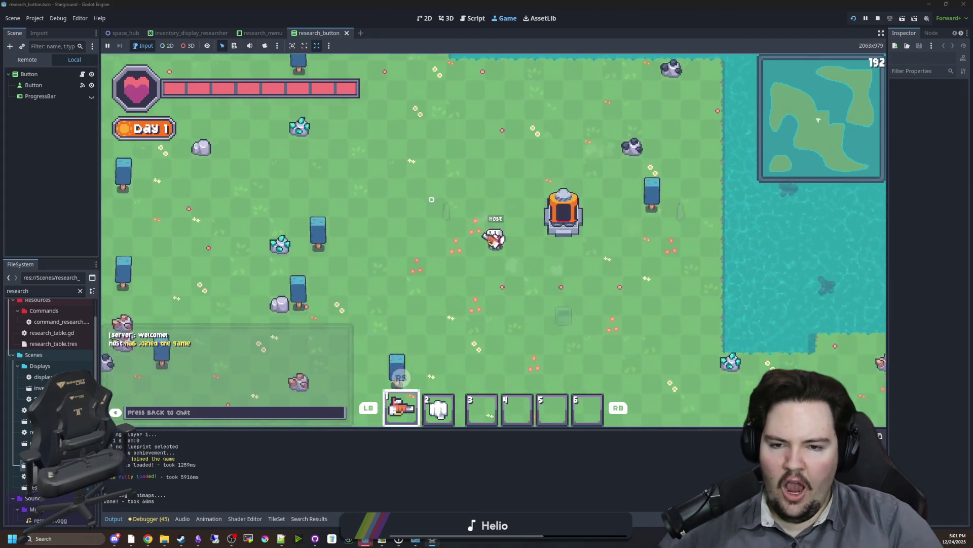
# Look at the Controls section of the in-game Options menu, then return to gameplay
pyautogui.press('Escape')
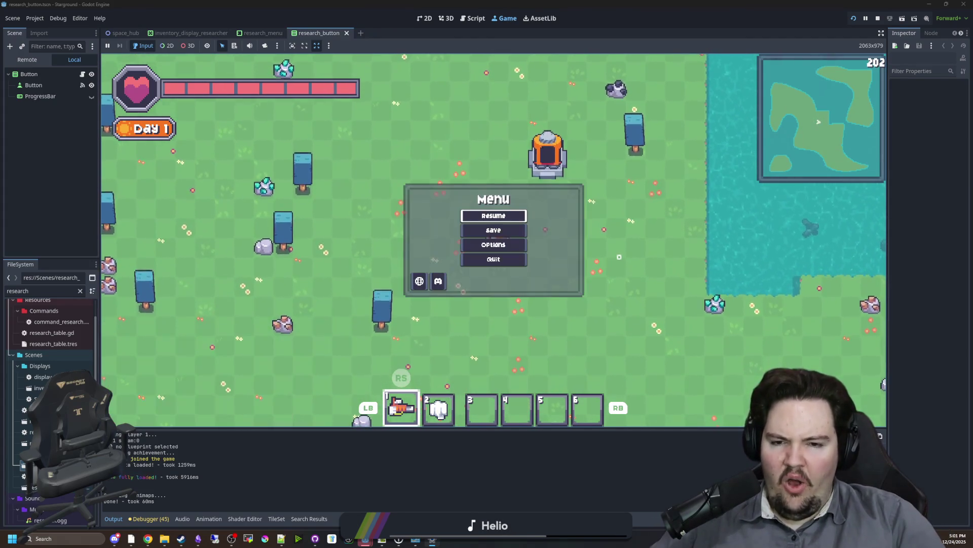
pyautogui.press('Down')
pyautogui.press('Down')
pyautogui.press('Return')
pyautogui.press('Right')
pyautogui.press('Right')
pyautogui.press('Right')
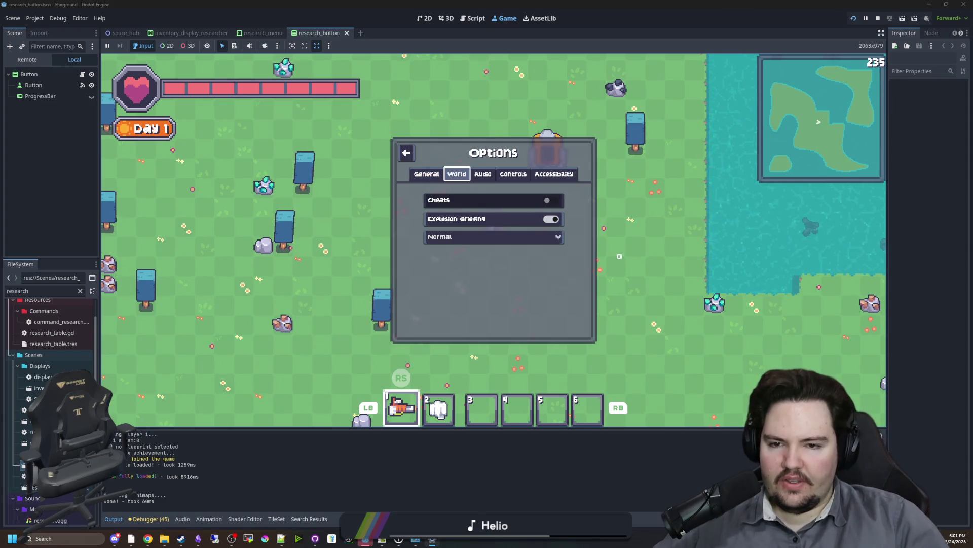
pyautogui.press('Down')
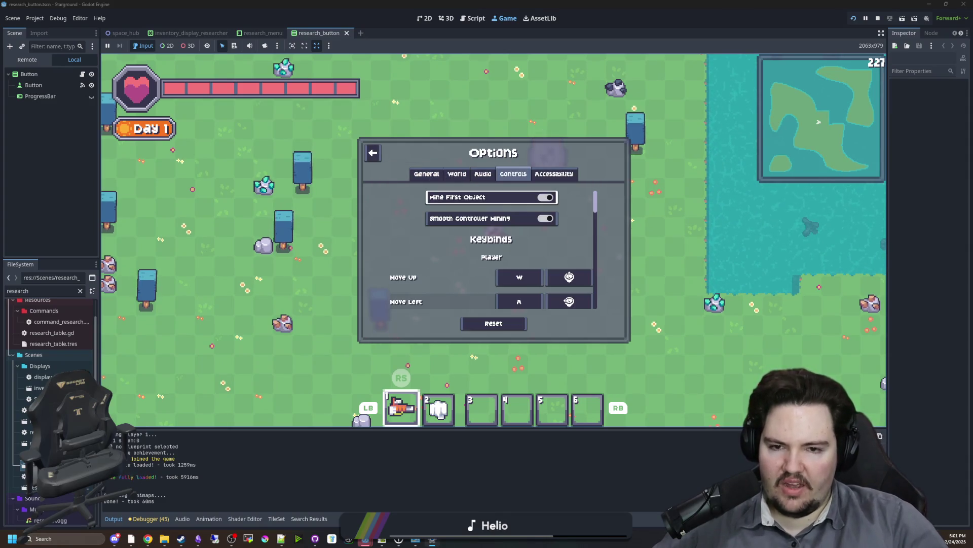
pyautogui.press('Escape')
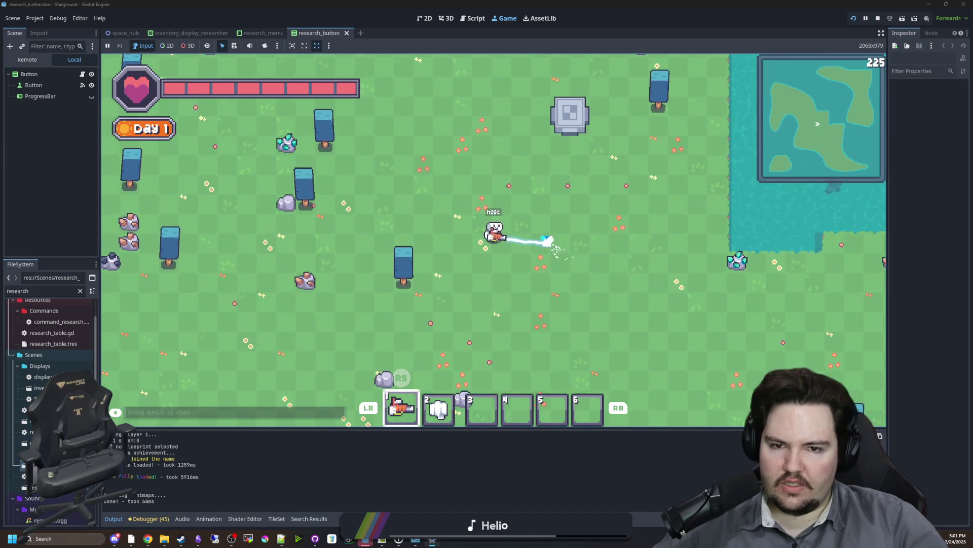
# Walk the player around the stone pad to test mining
pyautogui.press('d')
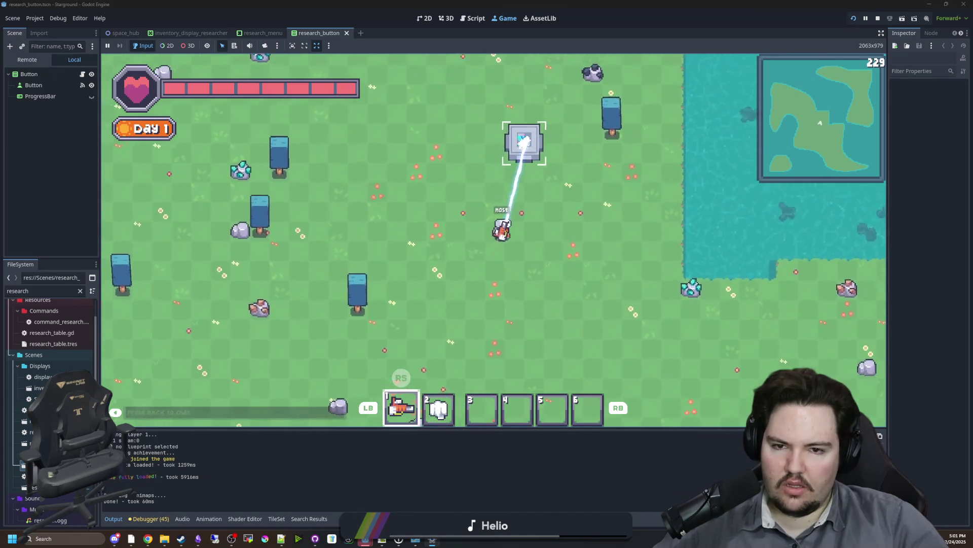
pyautogui.press('d')
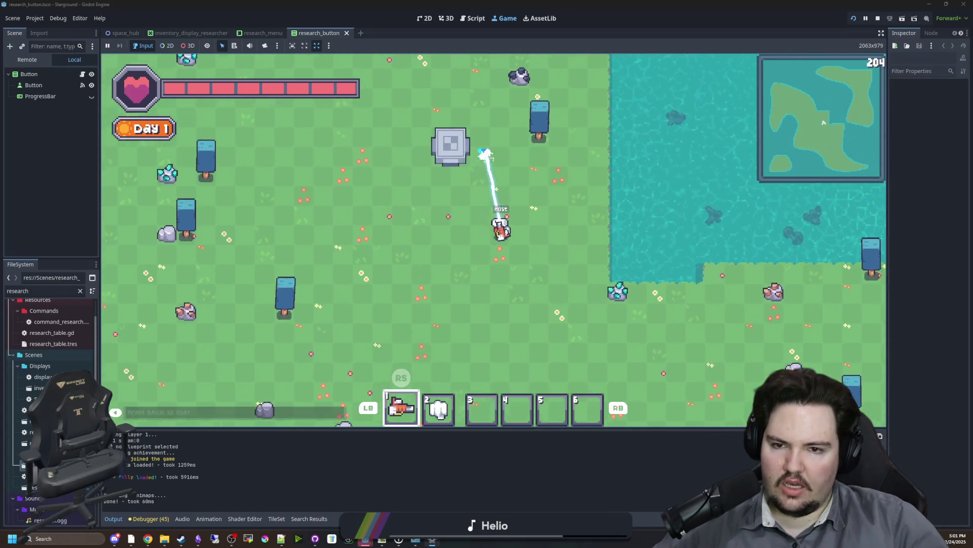
pyautogui.press('s')
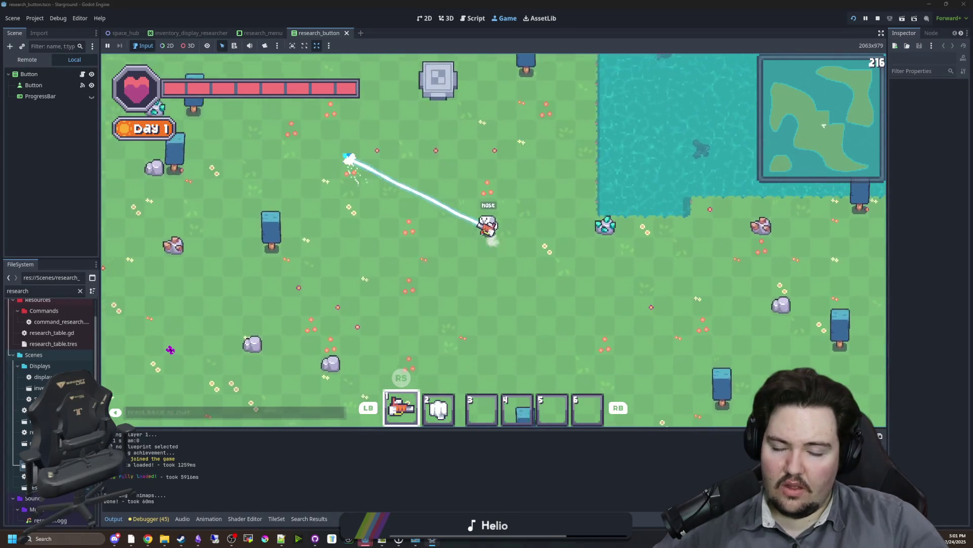
pyautogui.press('w')
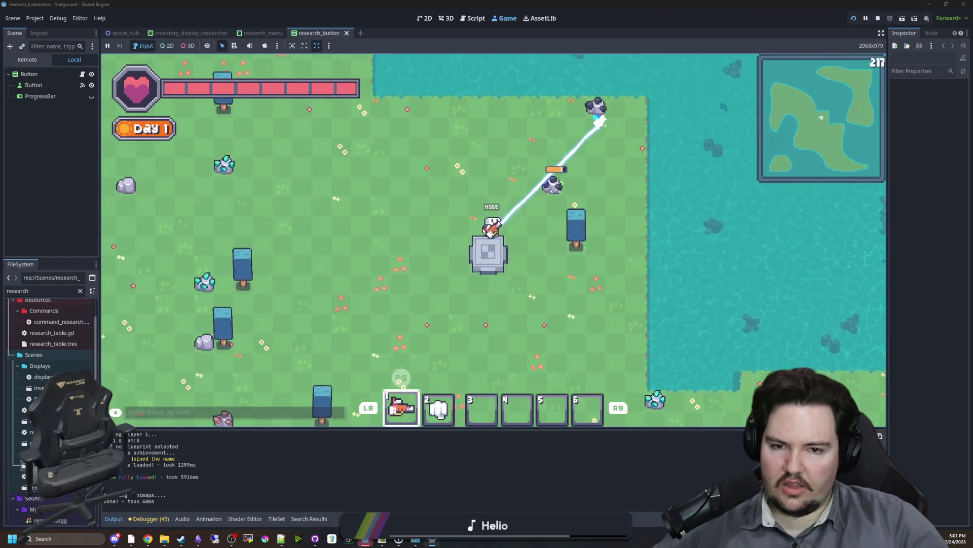
pyautogui.press('s')
pyautogui.press('w')
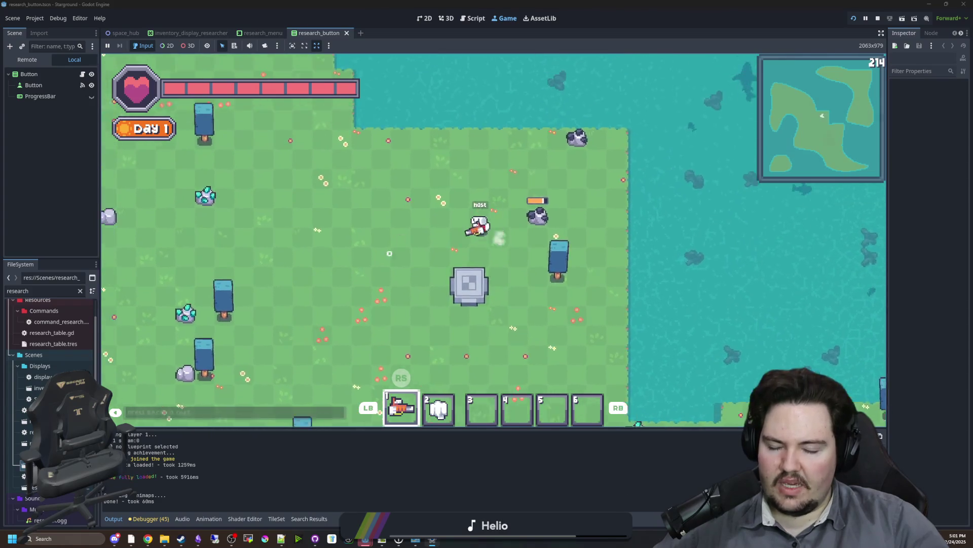
pyautogui.press('s')
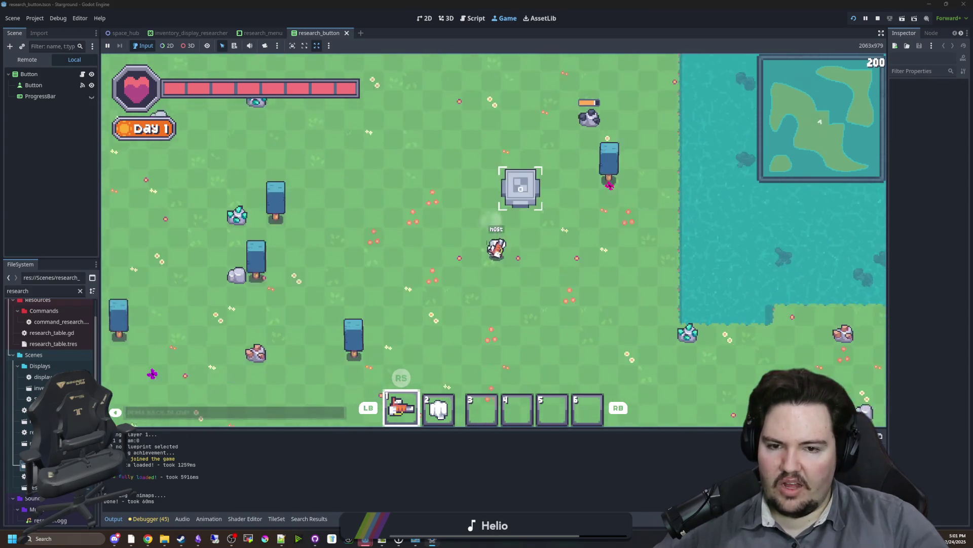
pyautogui.press('s')
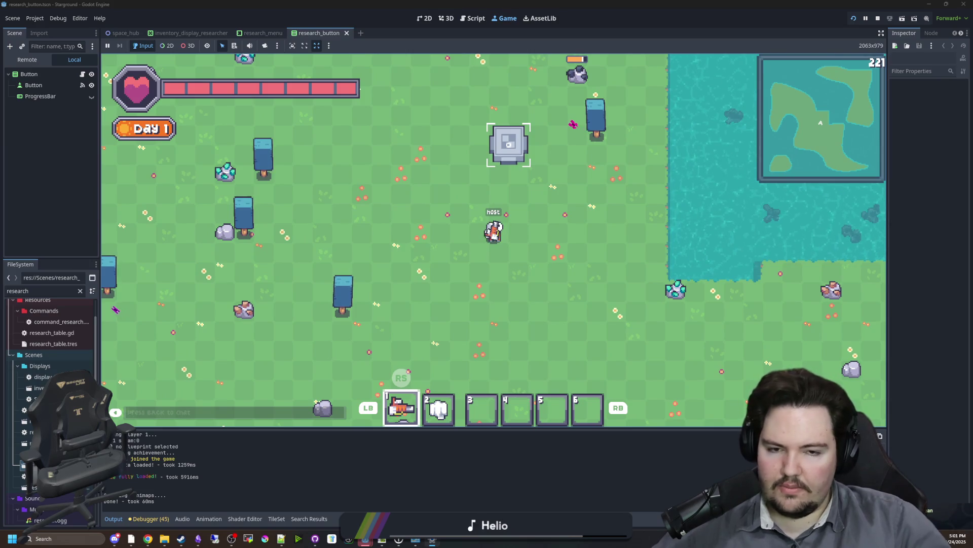
# Stop the running game and save the script in the editor
pyautogui.press('F8')
pyautogui.click(503, 243)
pyautogui.hotkey('ctrl', 's')
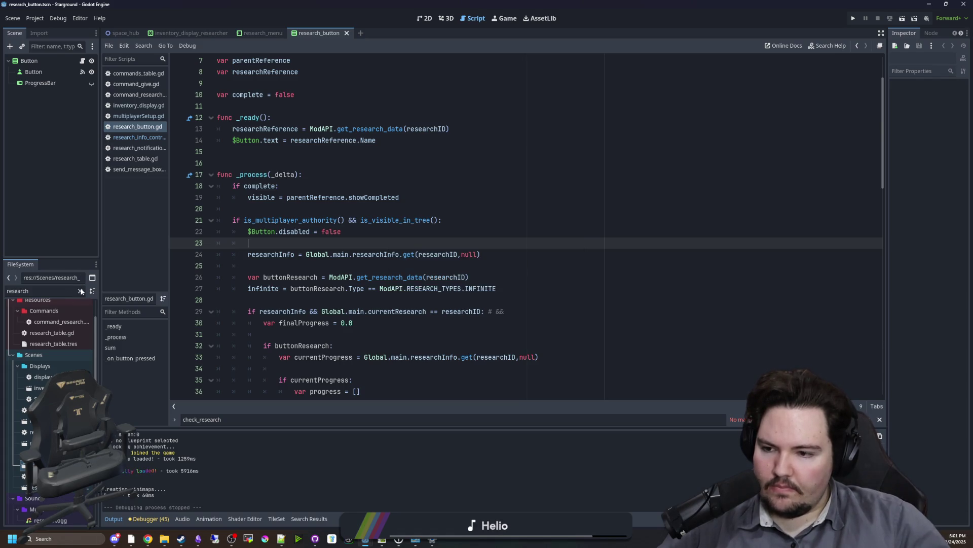
# Filter the FileSystem for 'level', open level.tscn, select SpawnPad and widen the Inspector
pyautogui.click(504, 19)
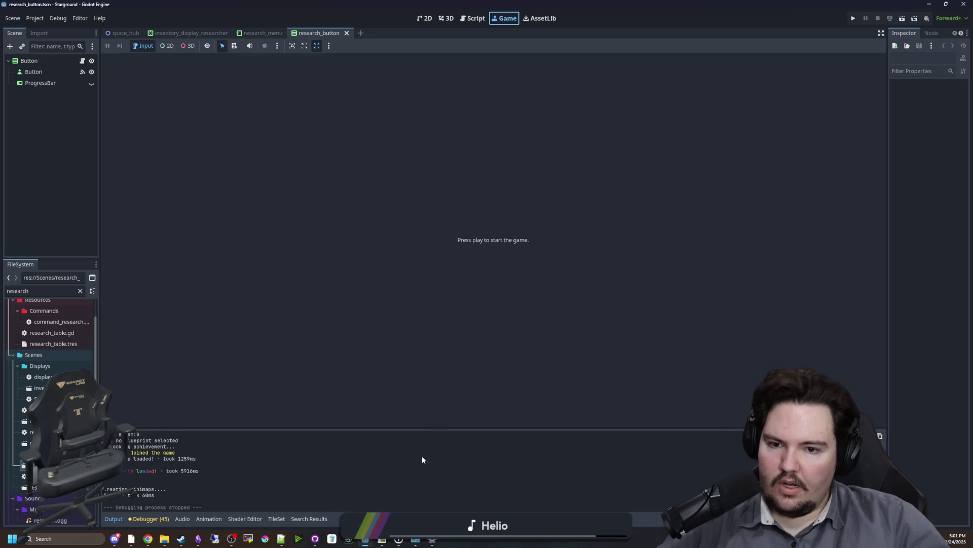
pyautogui.click(80, 291)
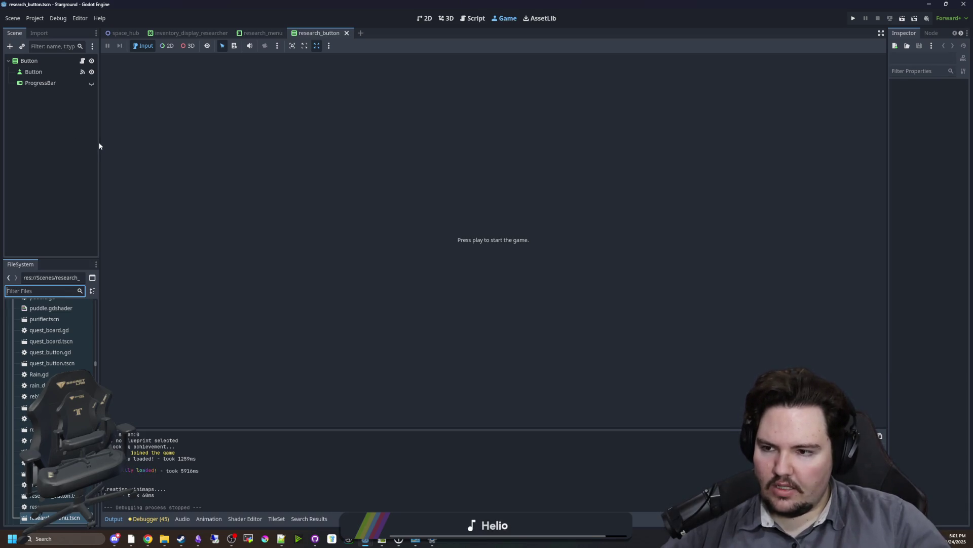
pyautogui.moveTo(100, 144); pyautogui.dragTo(133, 150)
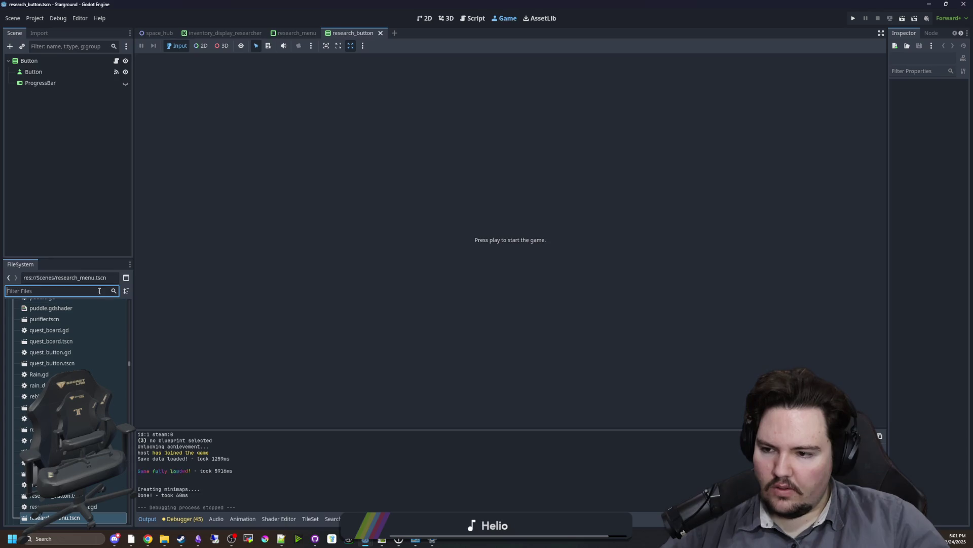
pyautogui.write('level')
pyautogui.doubleClick(55, 337)
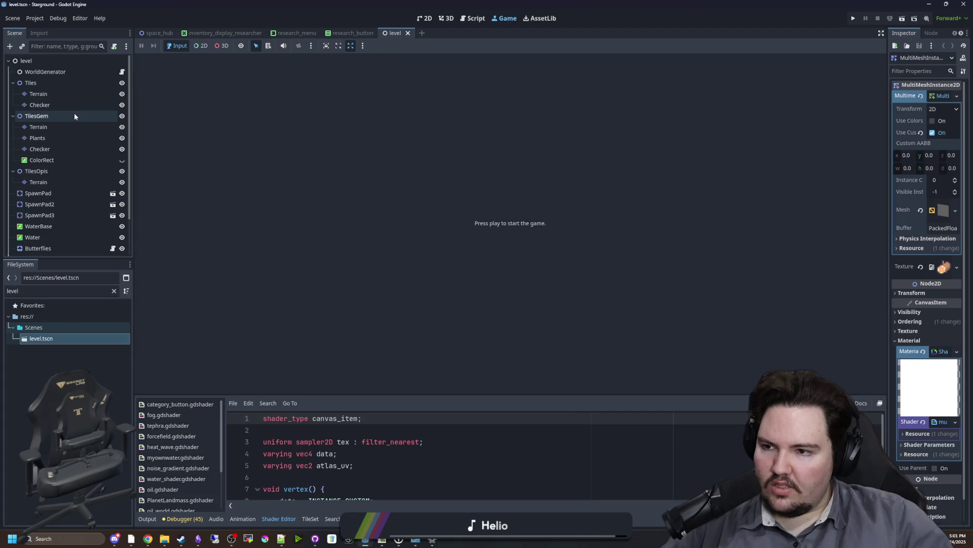
pyautogui.click(61, 150)
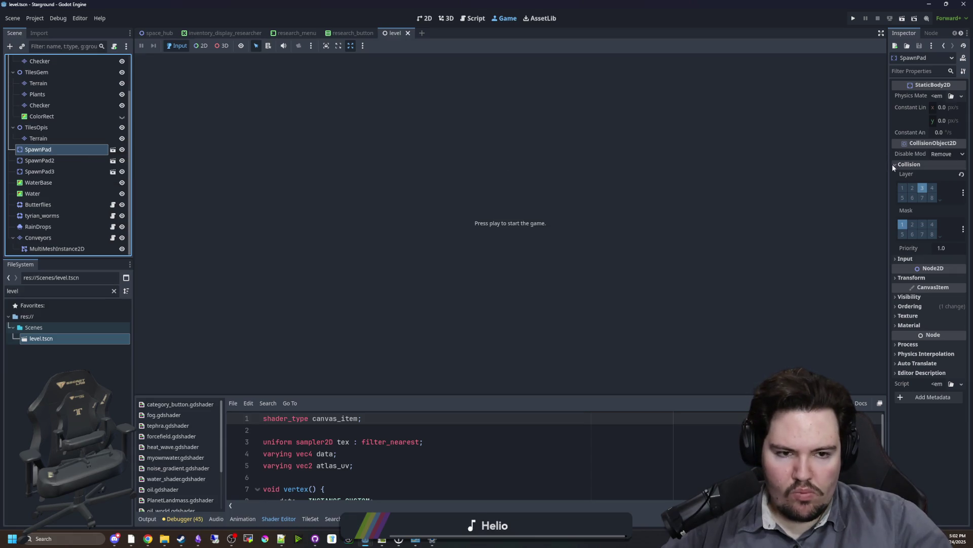
pyautogui.moveTo(888, 164); pyautogui.dragTo(726, 183)
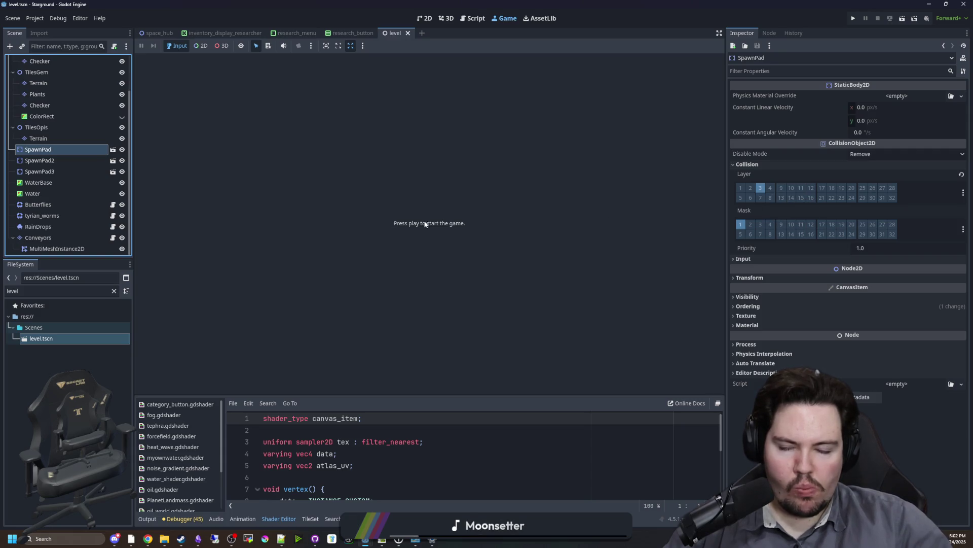
# Open the SpawnPad scene and attach a new spawn_pad.gd script to it
pyautogui.click(114, 150)
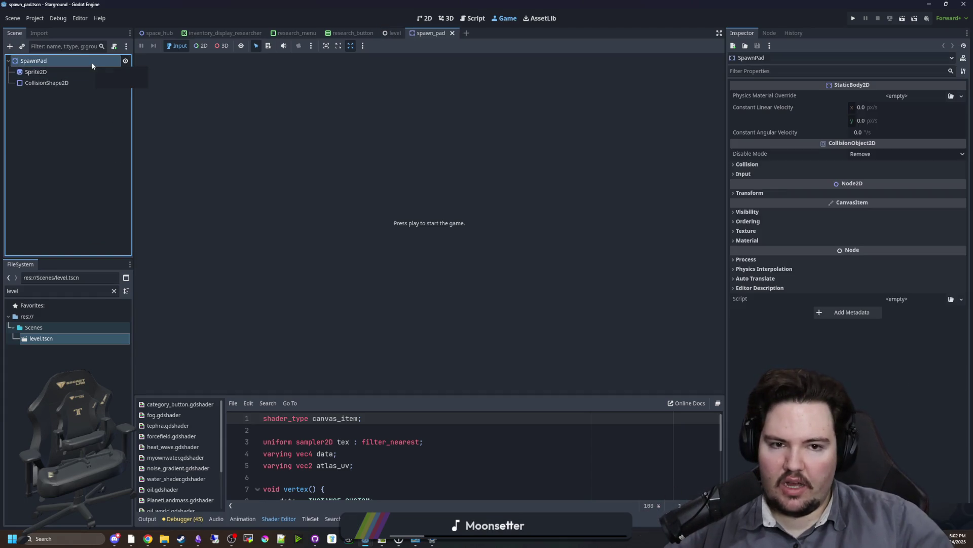
pyautogui.click(114, 46)
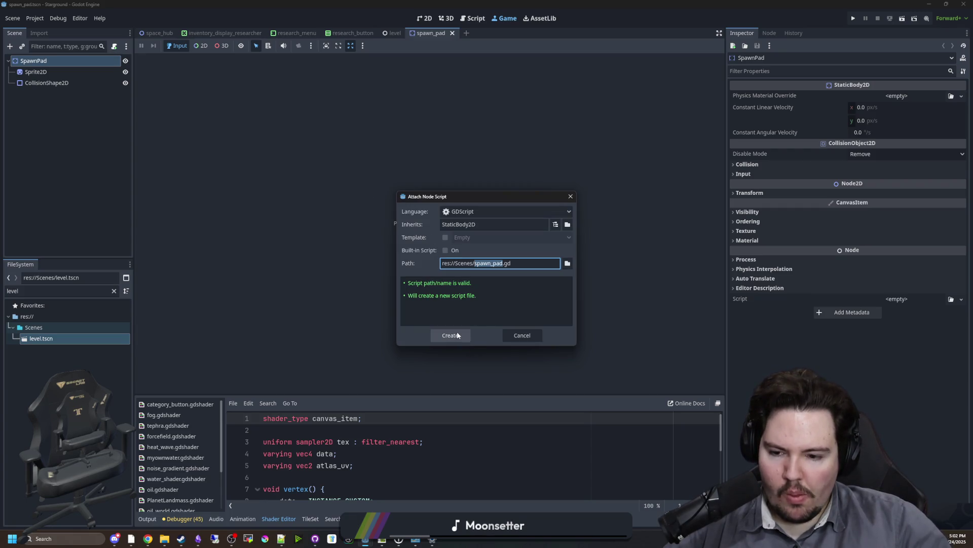
pyautogui.click(457, 335)
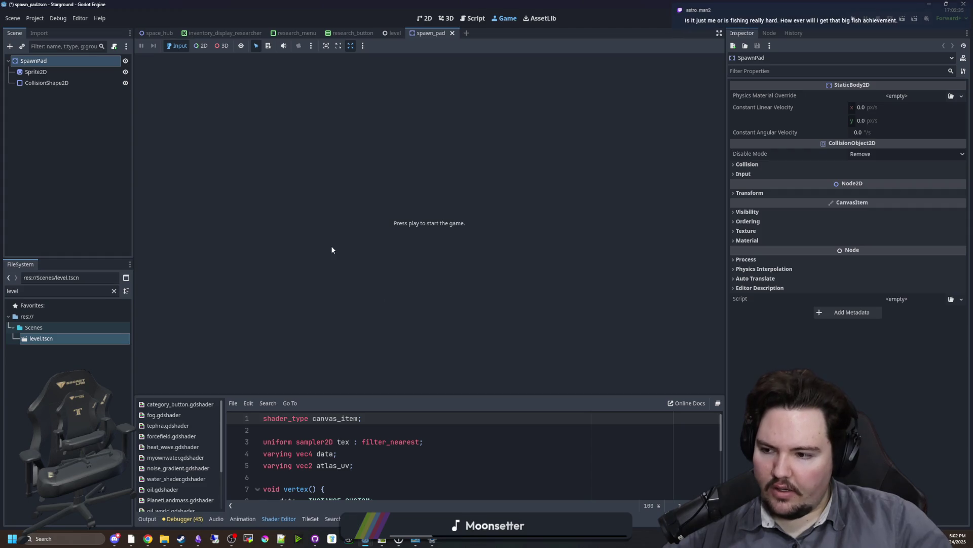
# Add 'class_name SpawnPad' above the extends line and save the script
pyautogui.click(306, 152)
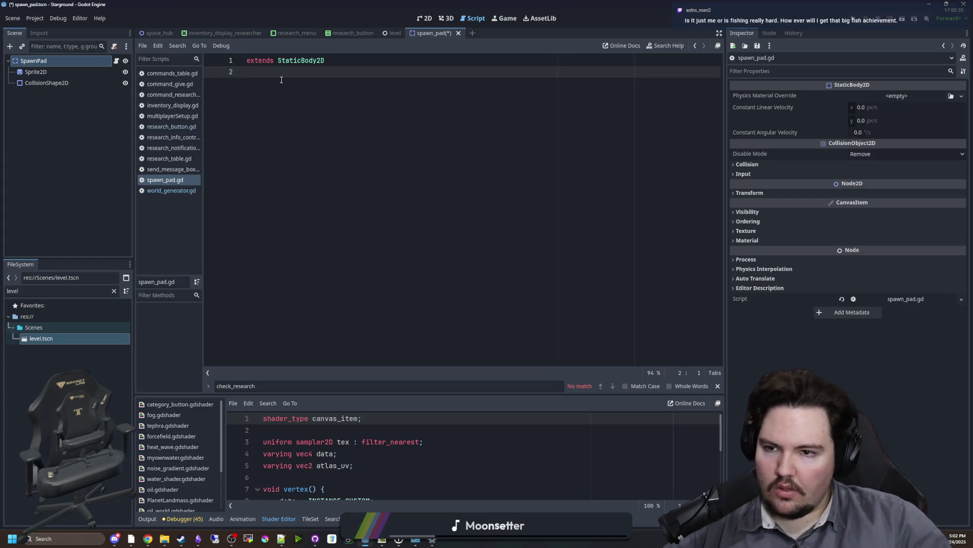
pyautogui.click(250, 62)
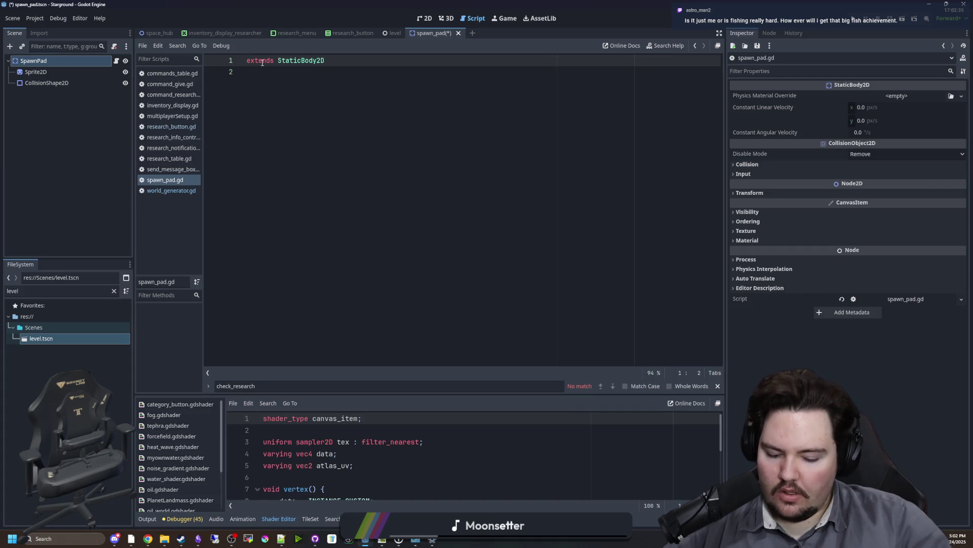
pyautogui.press('Home')
pyautogui.write('class_nam')
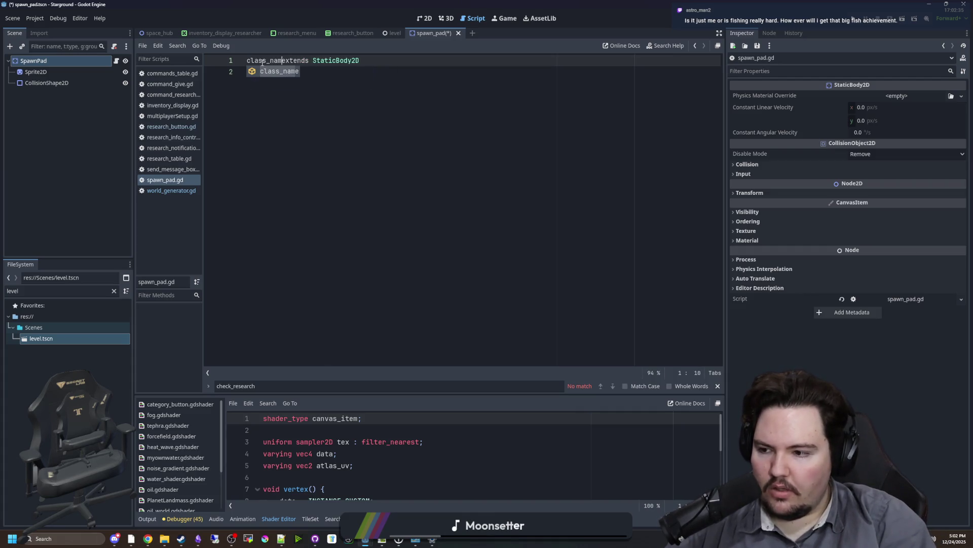
pyautogui.write('e SpawnPad')
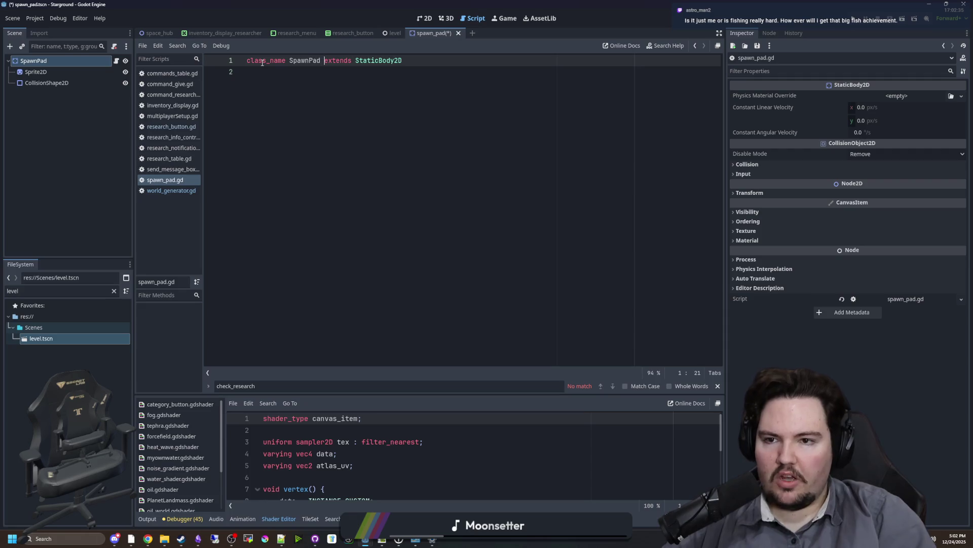
pyautogui.click(326, 69)
pyautogui.hotkey('ctrl', 's')
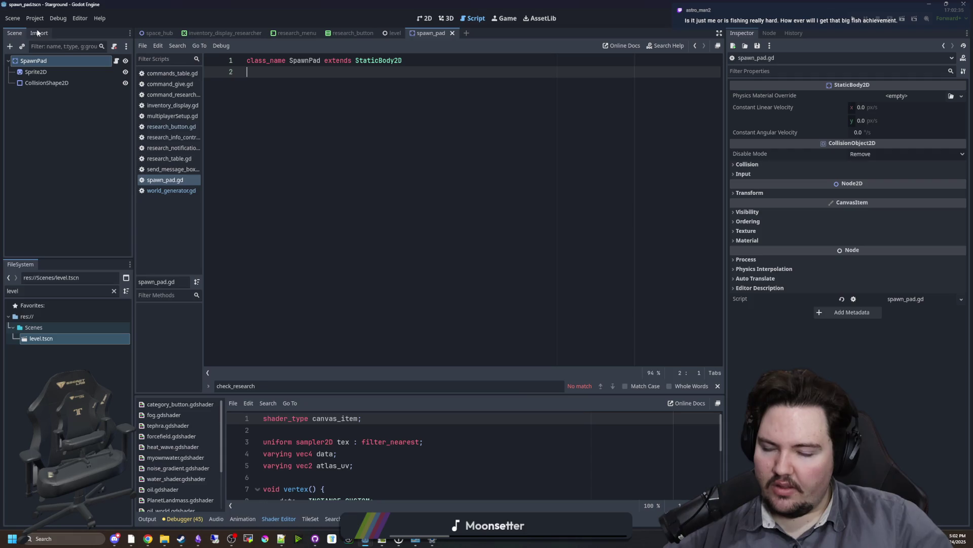
pyautogui.click(394, 33)
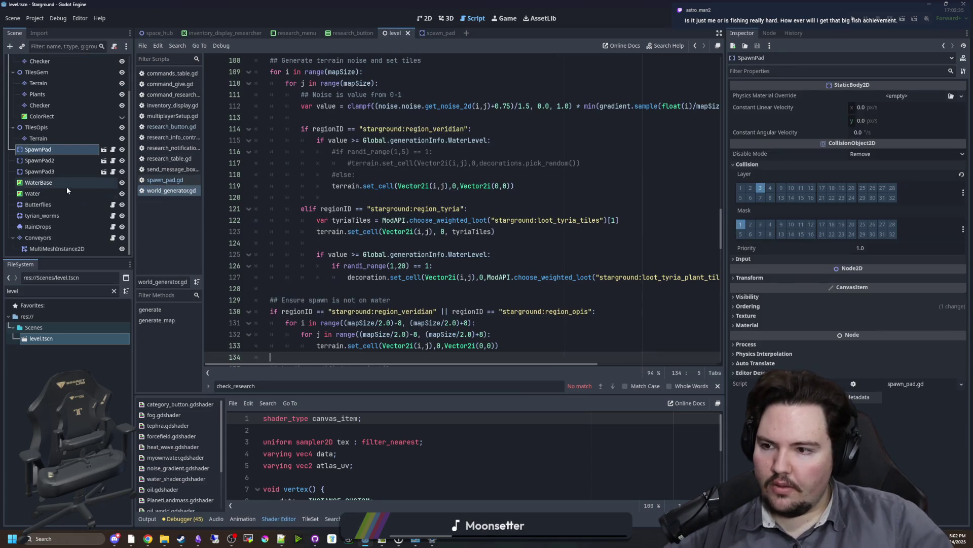
pyautogui.click(321, 186)
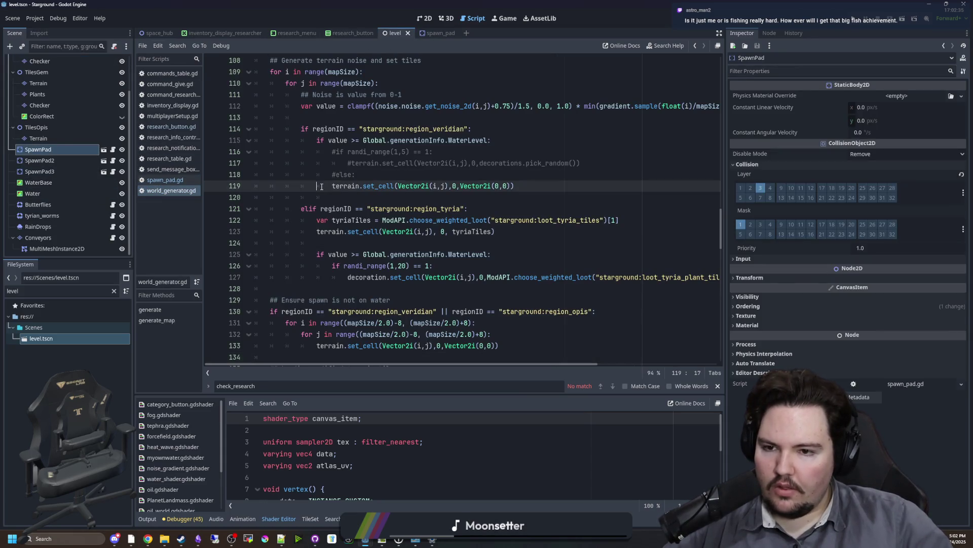
pyautogui.click(367, 194)
pyautogui.hotkey('ctrl', 's')
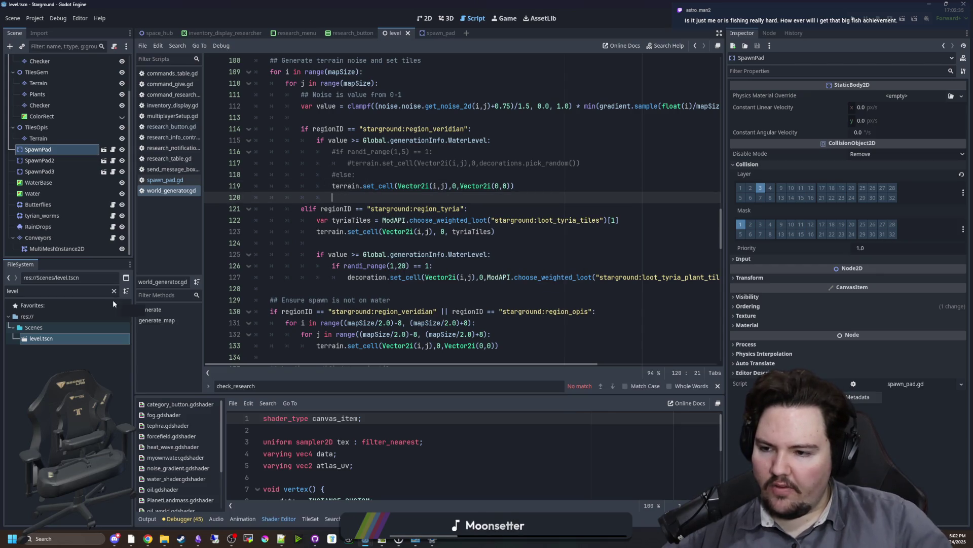
pyautogui.click(114, 291)
pyautogui.write('player')
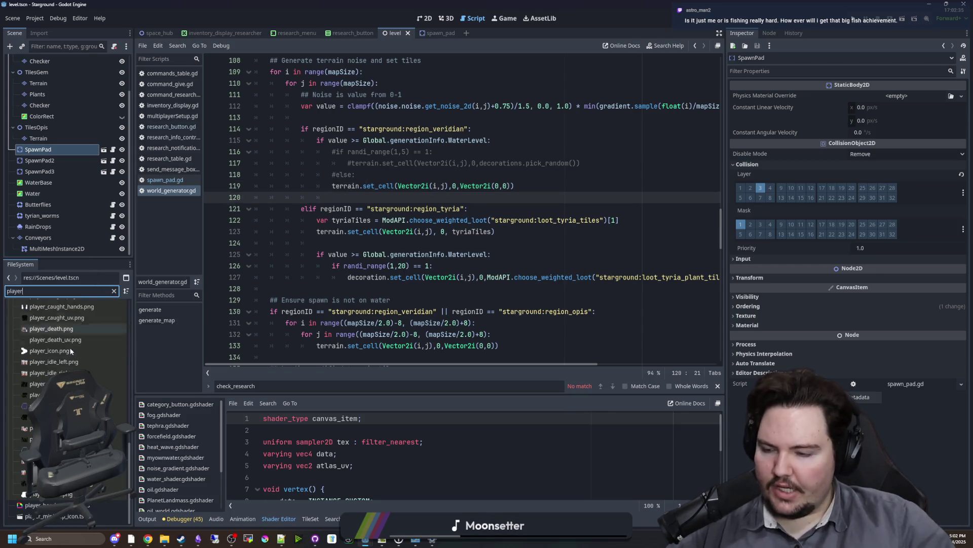
pyautogui.click(49, 316)
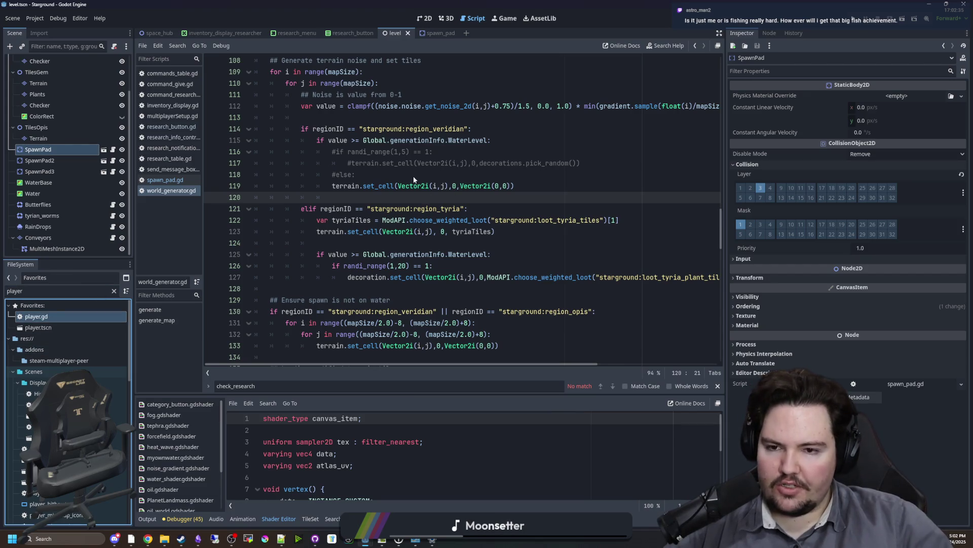
pyautogui.click(376, 175)
pyautogui.scroll(-2, 376, 172)
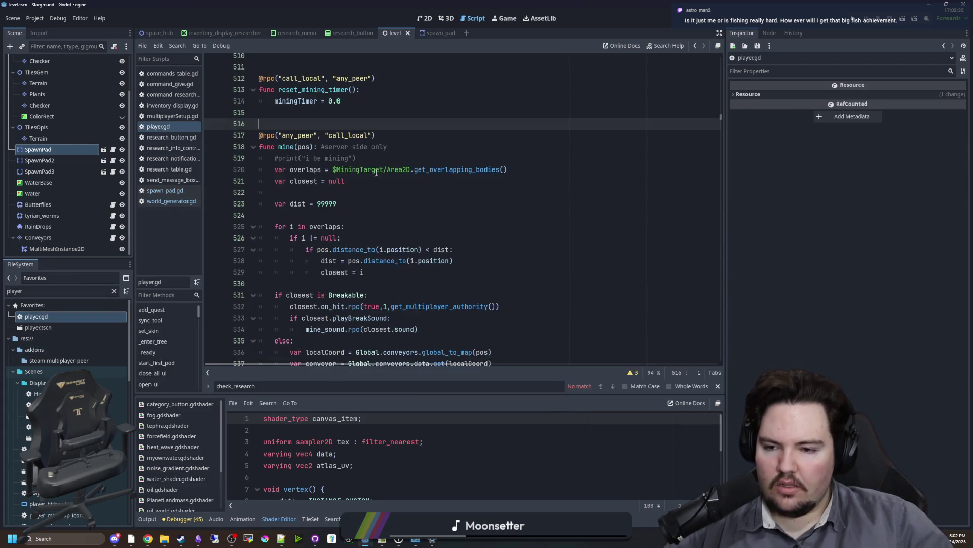
pyautogui.scroll(-4, 422, 176)
pyautogui.hotkey('ctrl', 'f')
pyautogui.write('process_')
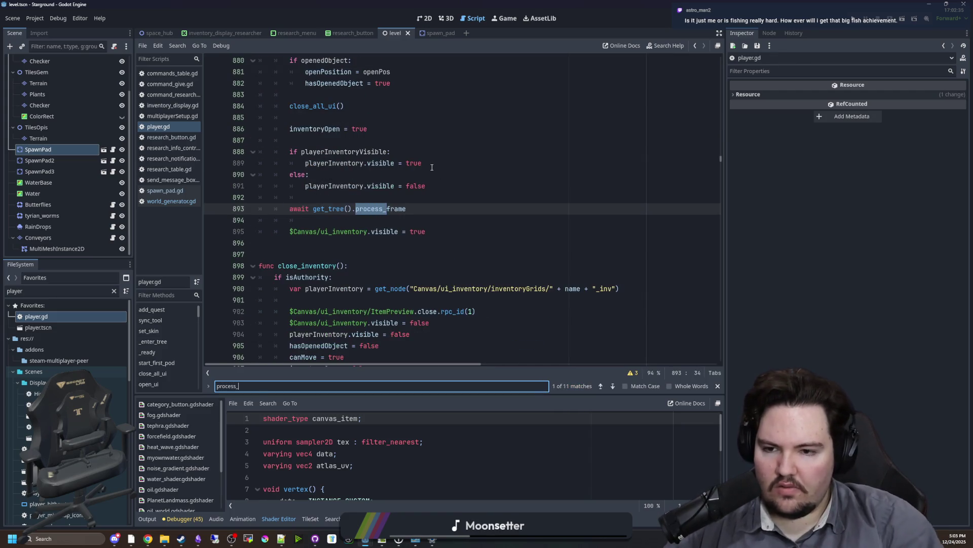
pyautogui.scroll(-19, 552, 200)
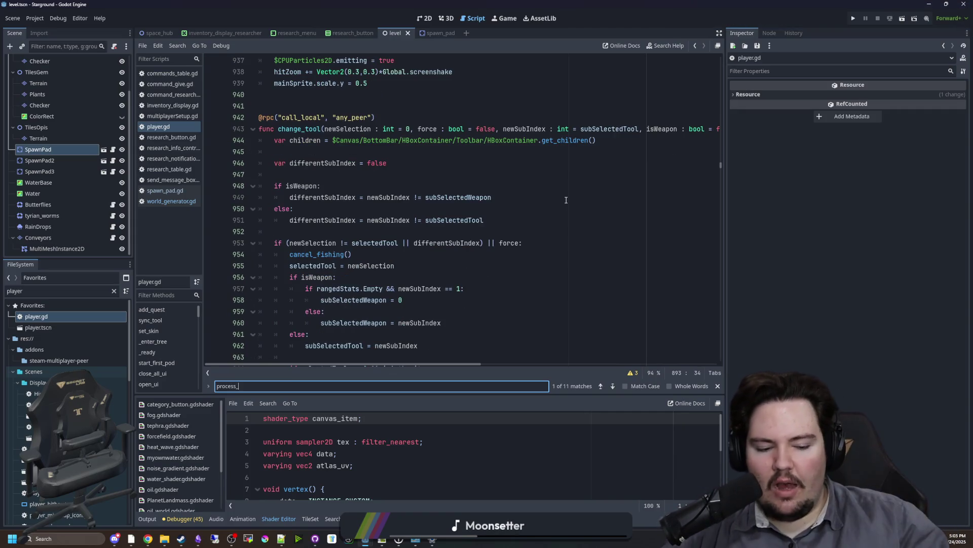
pyautogui.click(507, 186)
pyautogui.scroll(-19, 424, 143)
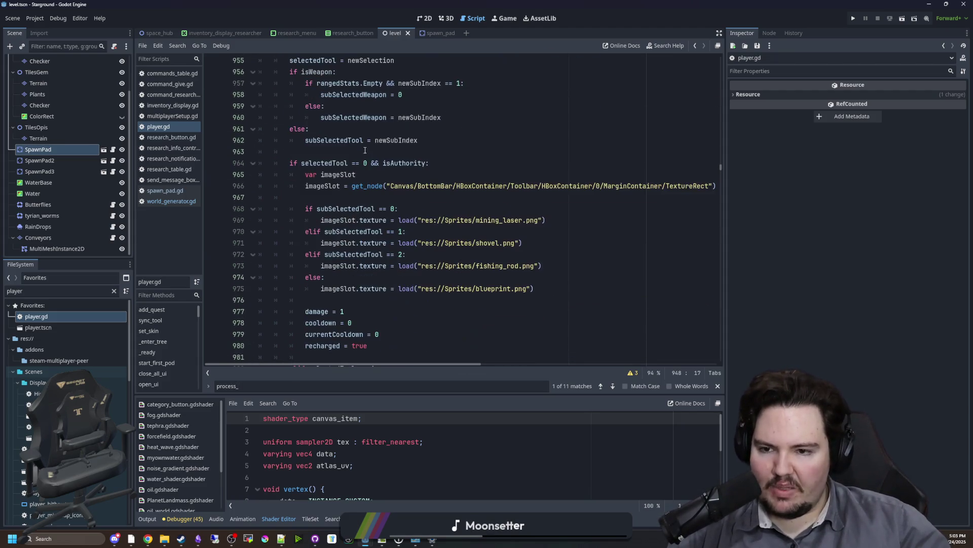
pyautogui.scroll(-7, 356, 210)
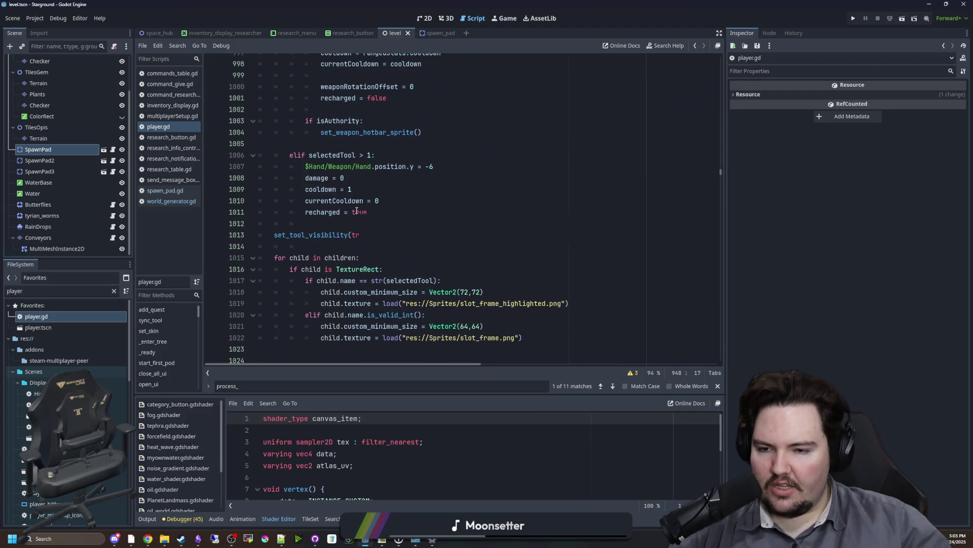
pyautogui.click(292, 163)
pyautogui.scroll(-11, 317, 165)
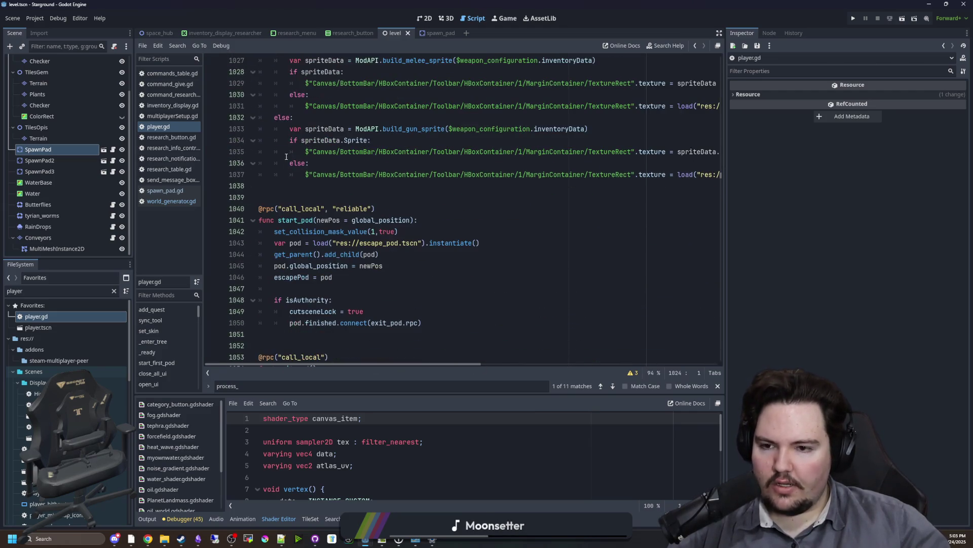
pyautogui.scroll(-14, 318, 165)
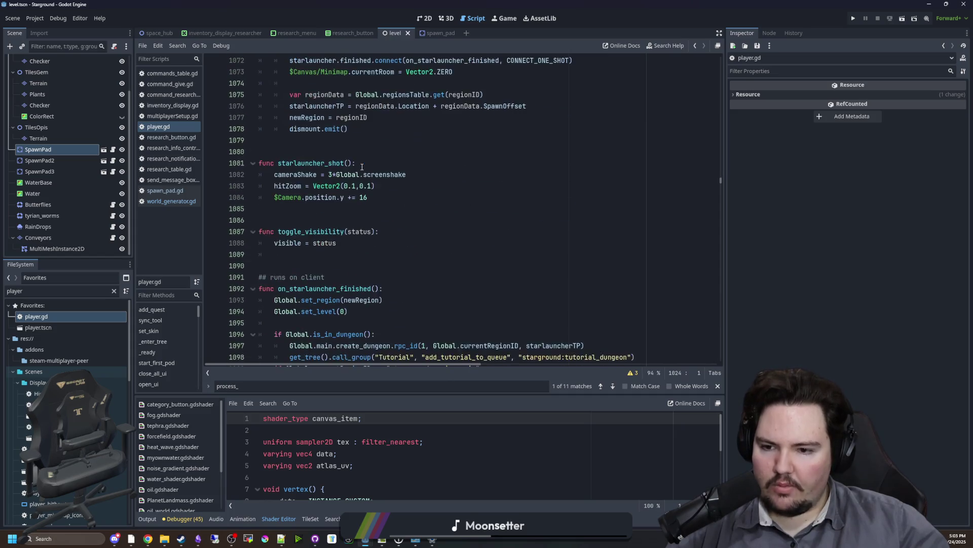
pyautogui.scroll(-7, 334, 162)
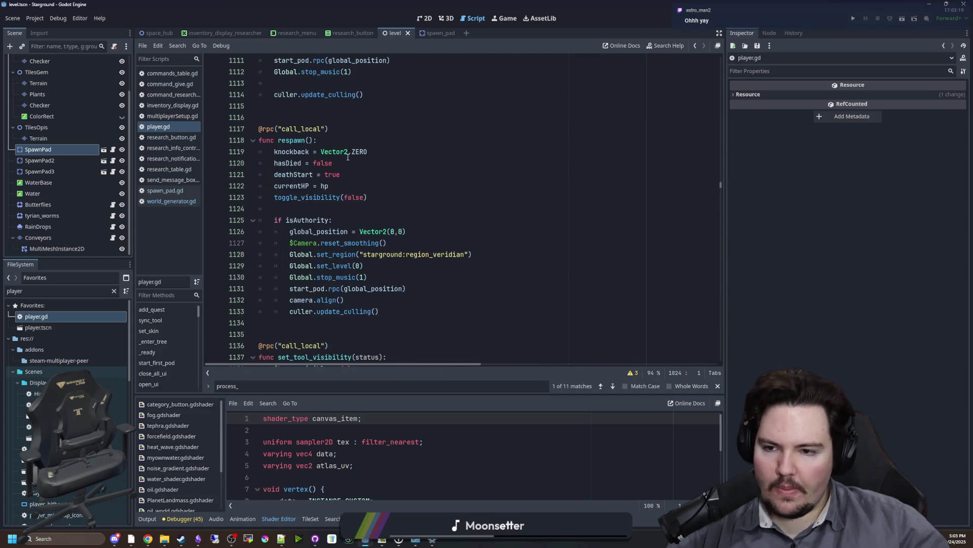
pyautogui.scroll(-3, 375, 177)
pyautogui.scroll(-14, 382, 157)
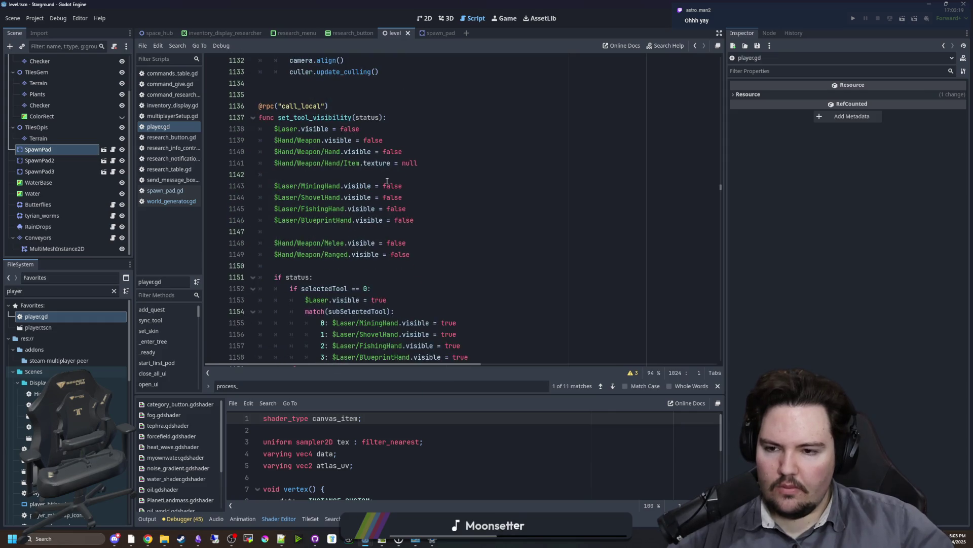
pyautogui.click(340, 202)
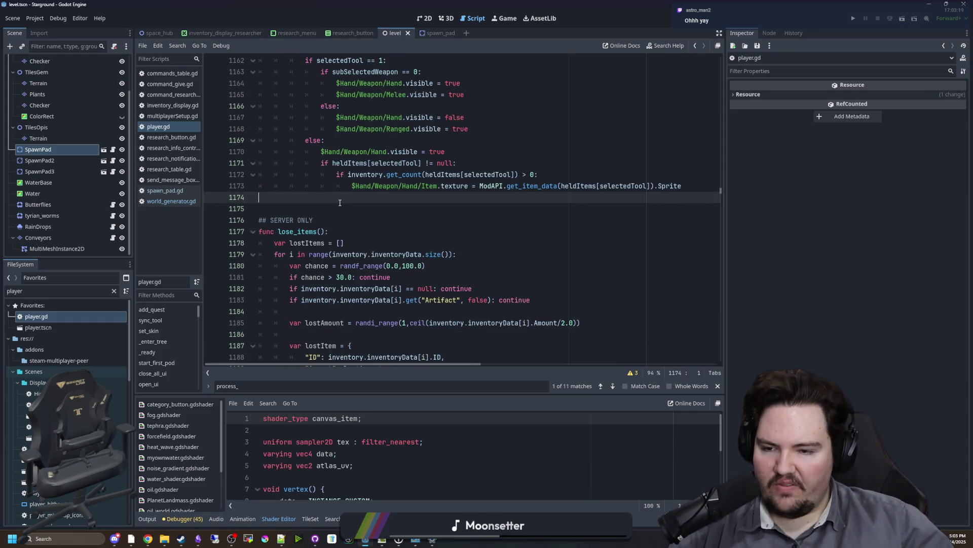
pyautogui.scroll(-8, 339, 203)
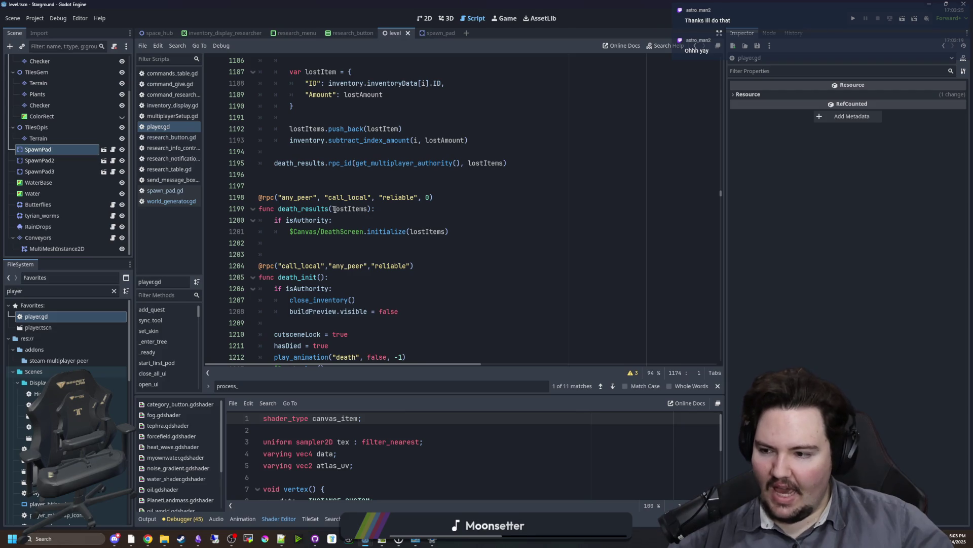
pyautogui.scroll(-6, 334, 208)
pyautogui.click(306, 188)
pyautogui.click(282, 199)
pyautogui.press('Up')
pyautogui.press('Up')
pyautogui.press('Down')
pyautogui.press('Down')
pyautogui.scroll(-5, 374, 203)
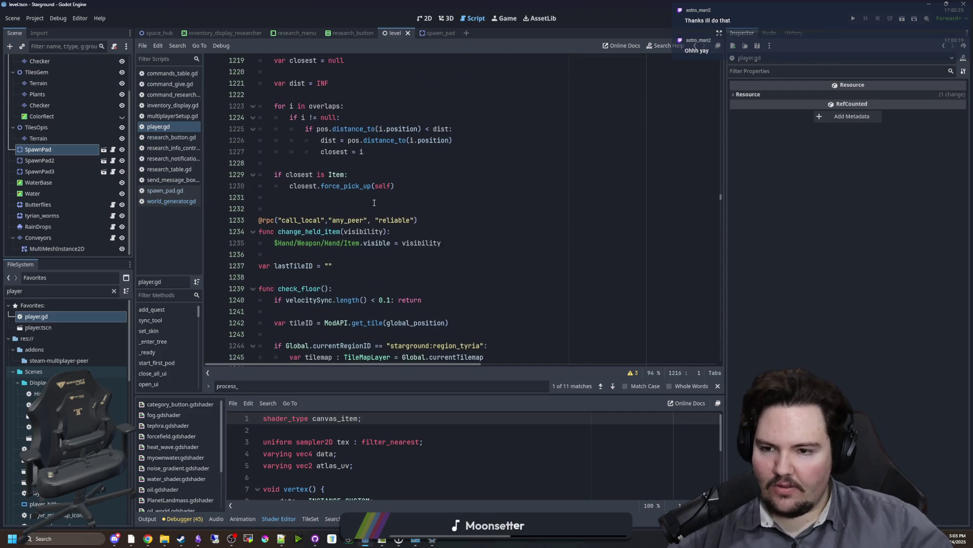
pyautogui.click(374, 203)
pyautogui.scroll(-14, 365, 205)
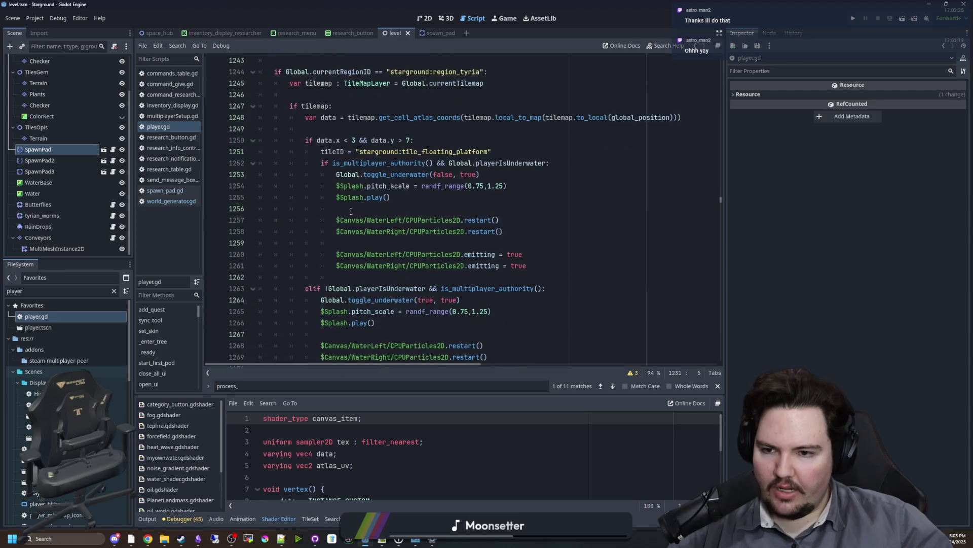
pyautogui.scroll(-20, 351, 211)
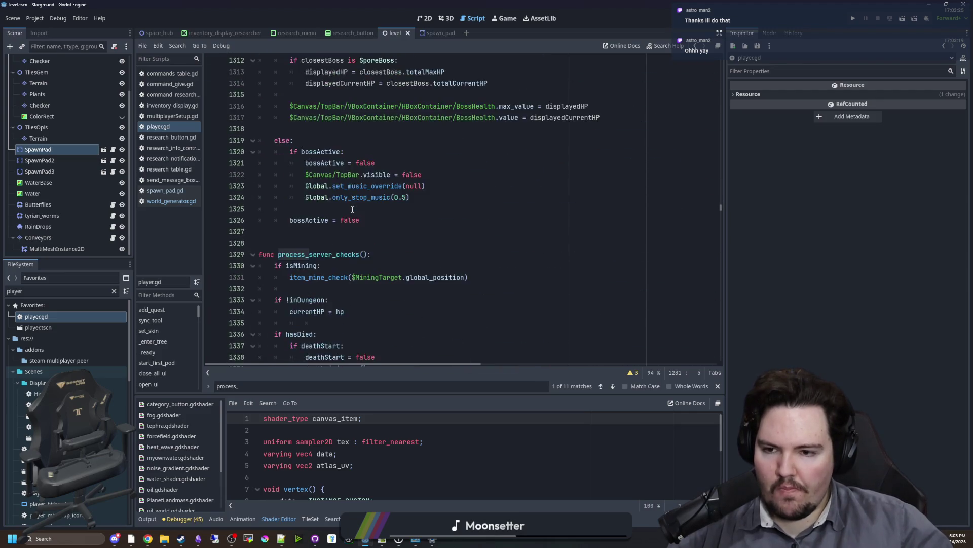
pyautogui.scroll(-10, 352, 209)
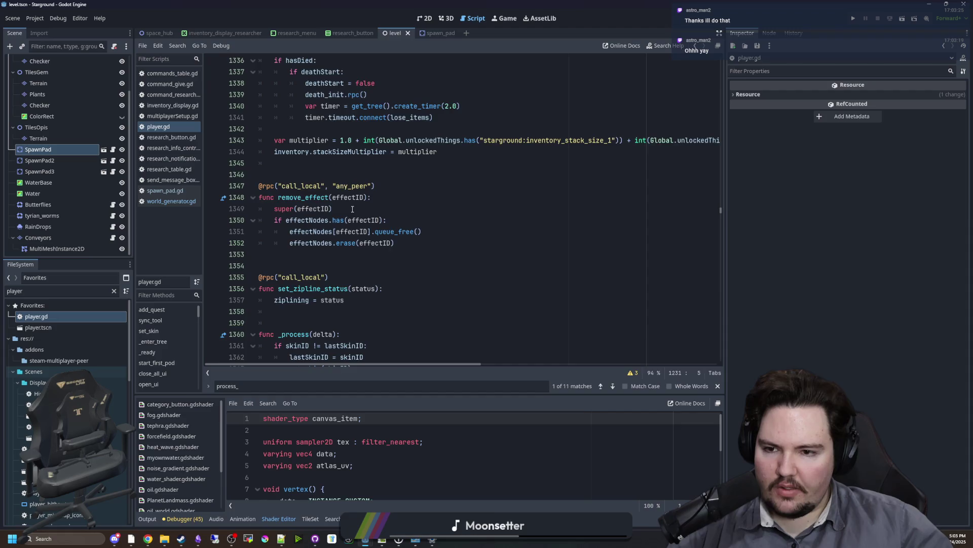
pyautogui.scroll(-12, 352, 209)
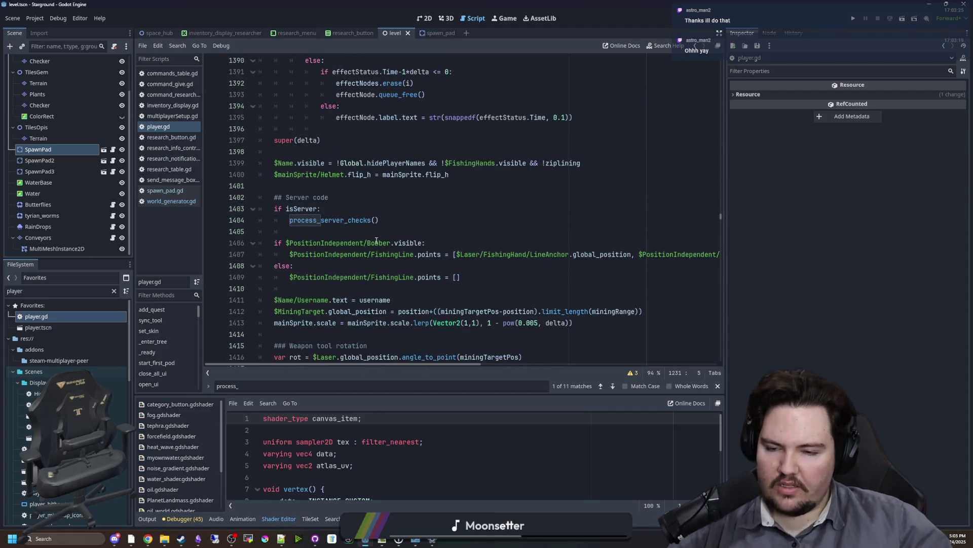
pyautogui.click(435, 196)
pyautogui.hotkey('ctrl', 'f')
# Search for 'object_inter' and jump to func process_object_interaction() in player.gd
pyautogui.write('object_inter')
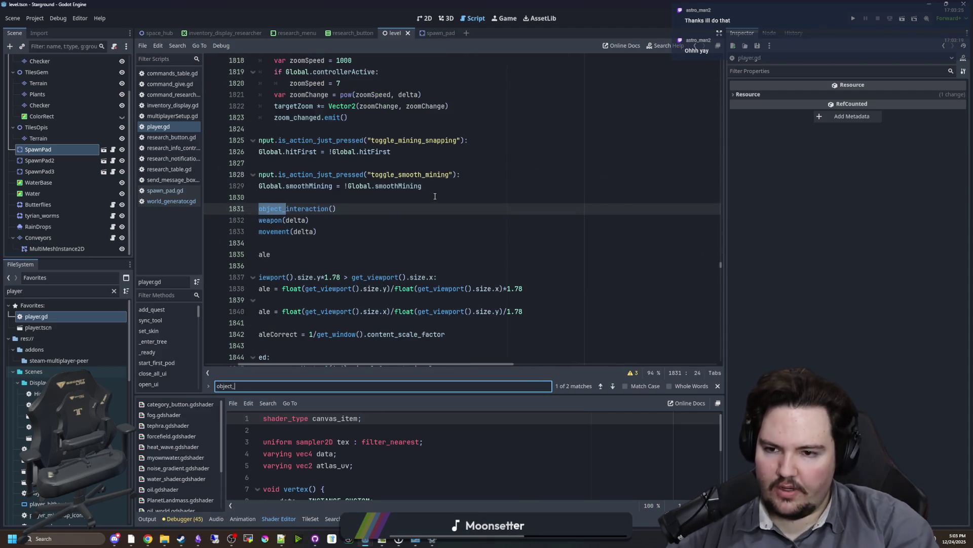
pyautogui.click(279, 208)
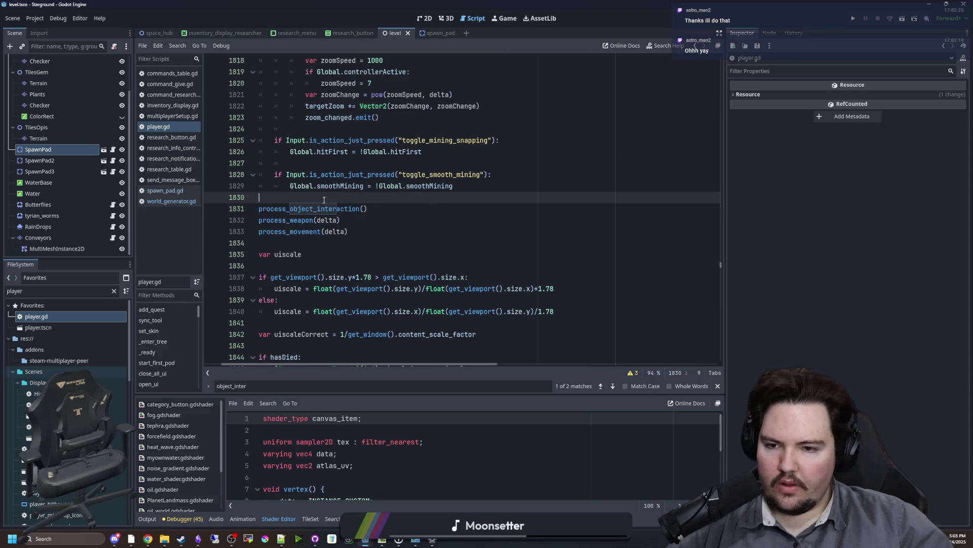
pyautogui.keyDown('ctrl'); pyautogui.click(279, 209); pyautogui.keyUp('ctrl')
pyautogui.scroll(-3, 279, 212)
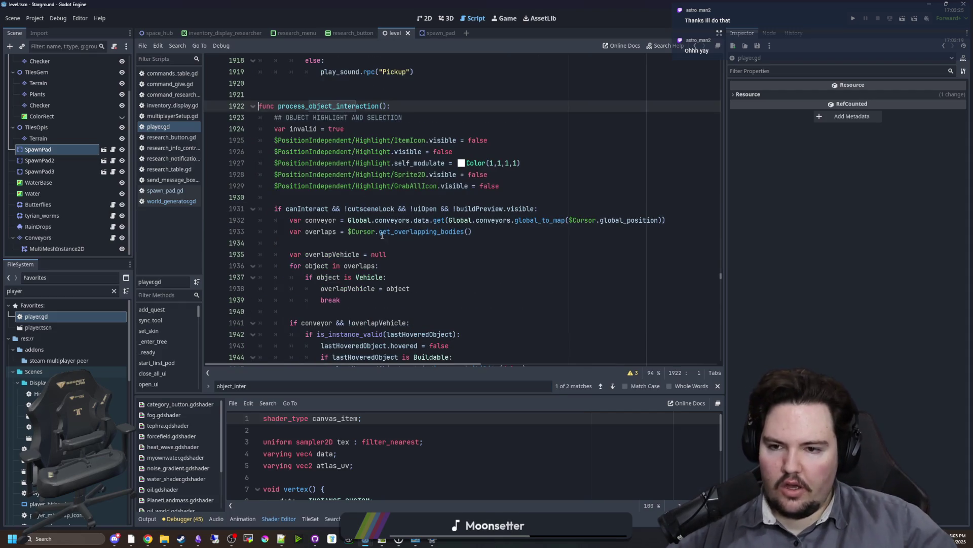
pyautogui.scroll(-3, 350, 203)
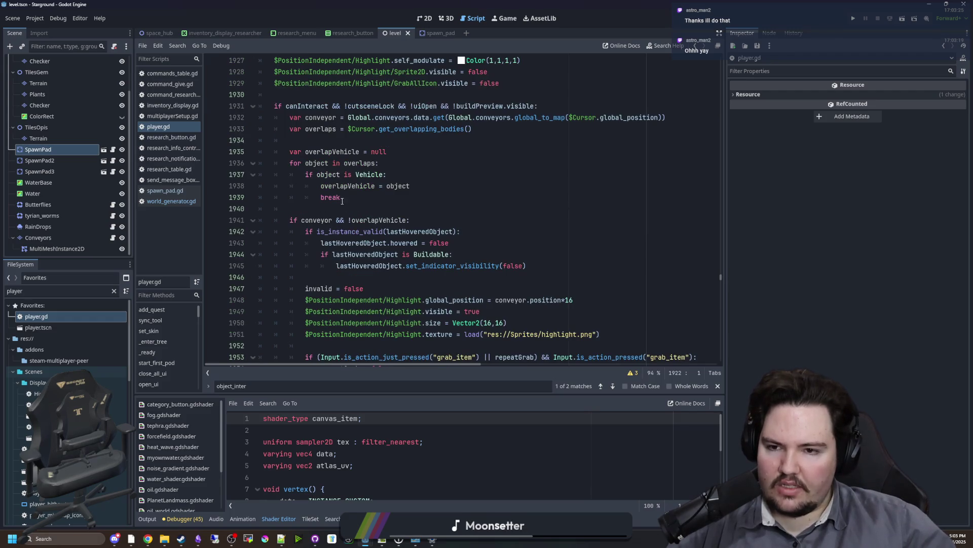
# Select the 'var object = overlaps[0]' line at 1973
pyautogui.click(502, 130)
pyautogui.click(295, 144)
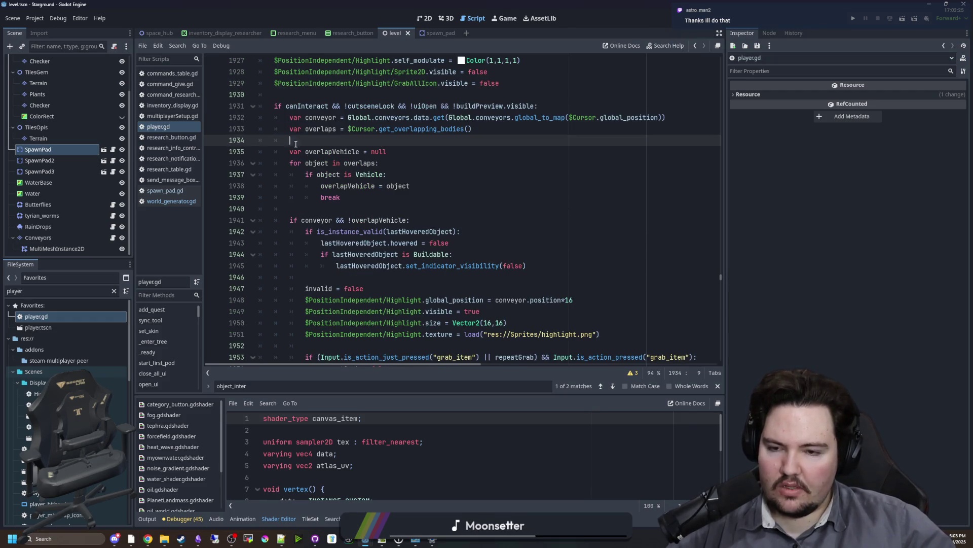
pyautogui.click(389, 208)
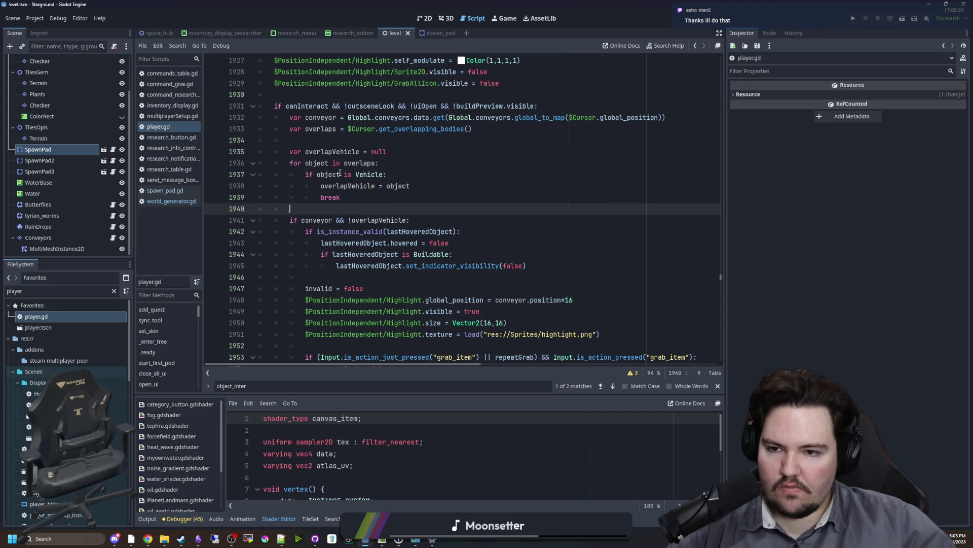
pyautogui.scroll(2, 340, 173)
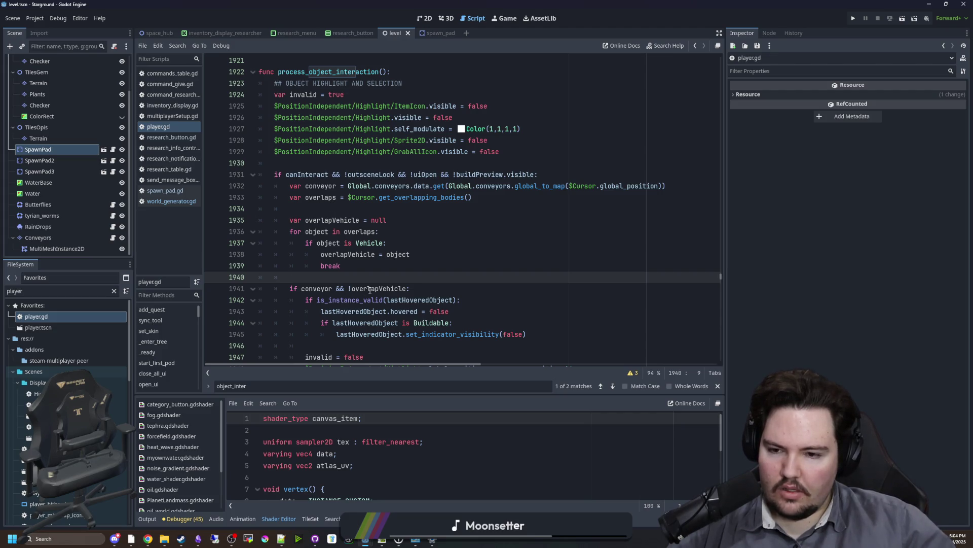
pyautogui.scroll(-10, 370, 289)
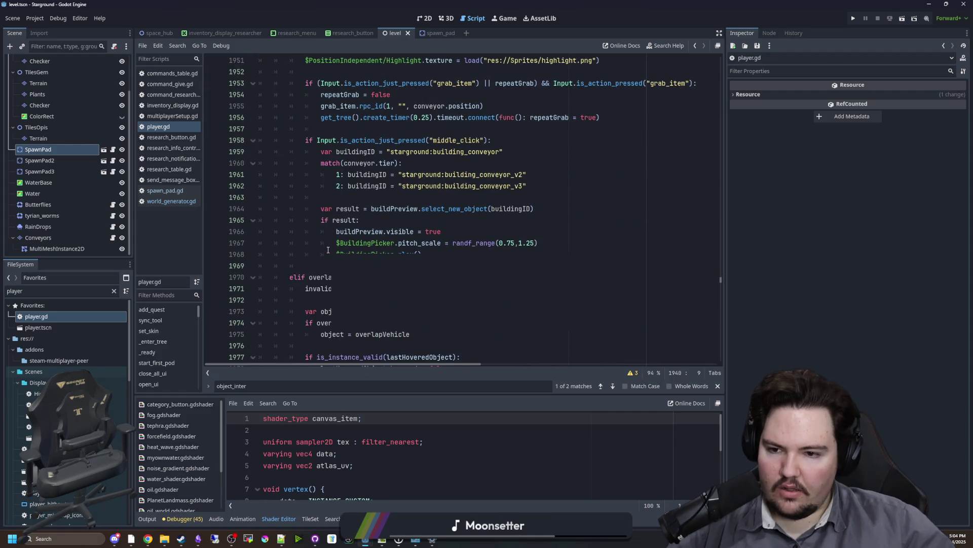
pyautogui.scroll(-3, 325, 254)
pyautogui.click(339, 193)
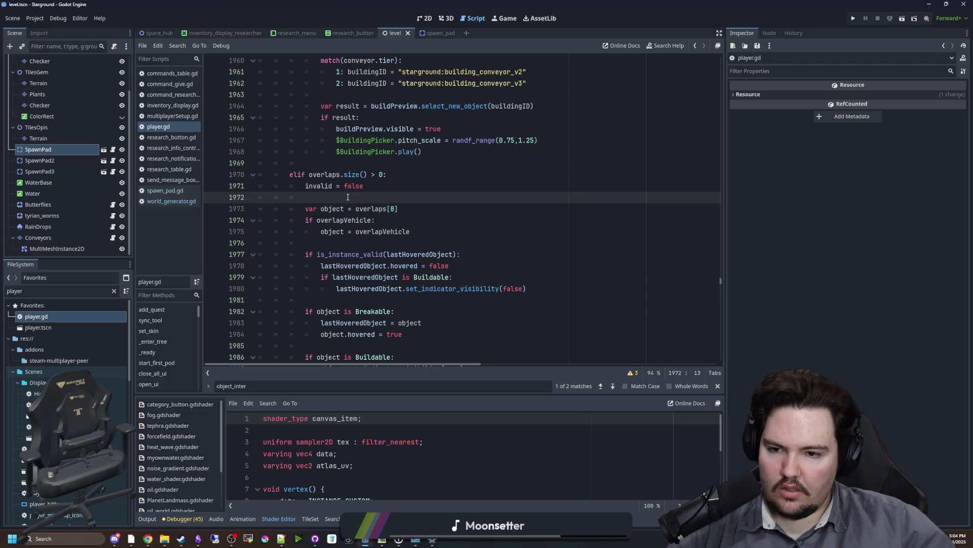
pyautogui.click(410, 209)
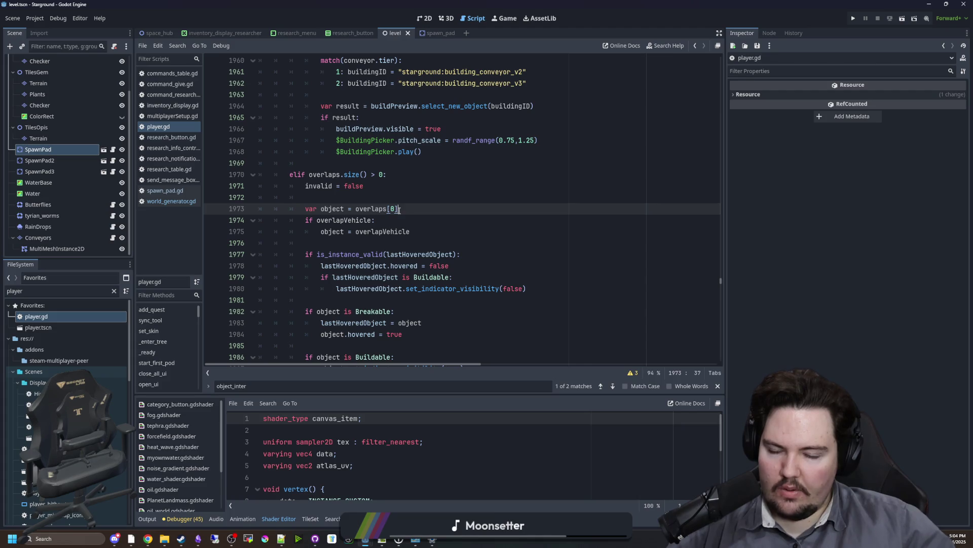
pyautogui.moveTo(408, 213); pyautogui.dragTo(306, 208)
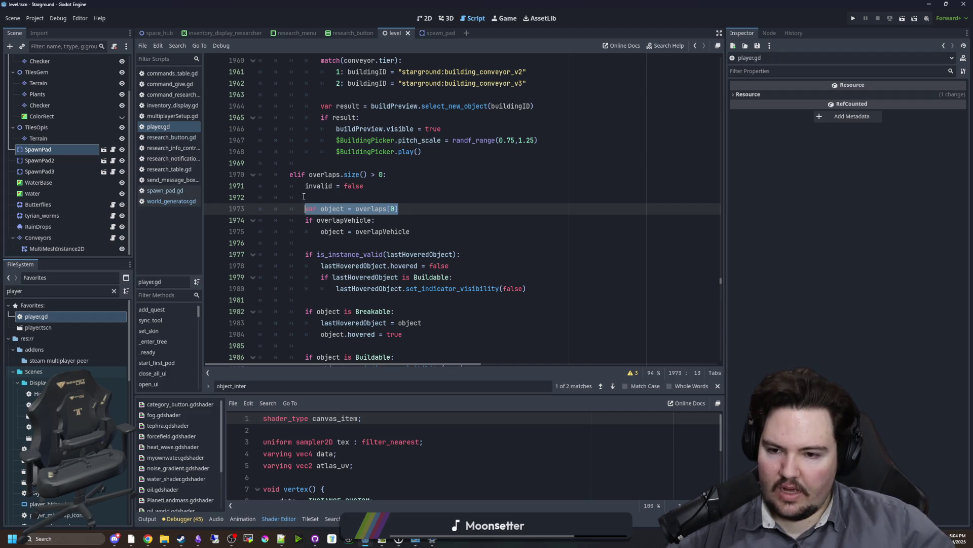
pyautogui.scroll(-1, 353, 237)
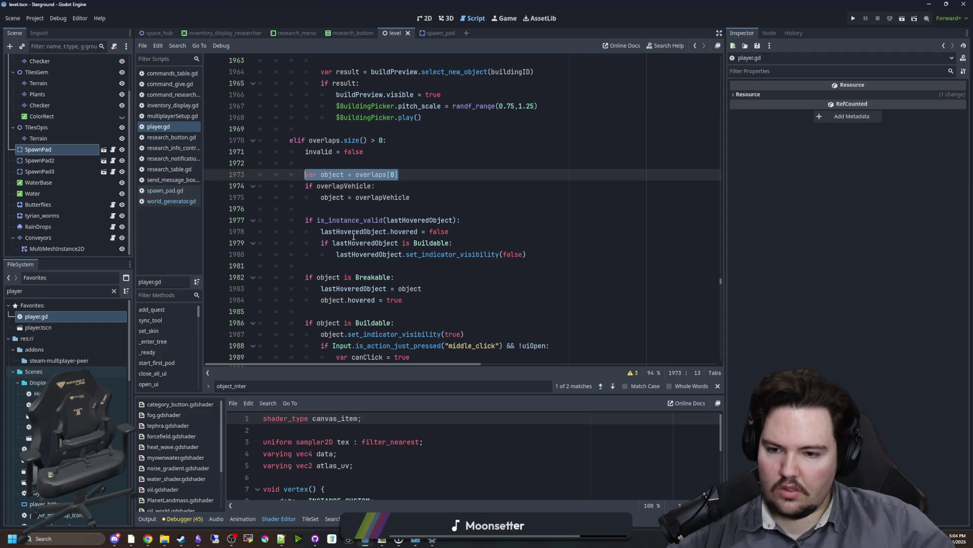
pyautogui.scroll(2, 358, 243)
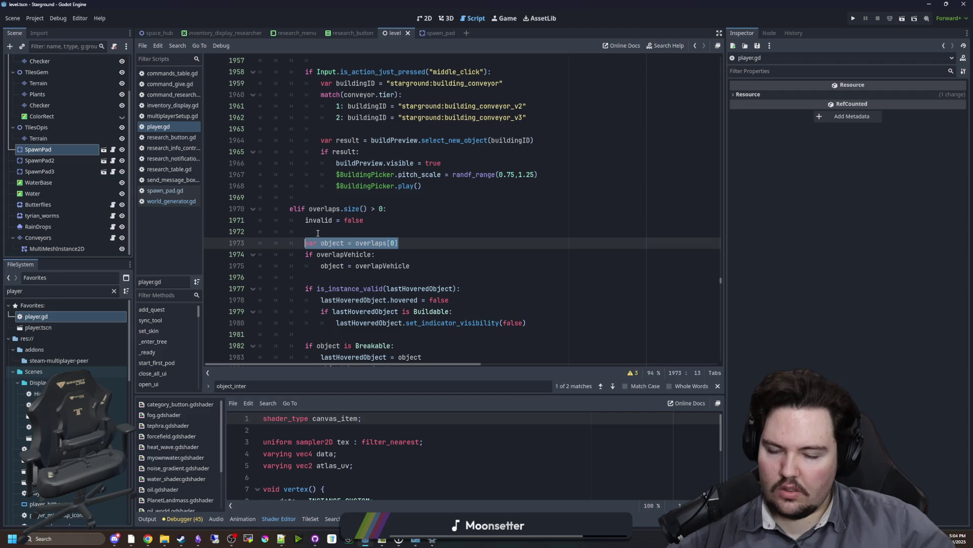
# Move the var object declaration above the vehicle loop, without the overlaps[0] assignment
pyautogui.hotkey('ctrl', 'x')
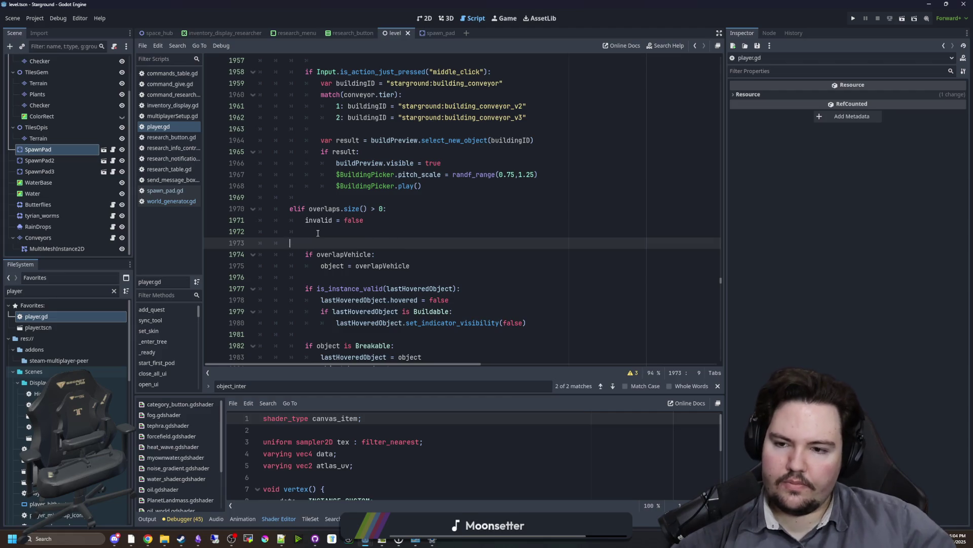
pyautogui.hotkey('ctrl', 'shift', 'k')
pyautogui.scroll(12, 394, 202)
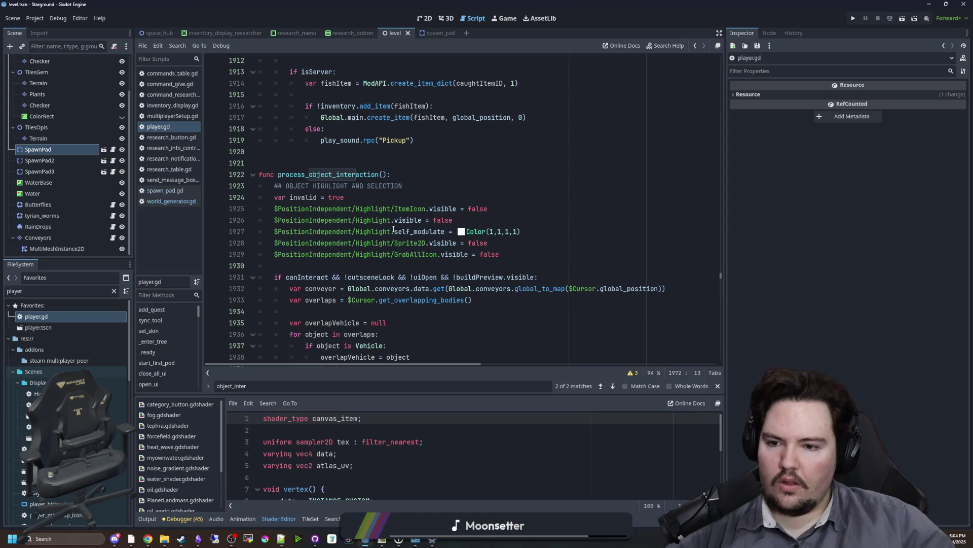
pyautogui.scroll(-1, 357, 262)
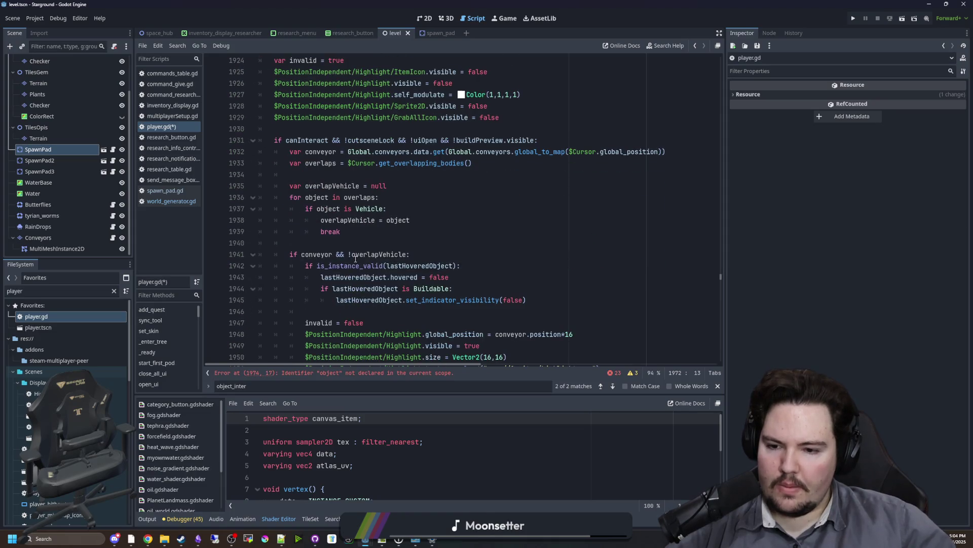
pyautogui.click(315, 244)
pyautogui.click(333, 176)
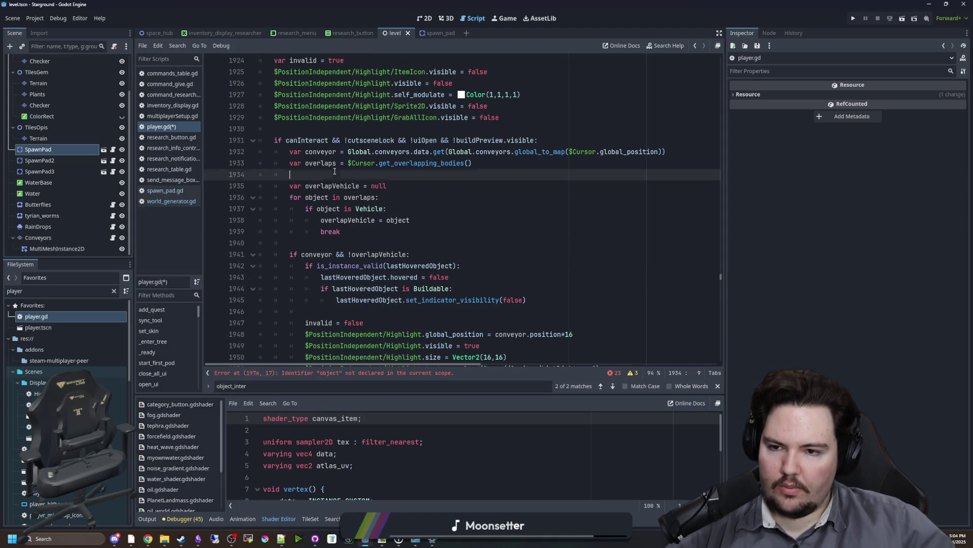
pyautogui.hotkey('ctrl', 'v')
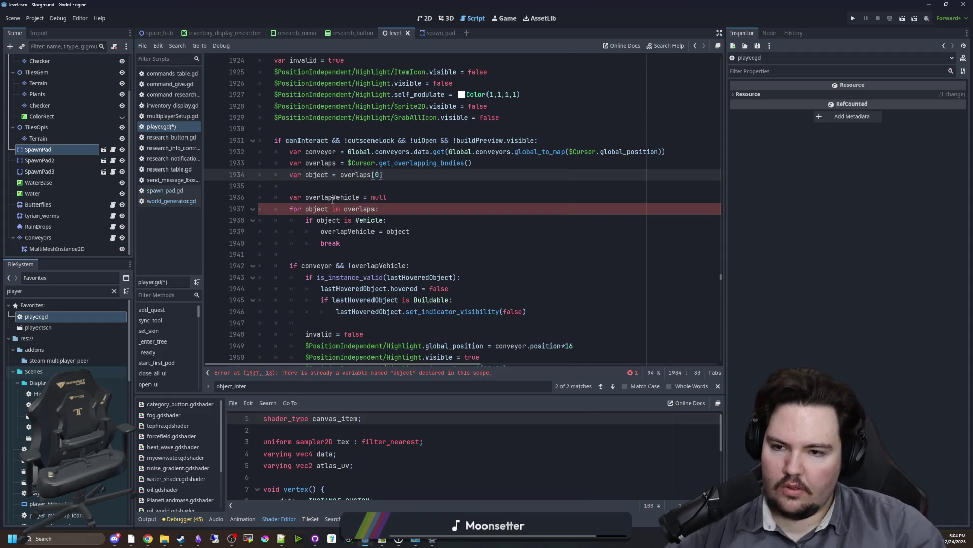
pyautogui.press('BackSpace')
pyautogui.press('BackSpace')
pyautogui.press('BackSpace')
pyautogui.press('BackSpace')
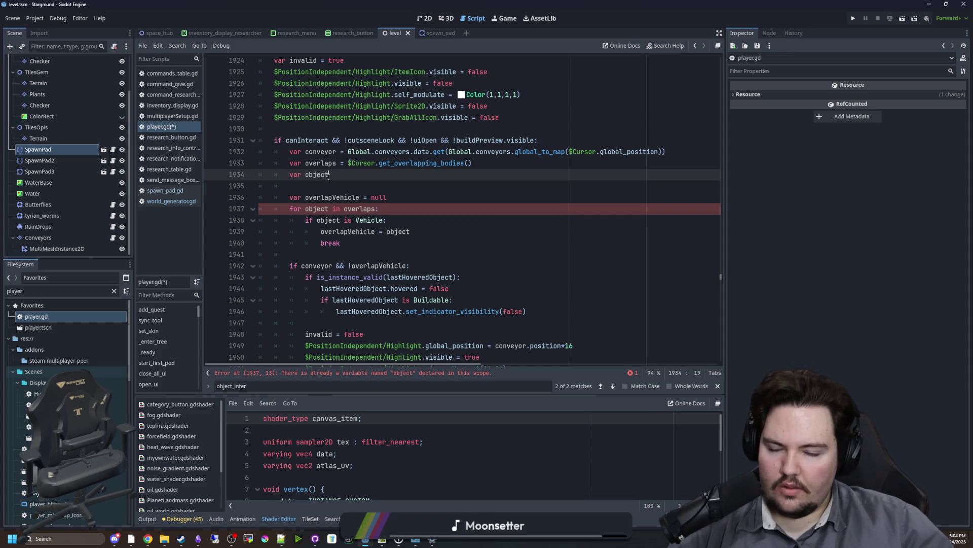
# Rename the vehicle loop variable to obj and go to the conveyor check line
pyautogui.press('Down')
pyautogui.press('Down')
pyautogui.press('Down')
pyautogui.press('BackSpace')
pyautogui.press('BackSpace')
pyautogui.press('BackSpace')
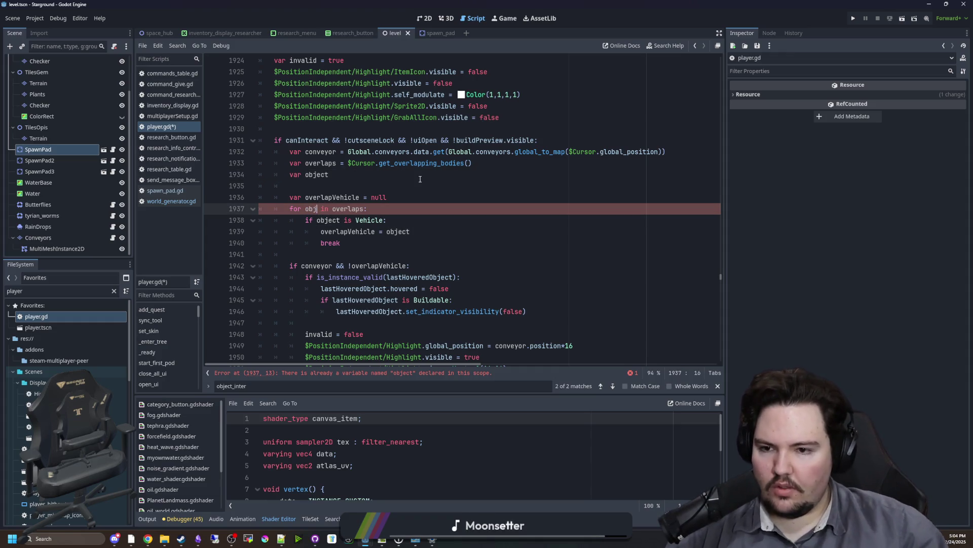
pyautogui.click(365, 231)
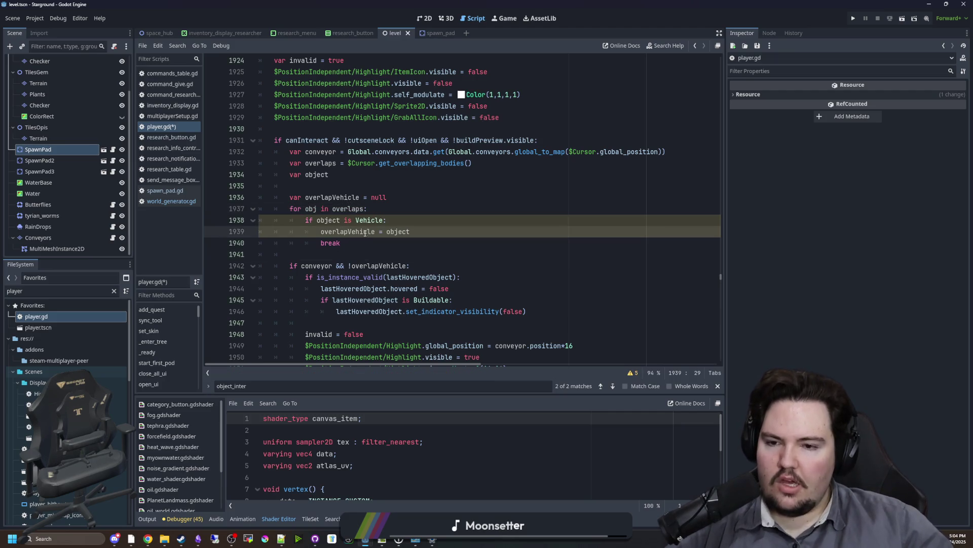
pyautogui.click(389, 219)
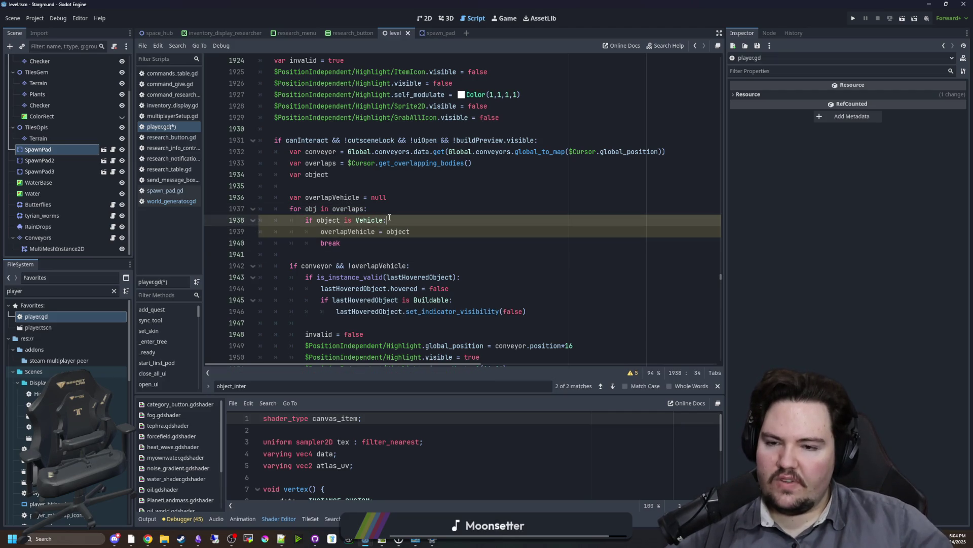
pyautogui.click(359, 241)
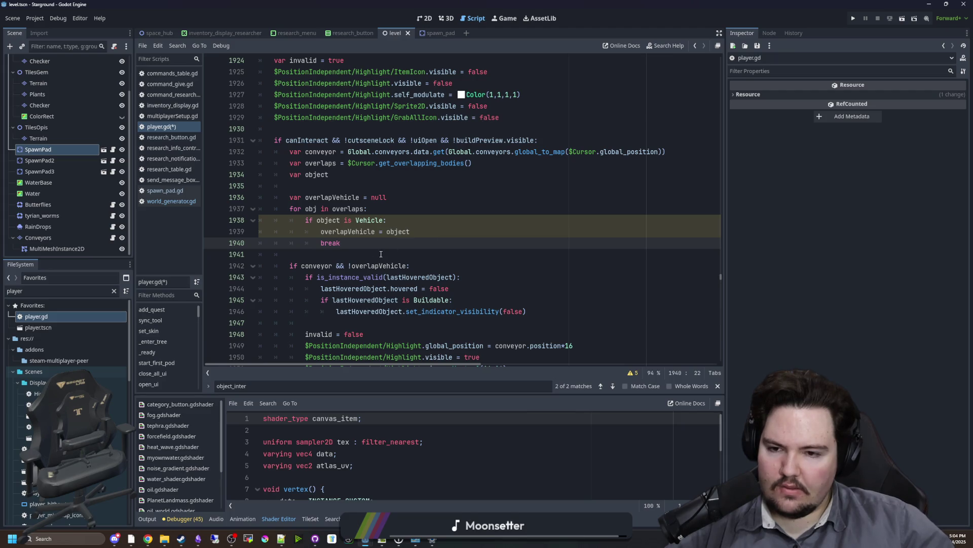
pyautogui.click(313, 265)
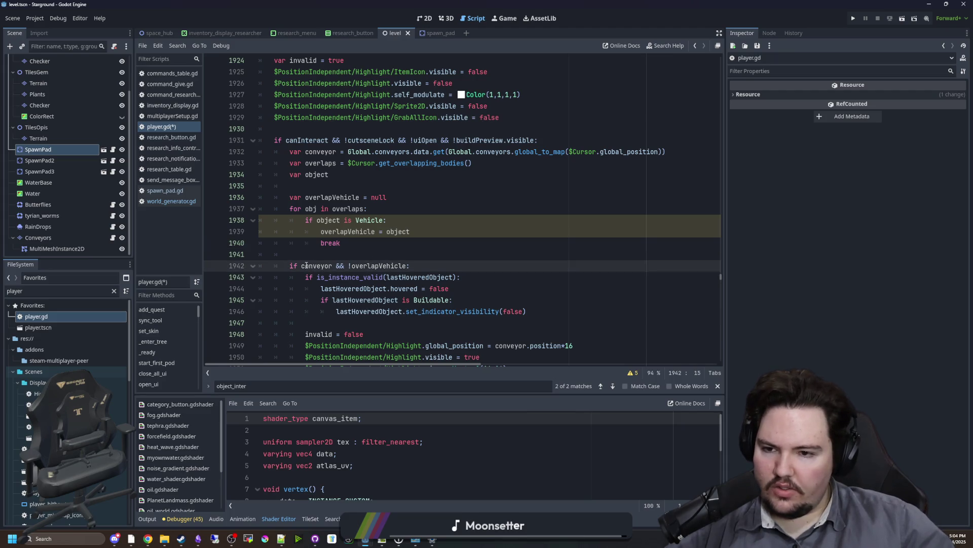
pyautogui.press('Up')
# Insert a 'for obj in overlaps' loop above the conveyor check that sets object for non-SpawnPad bodies, then breaks
pyautogui.press('Return')
pyautogui.press('Return')
pyautogui.press('Up')
pyautogui.write('f')
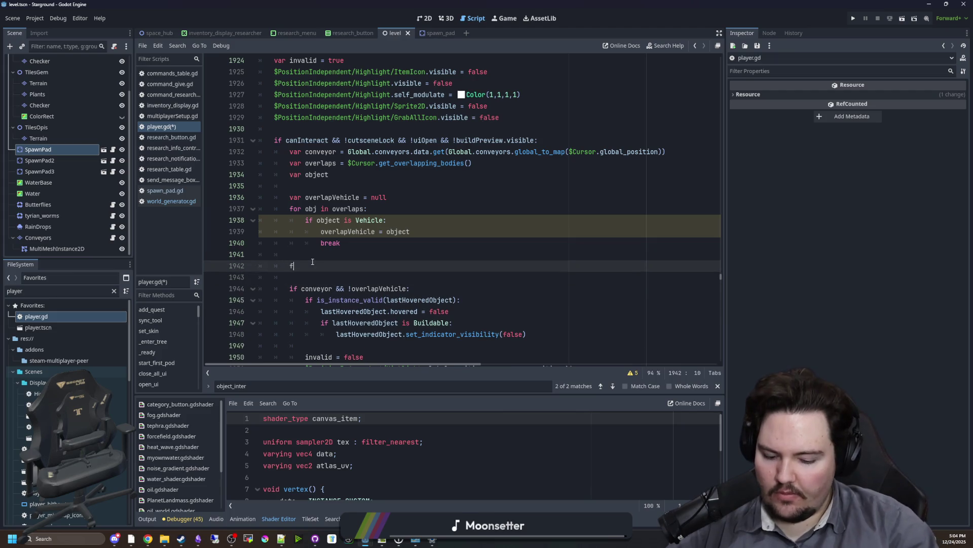
pyautogui.write('or obj in overlaps:')
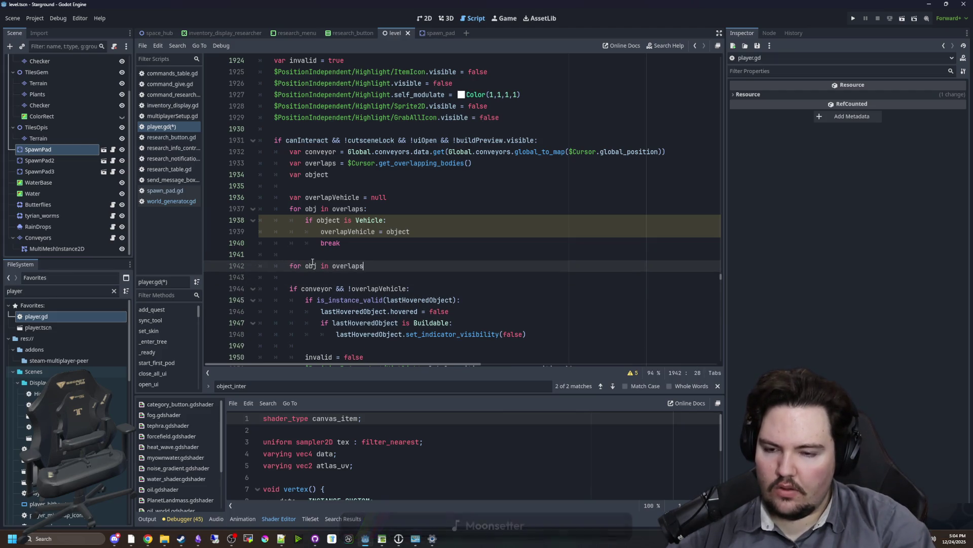
pyautogui.press('Return')
pyautogui.write('if object is not Lan')
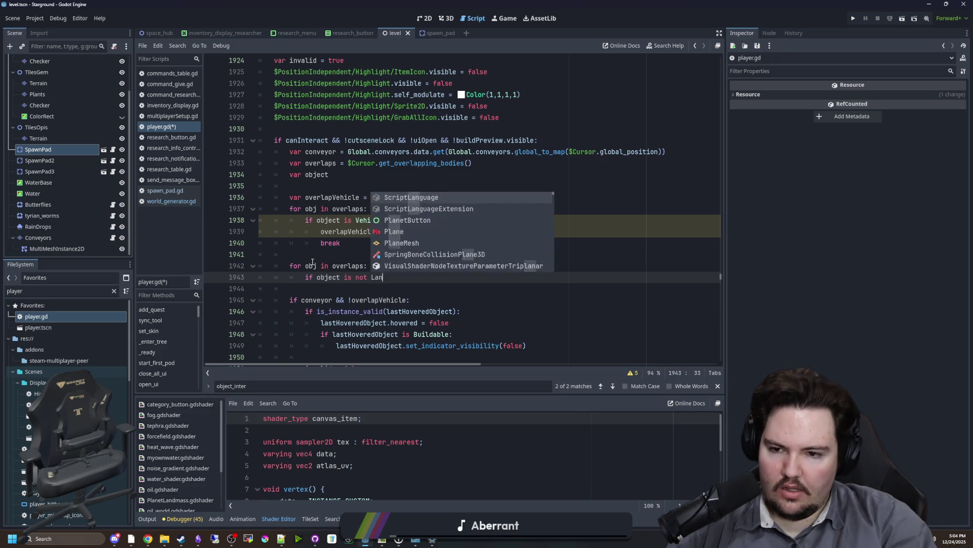
pyautogui.press('BackSpace')
pyautogui.write('Spawn')
pyautogui.press('Return')
pyautogui.write(':')
pyautogui.press('Return')
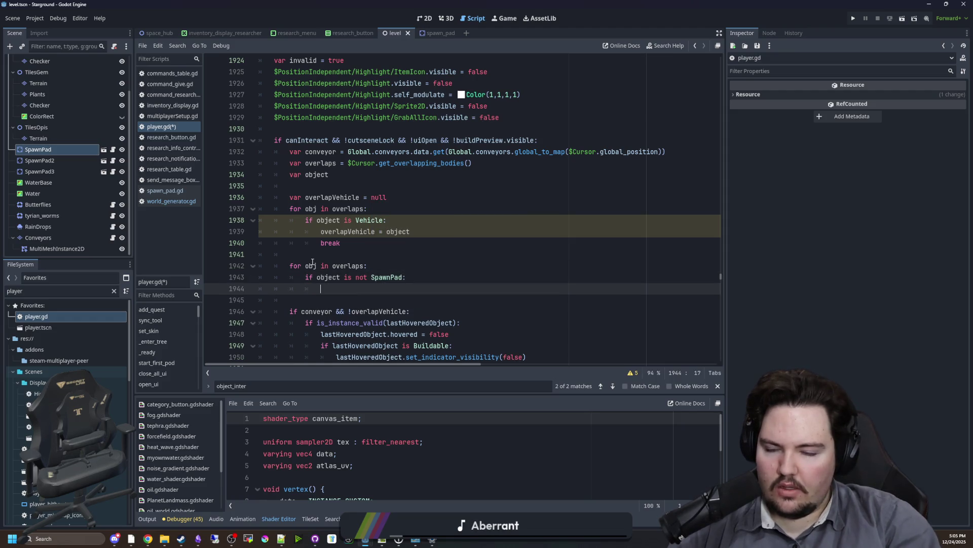
pyautogui.write('object = ')
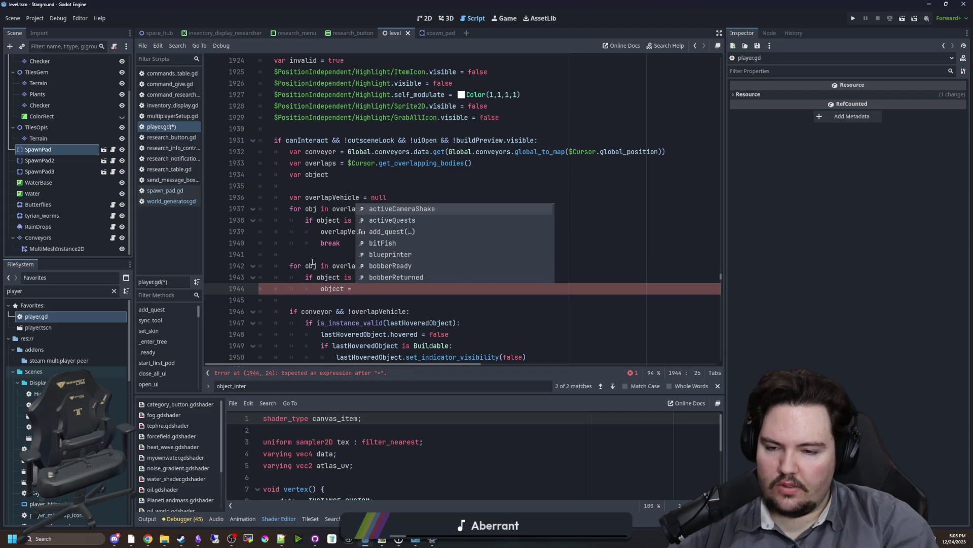
pyautogui.write('obj')
pyautogui.press('Return')
pyautogui.write('break')
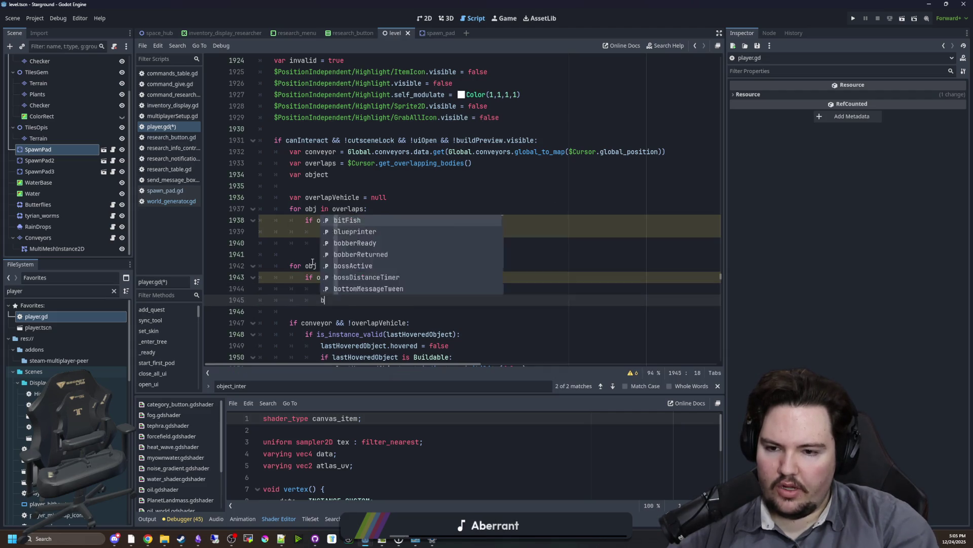
# Replace 'object' with 'obj' in the SpawnPad check, the Vehicle check and the overlapVehicle assignment
pyautogui.click(312, 264)
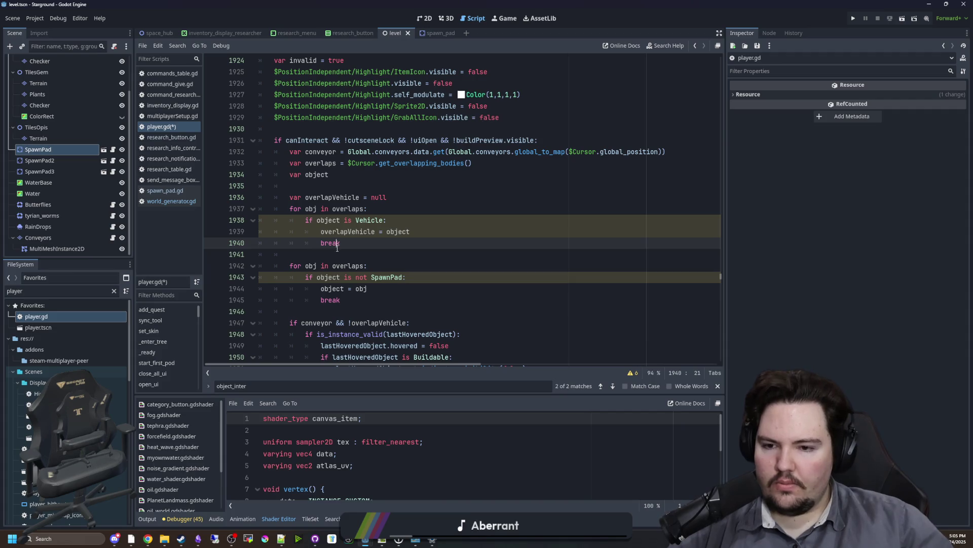
pyautogui.doubleClick(323, 277)
pyautogui.write('obj')
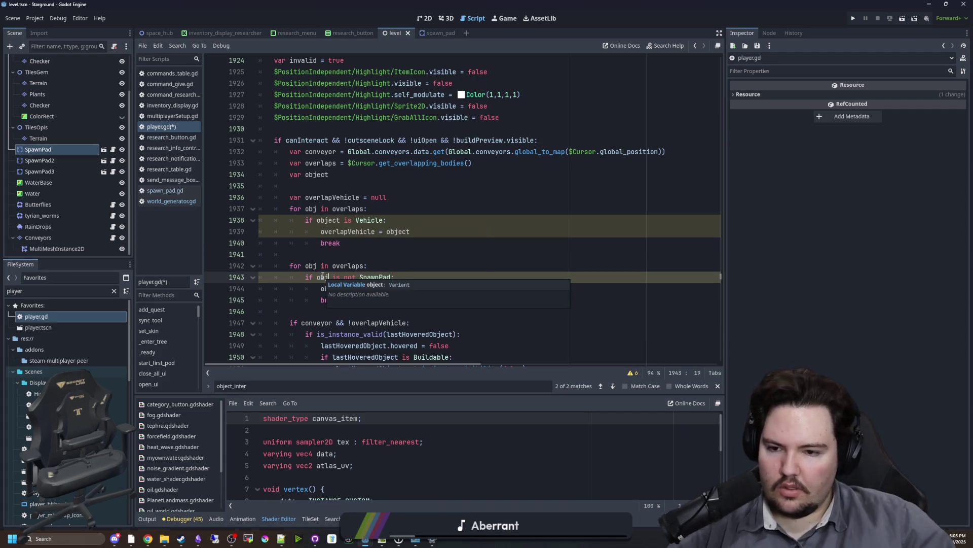
pyautogui.press('Escape')
pyautogui.press('Up')
pyautogui.click(329, 223)
pyautogui.doubleClick(328, 223)
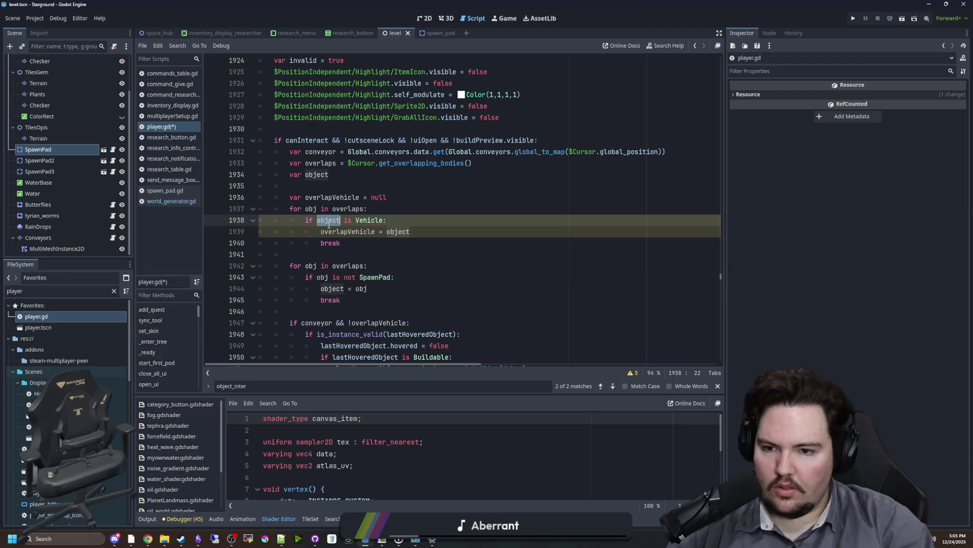
pyautogui.write('obj')
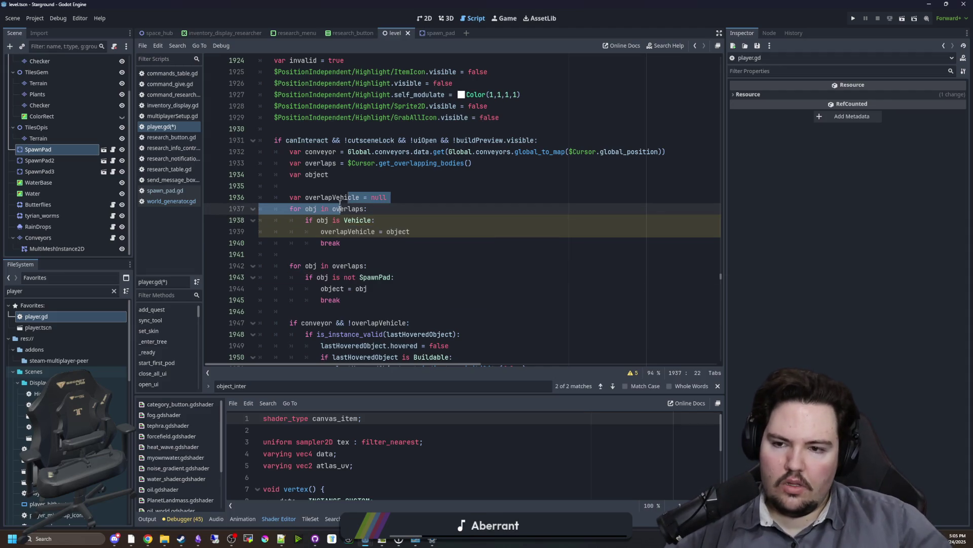
pyautogui.click(327, 174)
pyautogui.click(357, 244)
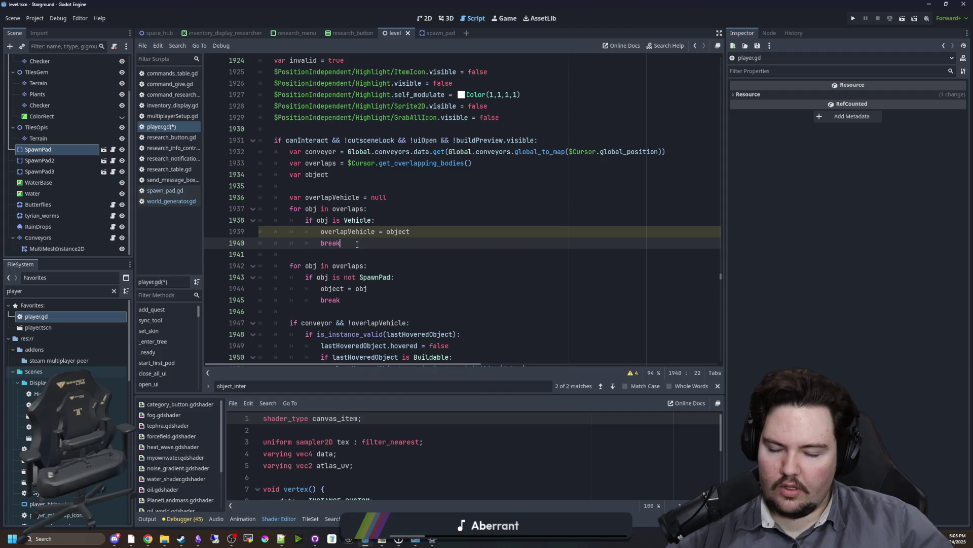
pyautogui.doubleClick(398, 231)
pyautogui.write('obj')
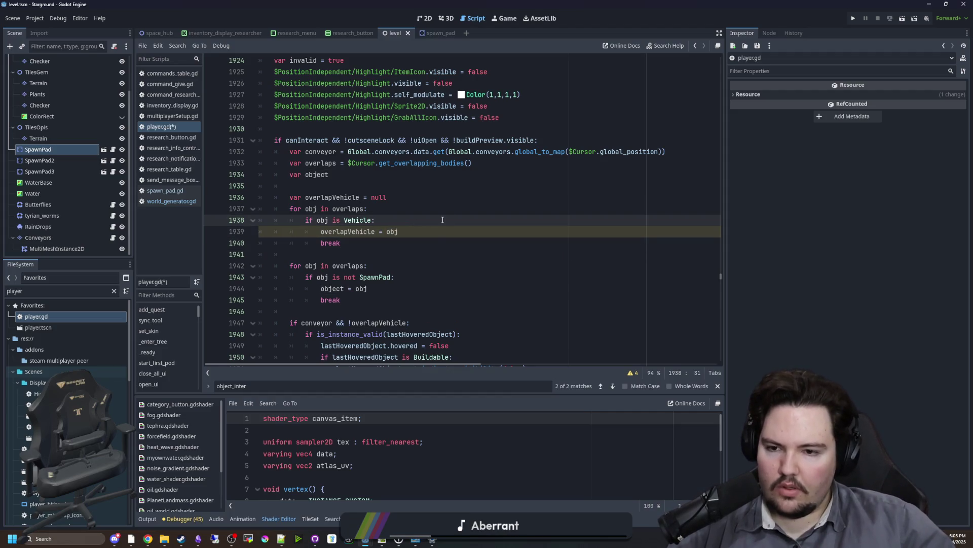
pyautogui.press('Up')
pyautogui.scroll(-15, 403, 246)
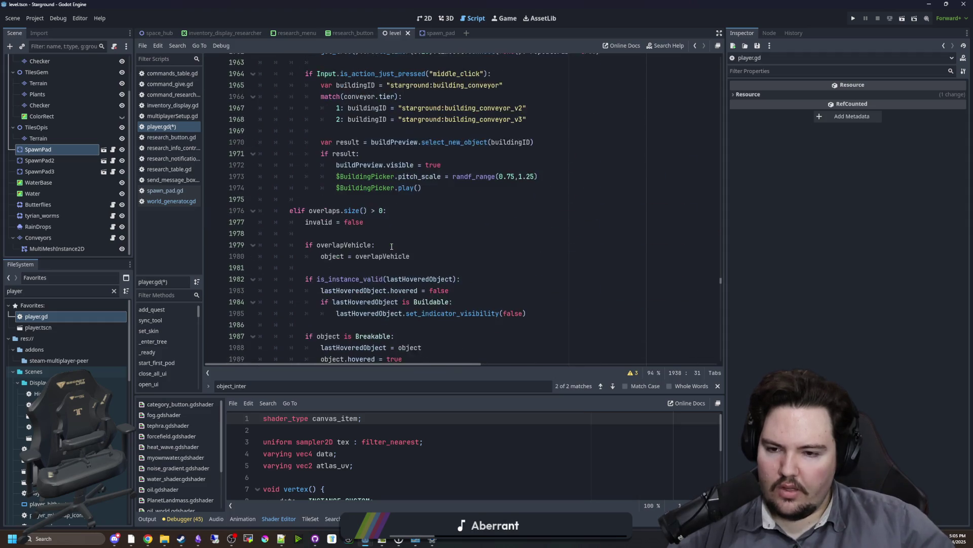
# Delete the 'if overlapVehicle: object = overlapVehicle' lines from the elif overlaps.size() > 0 branch
pyautogui.click(330, 165)
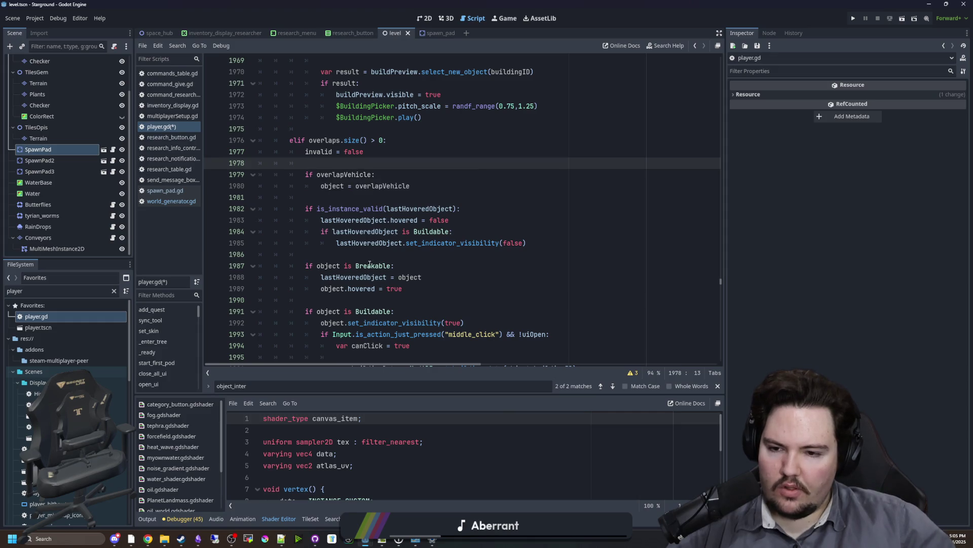
pyautogui.scroll(-5, 355, 228)
pyautogui.scroll(-2, 369, 253)
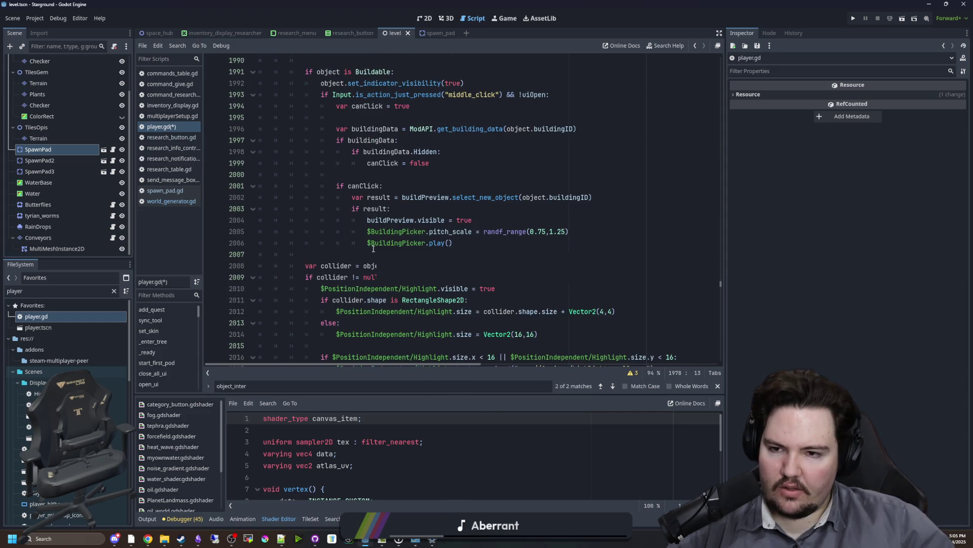
pyautogui.scroll(6, 374, 250)
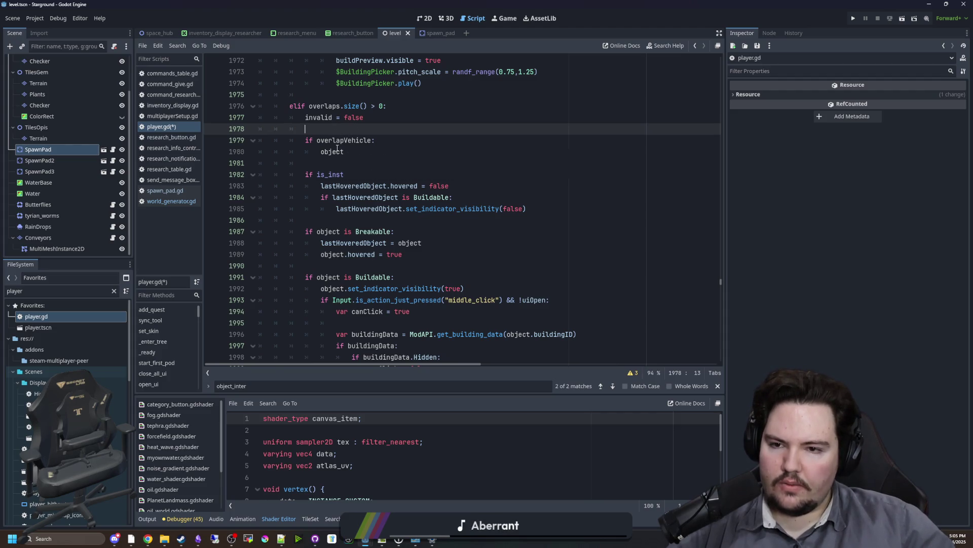
pyautogui.scroll(2, 350, 188)
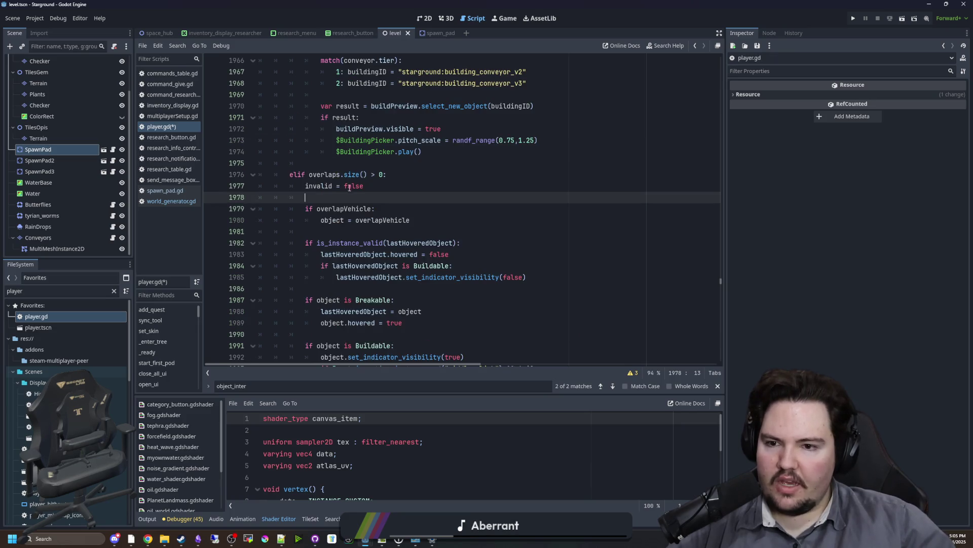
pyautogui.moveTo(428, 220); pyautogui.dragTo(215, 208)
pyautogui.press('BackSpace')
pyautogui.press('BackSpace')
pyautogui.press('BackSpace')
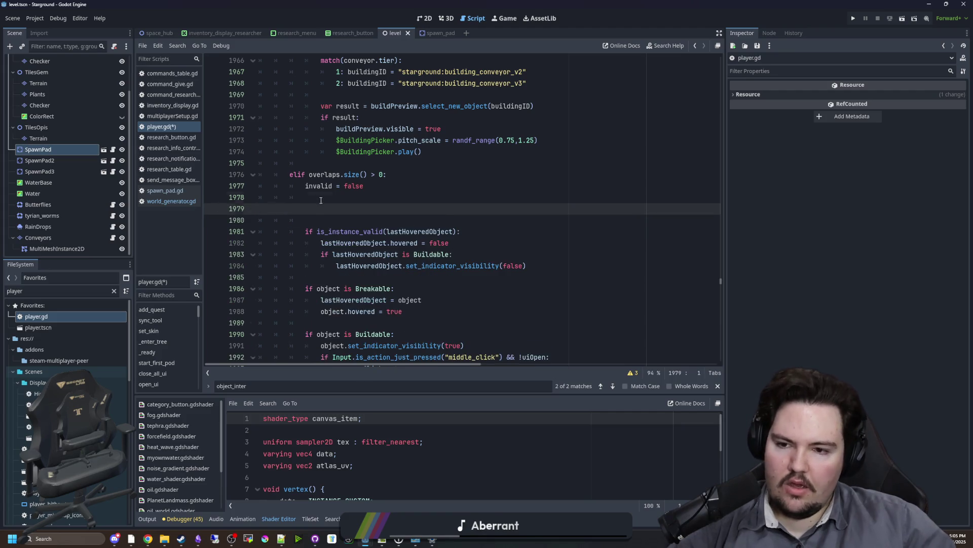
pyautogui.scroll(13, 382, 196)
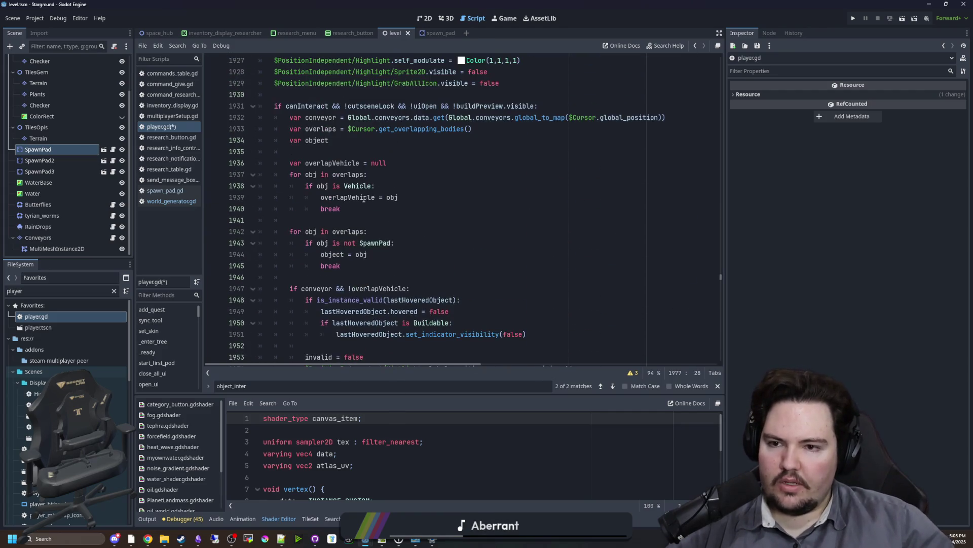
# Add an 'elif obj is not SpawnPad:' line after the Vehicle loop's break
pyautogui.click(315, 222)
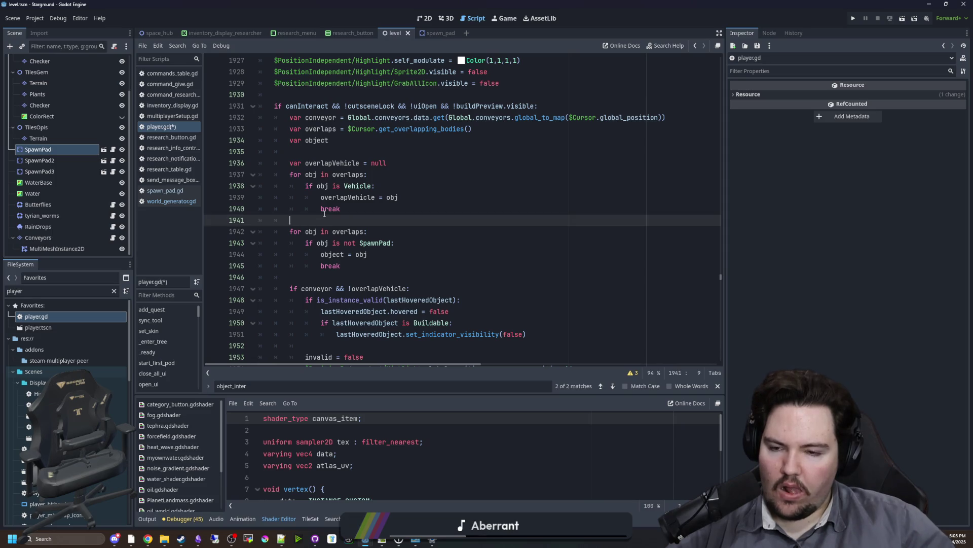
pyautogui.scroll(-2, 327, 217)
pyautogui.scroll(2, 334, 222)
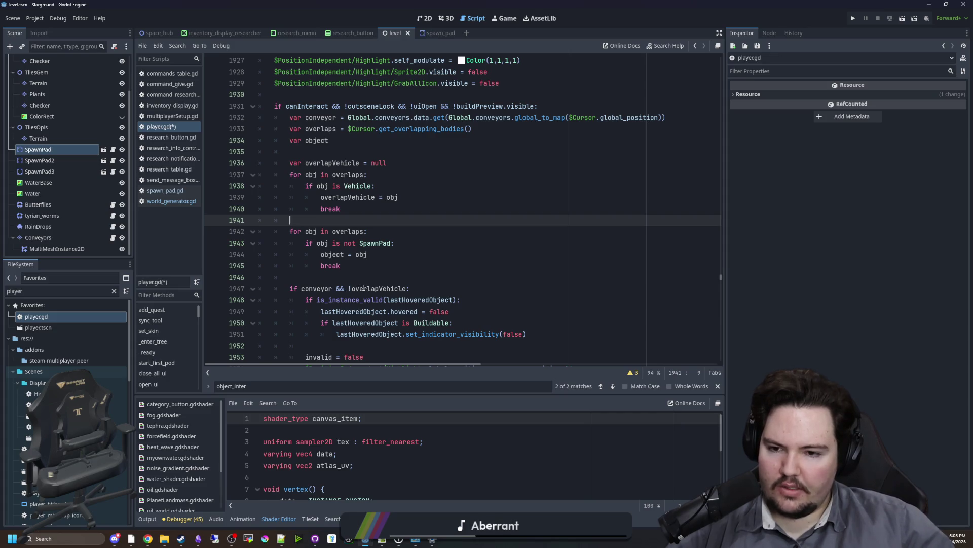
pyautogui.click(341, 143)
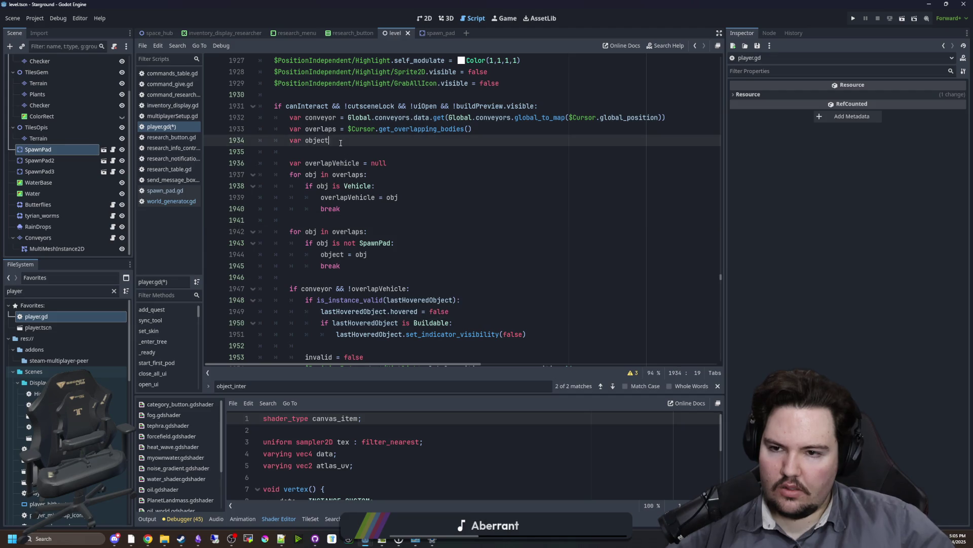
pyautogui.click(336, 151)
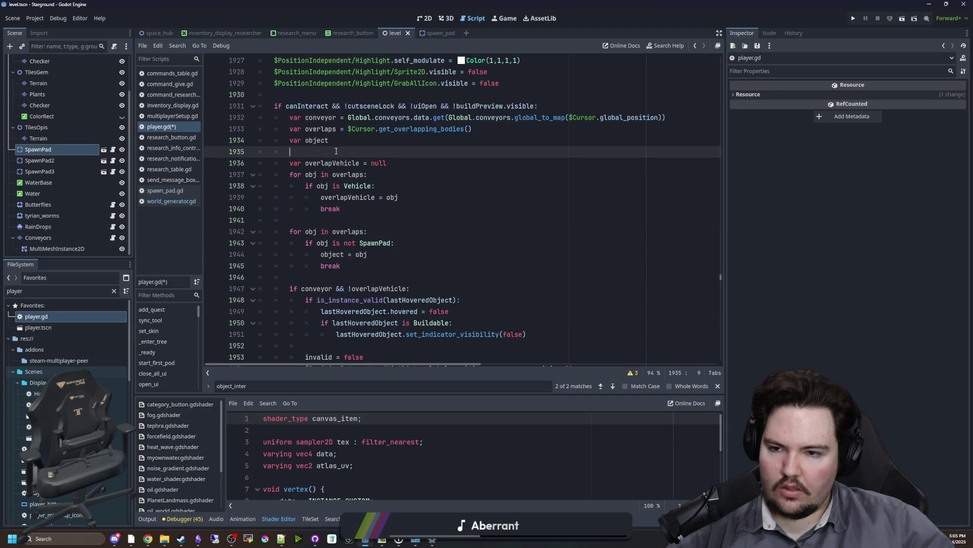
pyautogui.click(367, 208)
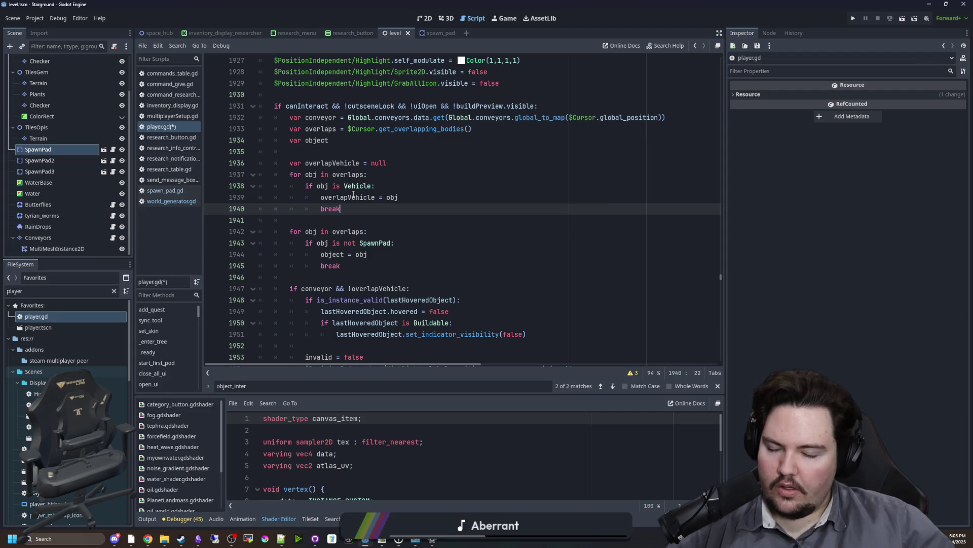
pyautogui.moveTo(361, 209); pyautogui.dragTo(258, 210)
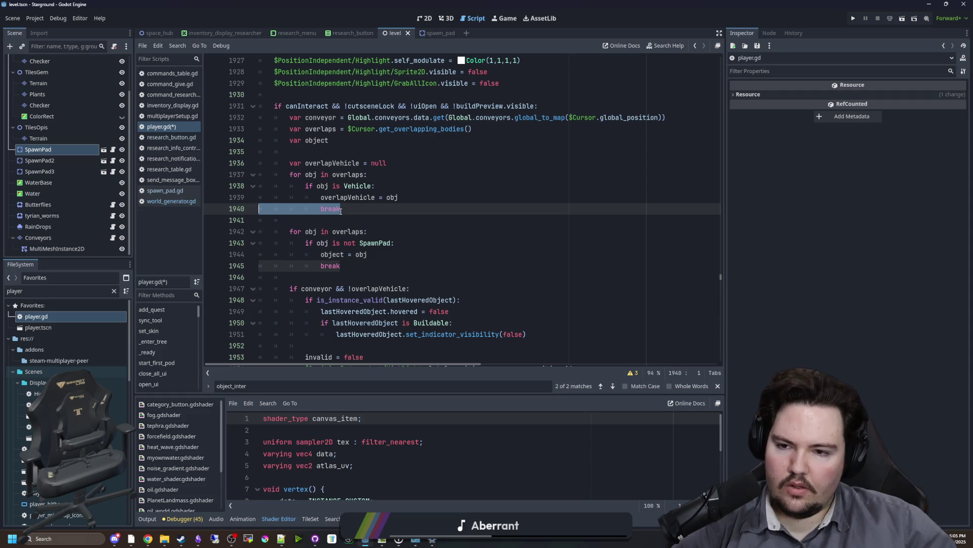
pyautogui.click(342, 209)
pyautogui.press('Return')
pyautogui.press('BackSpace')
pyautogui.write('elif ')
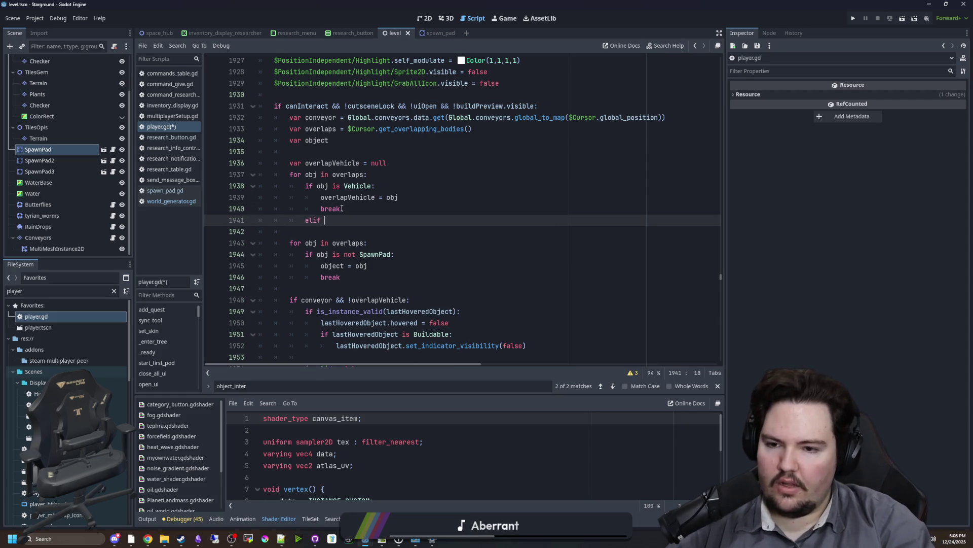
pyautogui.write('obj is not SpawnPad:"')
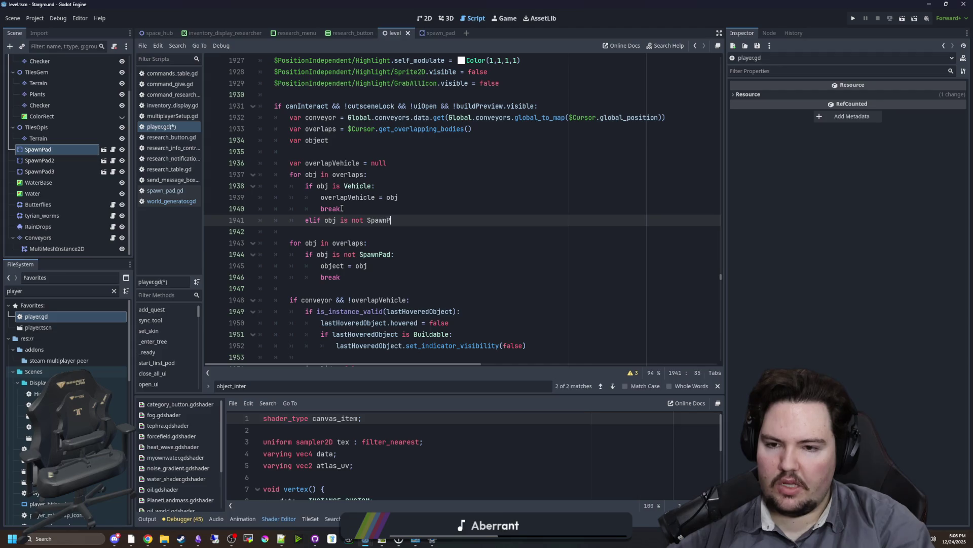
pyautogui.press('BackSpace')
# Delete the second loop's duplicate assignment and break, collapsing them into a single loop
pyautogui.moveTo(277, 265); pyautogui.dragTo(344, 276)
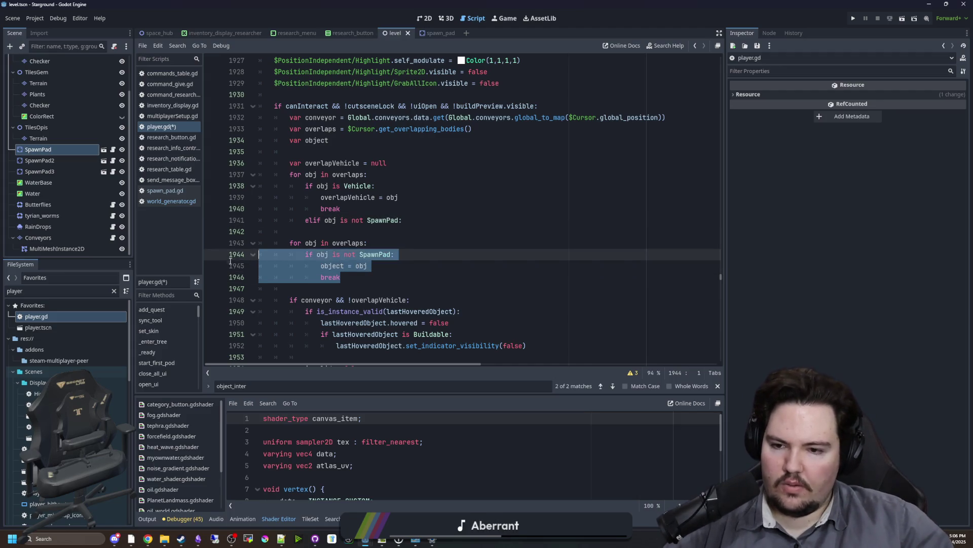
pyautogui.press('BackSpace')
pyautogui.click(335, 234)
pyautogui.hotkey('ctrl', 'v')
pyautogui.hotkey('shift', 'Down')
pyautogui.hotkey('shift', 'Down')
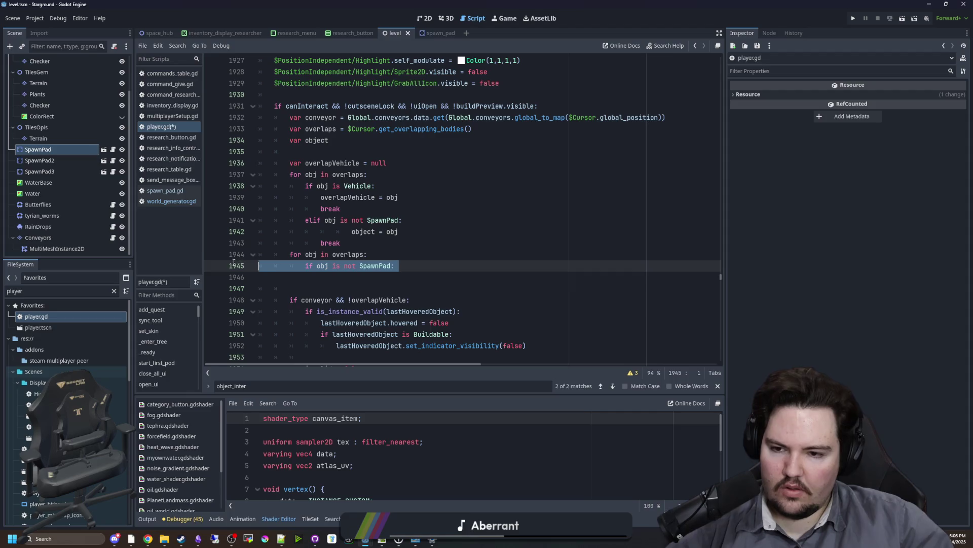
pyautogui.press('BackSpace')
pyautogui.click(347, 231)
pyautogui.press('BackSpace')
pyautogui.press('BackSpace')
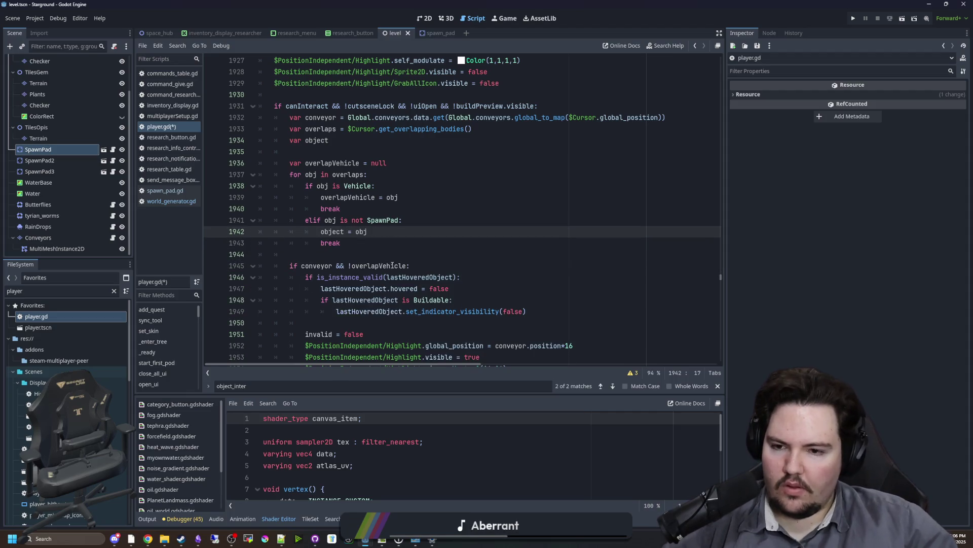
# Select the loop header and Vehicle check block in the overlaps loop
pyautogui.click(327, 149)
pyautogui.moveTo(305, 186)
pyautogui.mouseDown()
pyautogui.moveTo(358, 186)
pyautogui.moveTo(386, 213)
pyautogui.mouseUp()
pyautogui.click(386, 212)
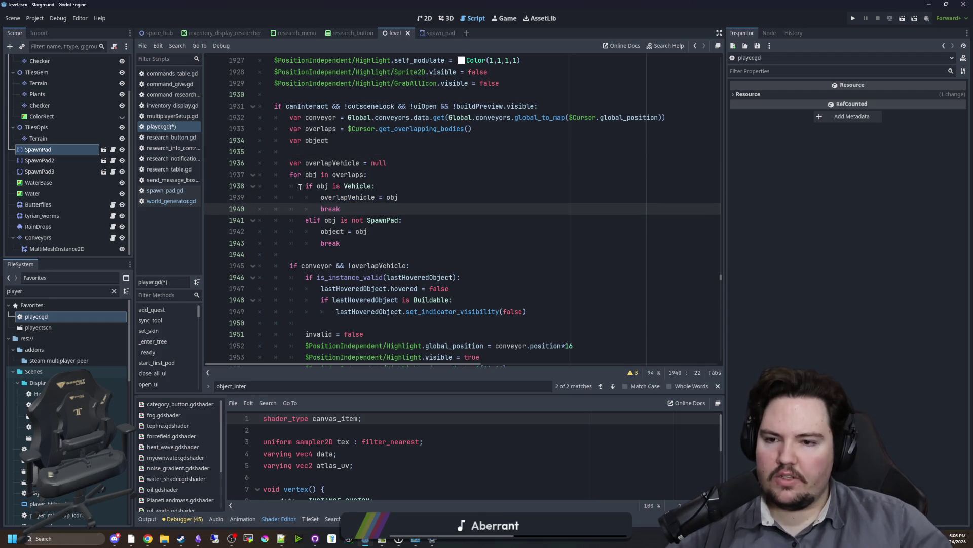
pyautogui.moveTo(299, 187); pyautogui.dragTo(368, 207)
pyautogui.click(348, 208)
pyautogui.moveTo(342, 244); pyautogui.dragTo(231, 248)
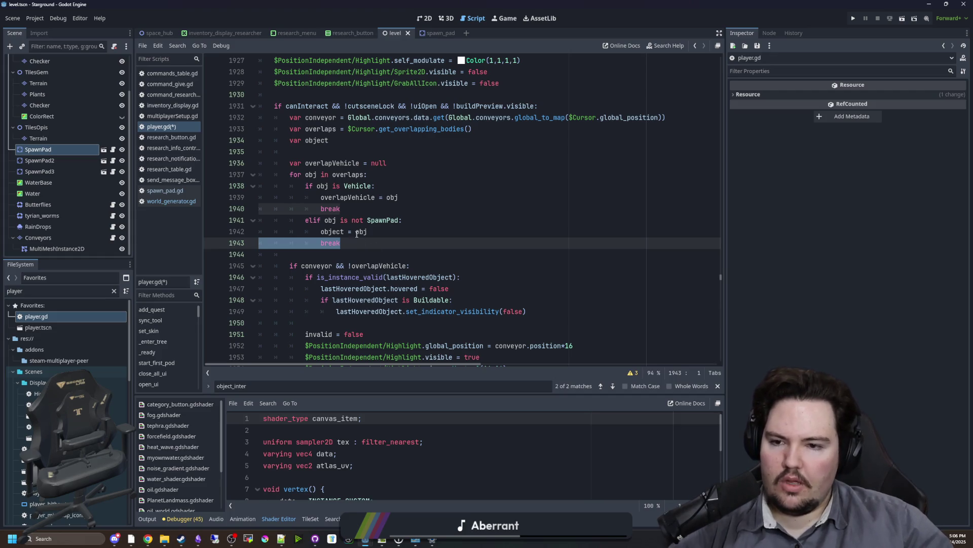
pyautogui.click(347, 209)
pyautogui.moveTo(358, 210); pyautogui.dragTo(213, 175)
pyautogui.hotkey('ctrl', 'c')
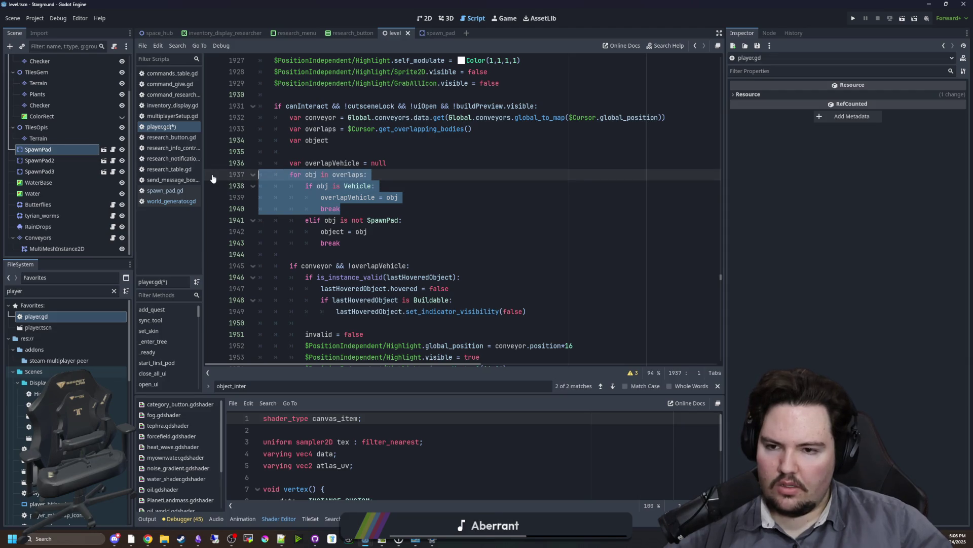
# Undo the elif SpawnPad edits and remove the whole Vehicle-checking loop
pyautogui.click(371, 206)
pyautogui.press('Down')
pyautogui.press('Down')
pyautogui.press('Home')
pyautogui.press('Tab')
pyautogui.press('Tab')
pyautogui.hotkey('ctrl', 'z')
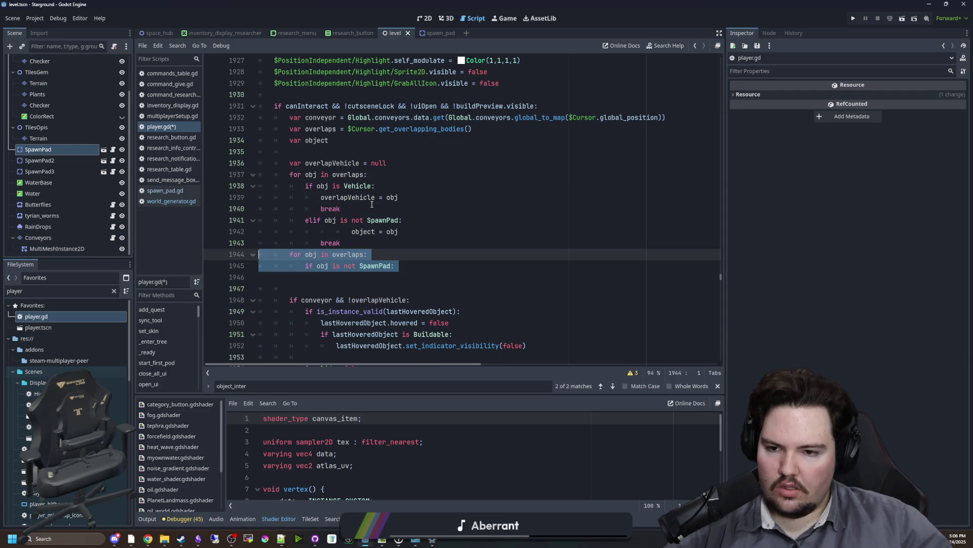
pyautogui.hotkey('ctrl', 'z')
pyautogui.hotkey('ctrl', 'z')
pyautogui.hotkey('ctrl', 'z')
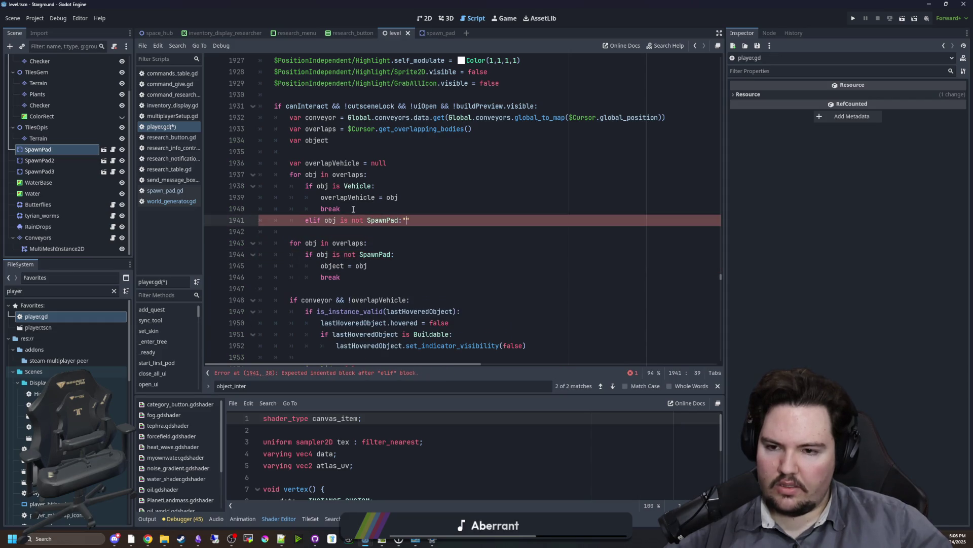
pyautogui.hotkey('ctrl', 'z')
pyautogui.moveTo(382, 213)
pyautogui.mouseDown()
pyautogui.moveTo(263, 174)
pyautogui.moveTo(345, 210)
pyautogui.moveTo(210, 169)
pyautogui.mouseUp()
pyautogui.hotkey('ctrl', 'z')
pyautogui.hotkey('ctrl', 'z')
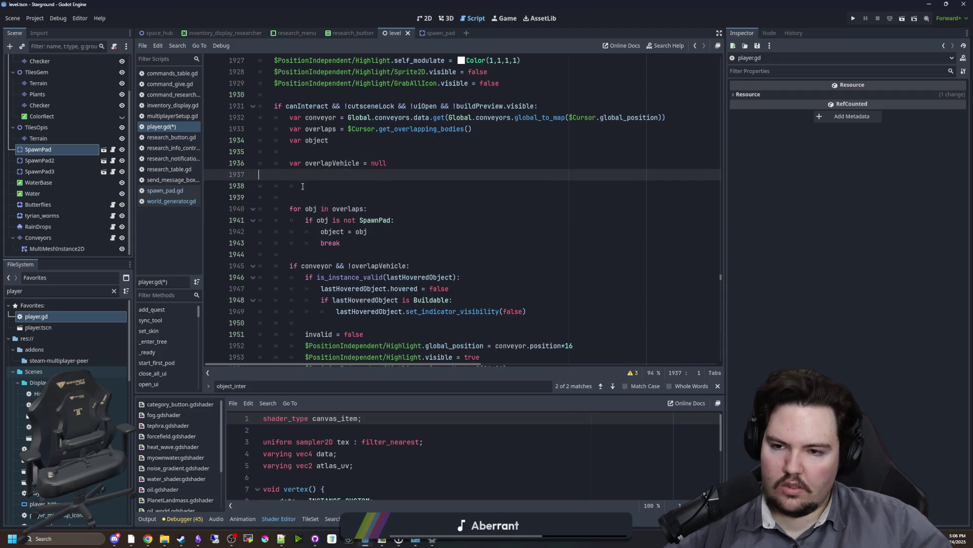
# Paste the Vehicle overlap loop on a new line below the SpawnPad loop
pyautogui.hotkey('alt', 'Down')
pyautogui.hotkey('alt', 'Down')
pyautogui.hotkey('alt', 'Down')
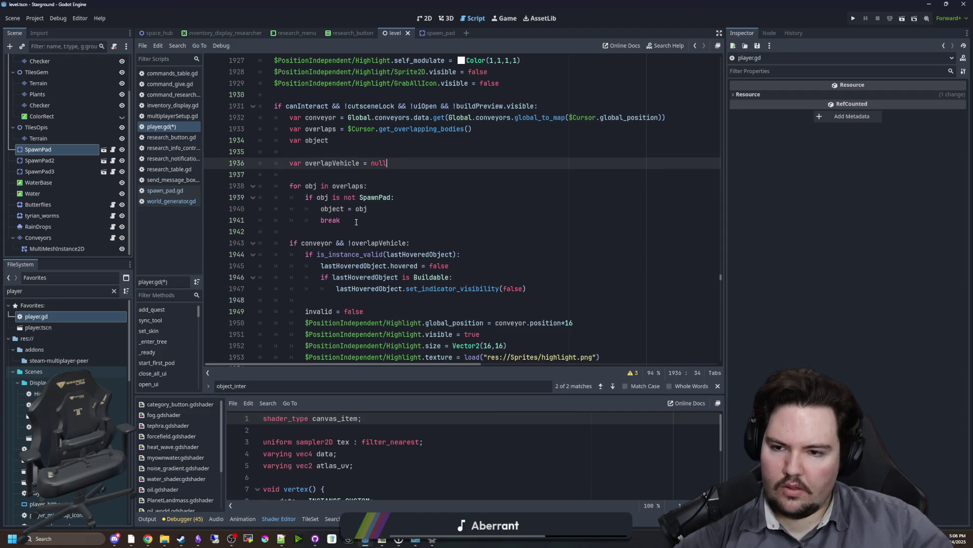
pyautogui.press('Return')
pyautogui.hotkey('ctrl', 'v')
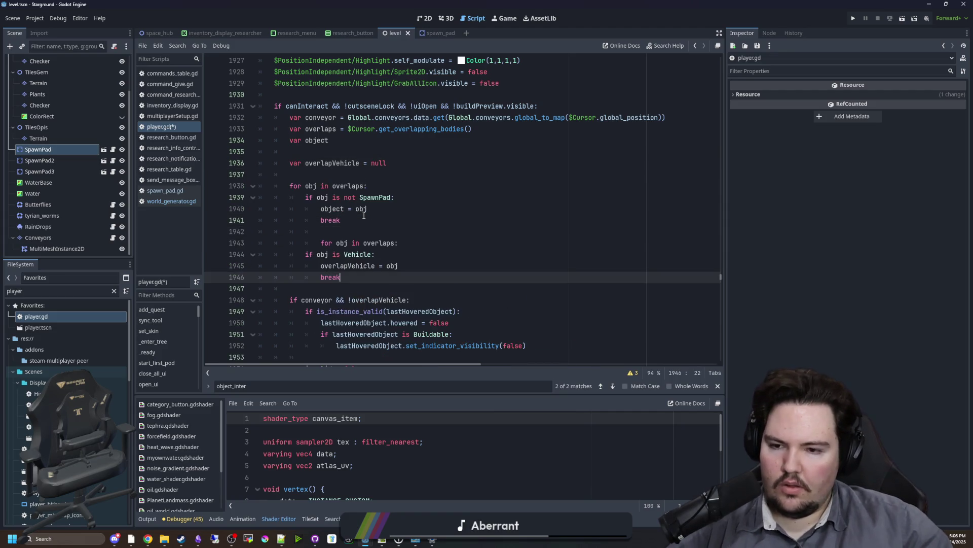
pyautogui.press('Up')
pyautogui.press('Up')
pyautogui.press('Up')
pyautogui.press('Up')
pyautogui.scroll(-10, 349, 223)
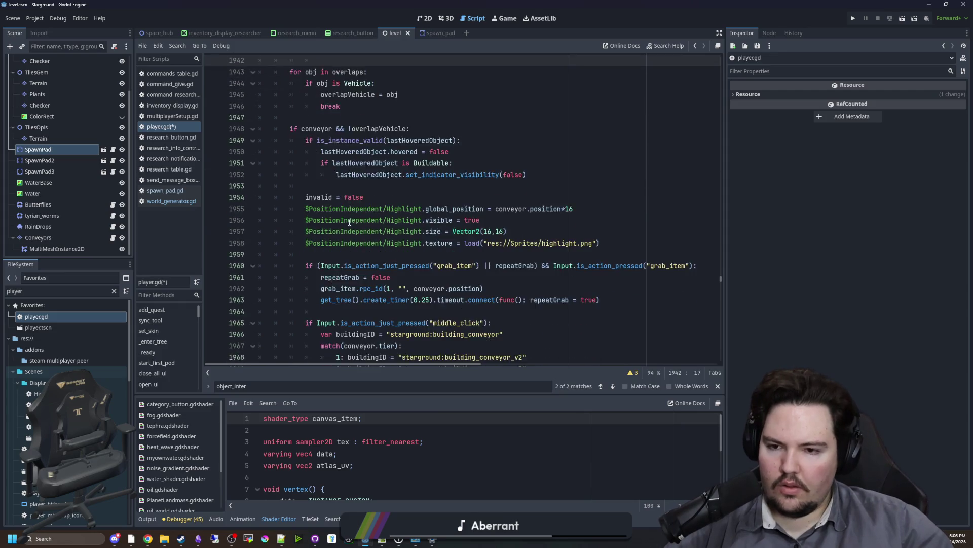
pyautogui.scroll(-2, 354, 218)
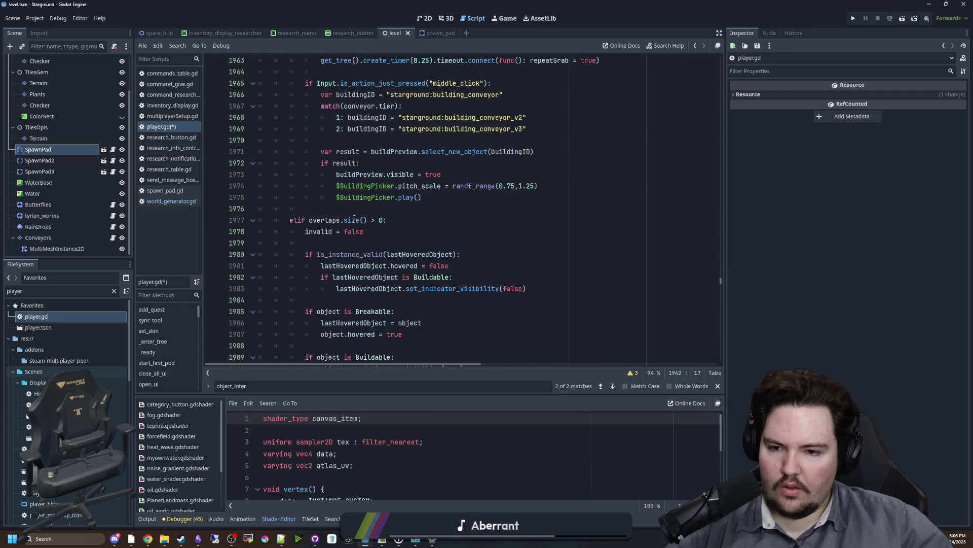
# In the overlaps branch, add 'if overlapVehicle:' followed by 'object = overlapVehicle'
pyautogui.click(341, 245)
pyautogui.press('Return')
pyautogui.press('Return')
pyautogui.press('Up')
pyautogui.write('if overlapVe')
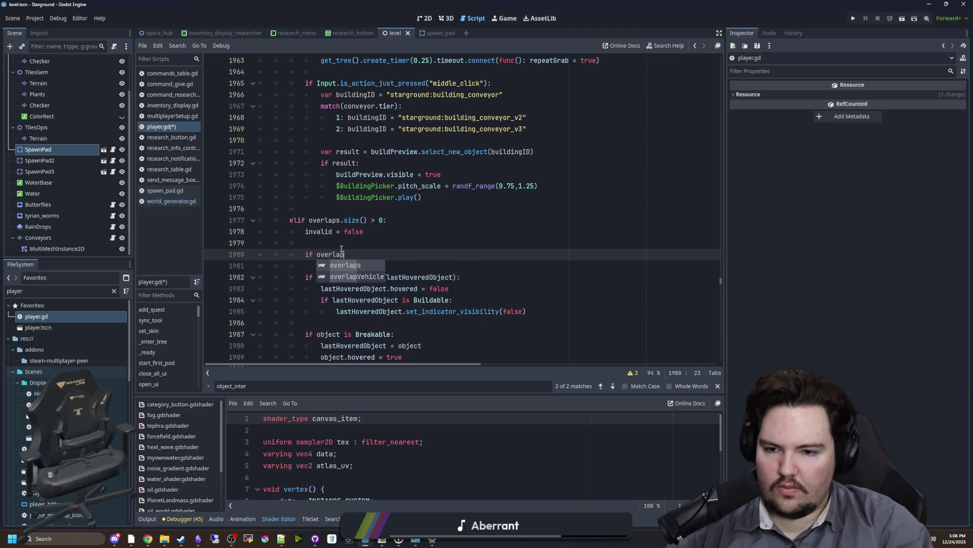
pyautogui.press('Return')
pyautogui.write(':')
pyautogui.press('Return')
pyautogui.write('object ')
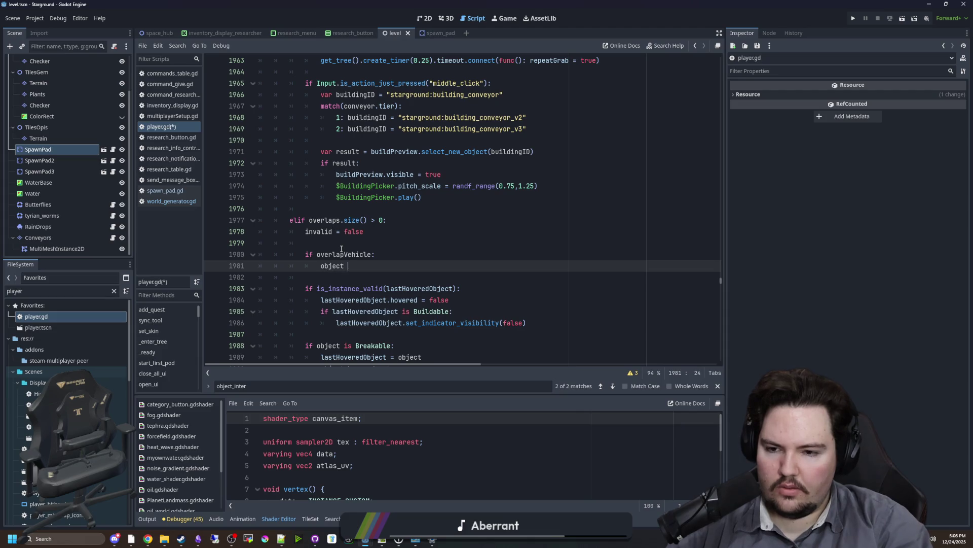
pyautogui.write('= ovv')
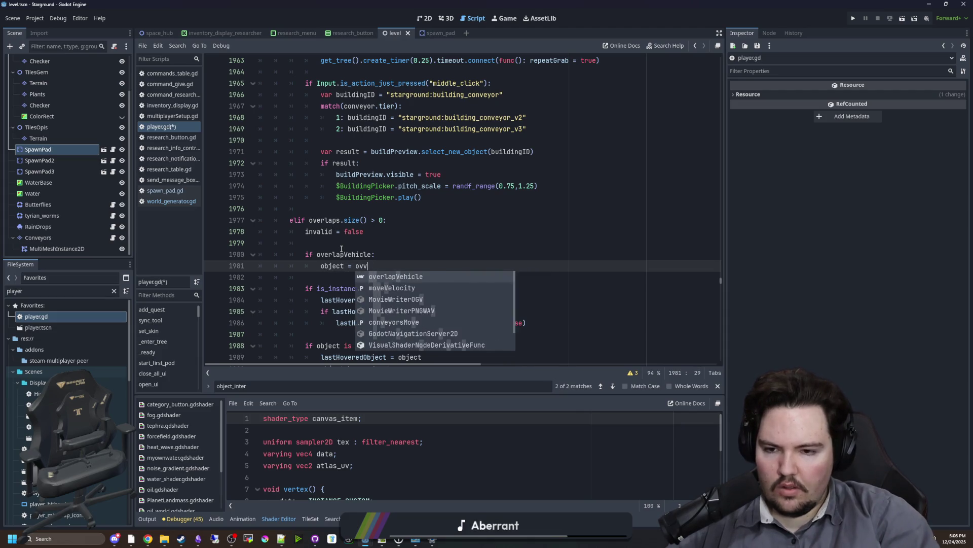
pyautogui.press('BackSpace')
pyautogui.write('erla')
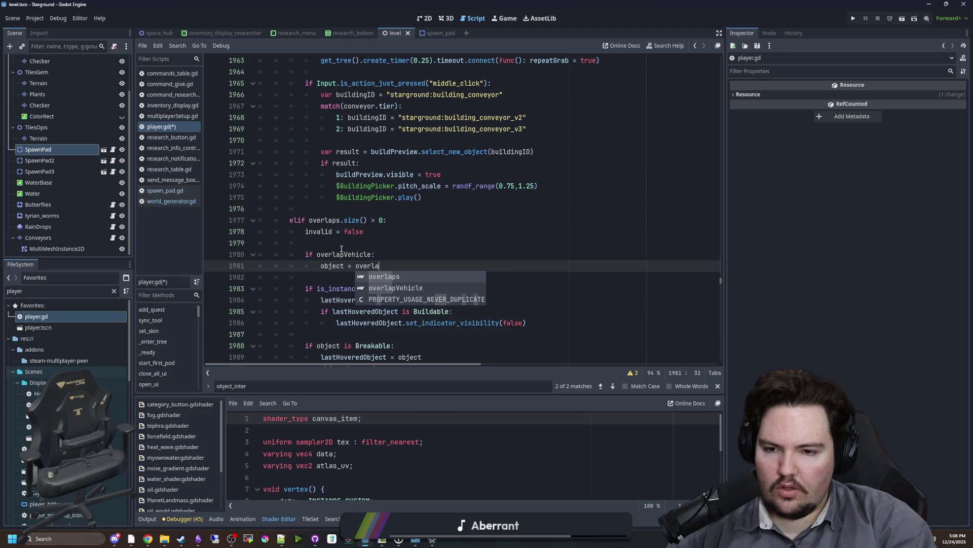
pyautogui.press('Down')
pyautogui.press('Return')
pyautogui.scroll(7, 368, 236)
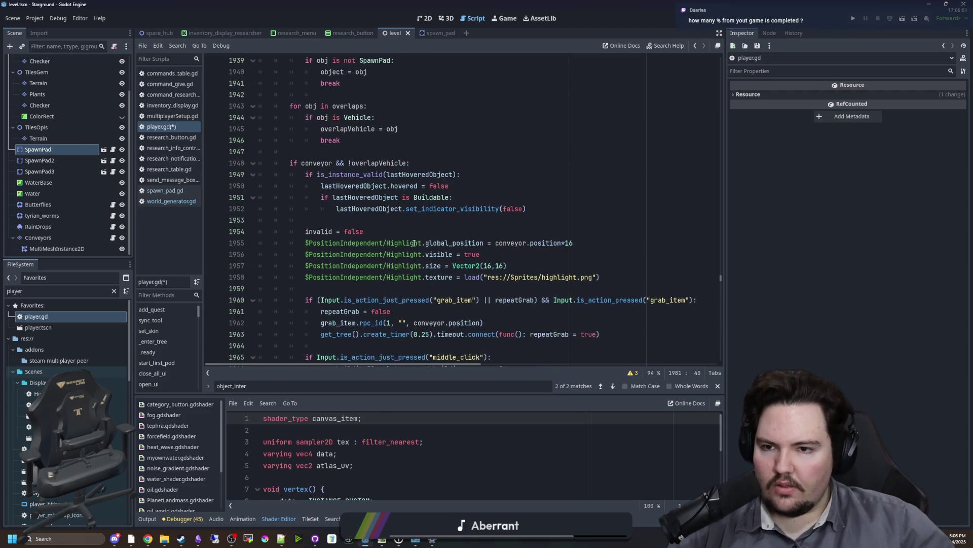
# Append '&& obj is not Vehicle' to the SpawnPad loop's condition
pyautogui.scroll(1, 377, 232)
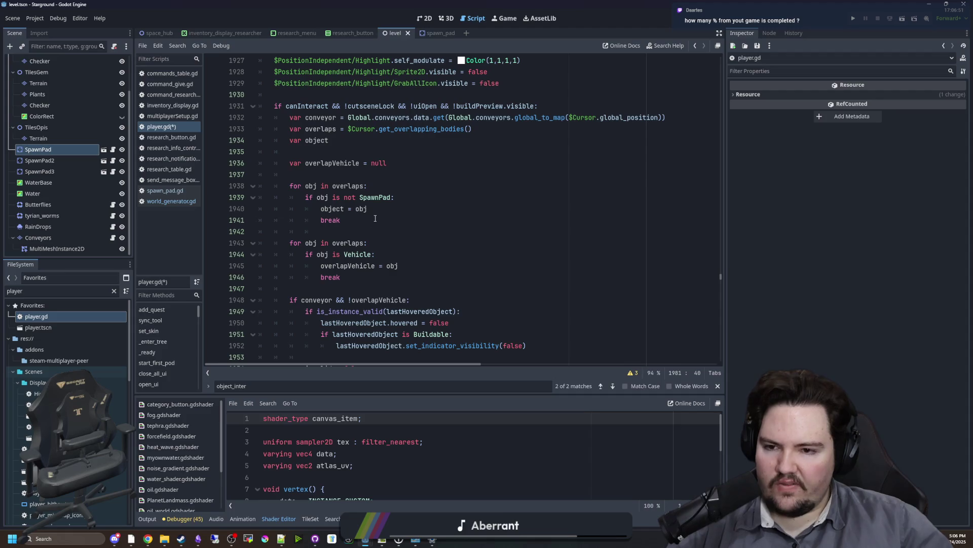
pyautogui.click(385, 210)
pyautogui.moveTo(381, 256); pyautogui.dragTo(302, 258)
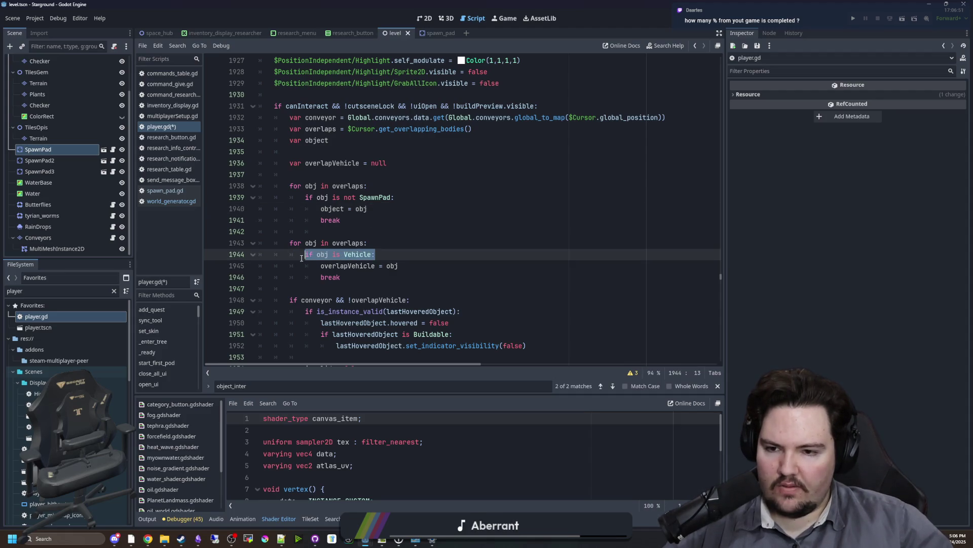
pyautogui.click(391, 197)
pyautogui.write('&& obj is not V')
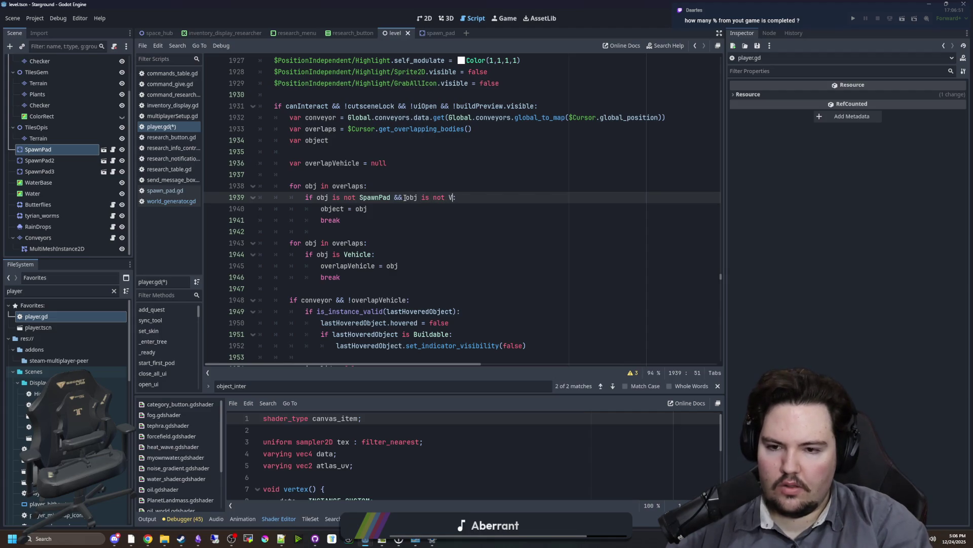
pyautogui.write('ehicle')
pyautogui.click(349, 171)
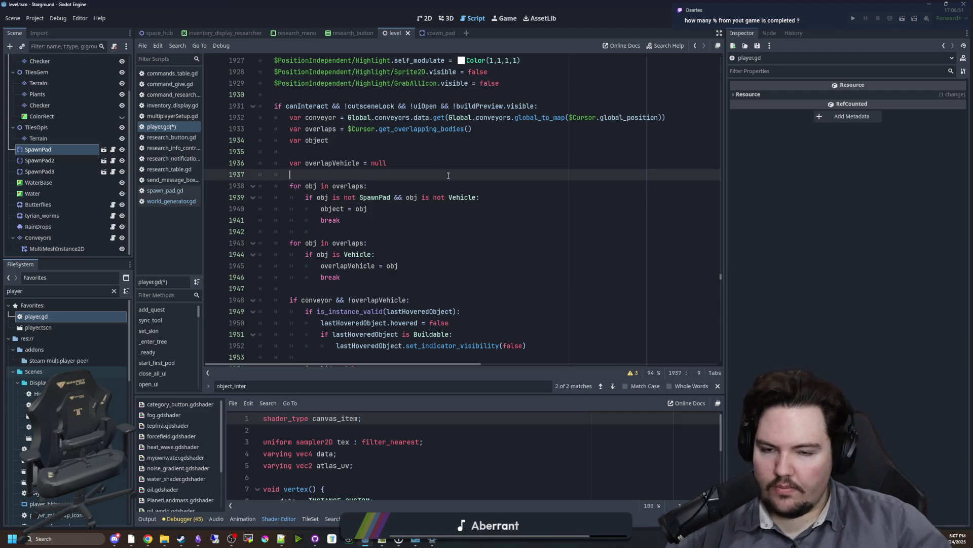
# Compare the SpawnPad and Vehicle loop blocks, then save player.gd
pyautogui.click(340, 144)
pyautogui.click(341, 220)
pyautogui.moveTo(341, 220); pyautogui.dragTo(291, 173)
pyautogui.click(341, 220)
pyautogui.click(341, 277)
pyautogui.moveTo(340, 277); pyautogui.dragTo(292, 242)
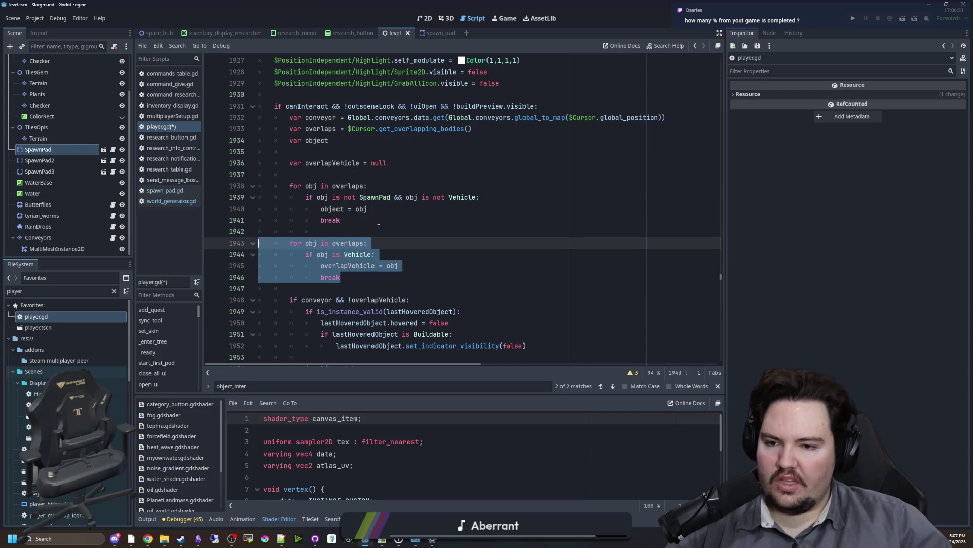
pyautogui.click(365, 231)
pyautogui.hotkey('ctrl', 's')
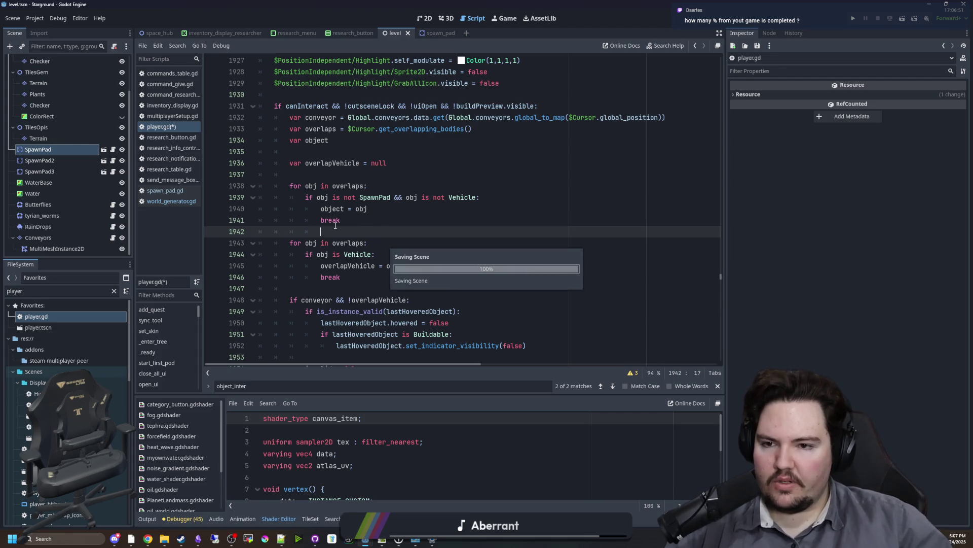
# Remove the '&& obj is not Vehicle' condition so the loop checks only SpawnPad
pyautogui.click(476, 197)
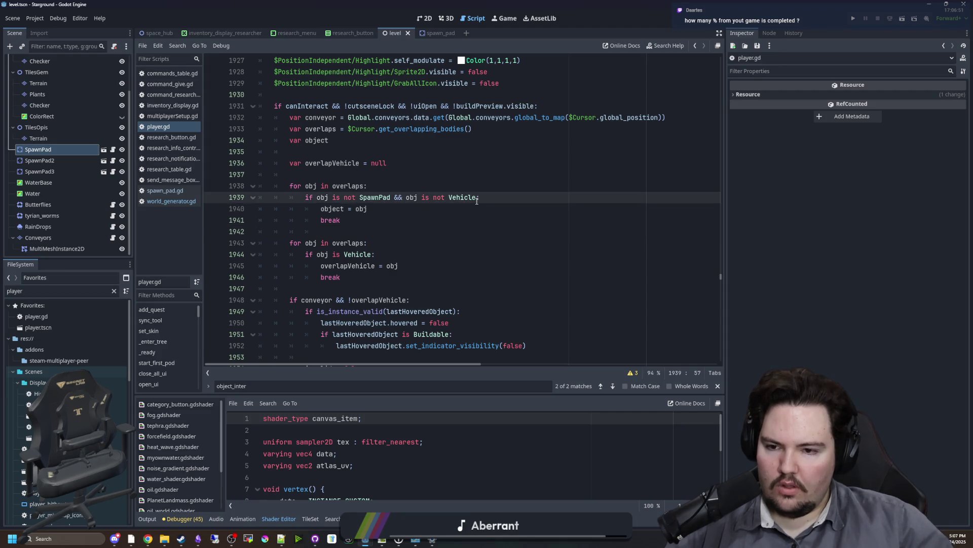
pyautogui.moveTo(476, 198); pyautogui.dragTo(391, 198)
pyautogui.press('BackSpace')
pyautogui.press('Up')
# Save the edited player.gd and run the project
pyautogui.click(358, 243)
pyautogui.click(322, 233)
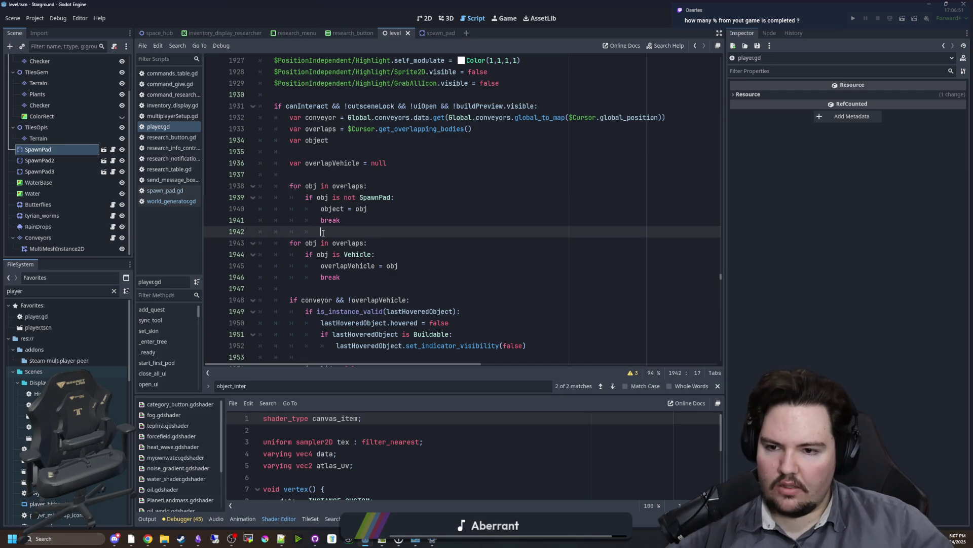
pyautogui.hotkey('ctrl', 's')
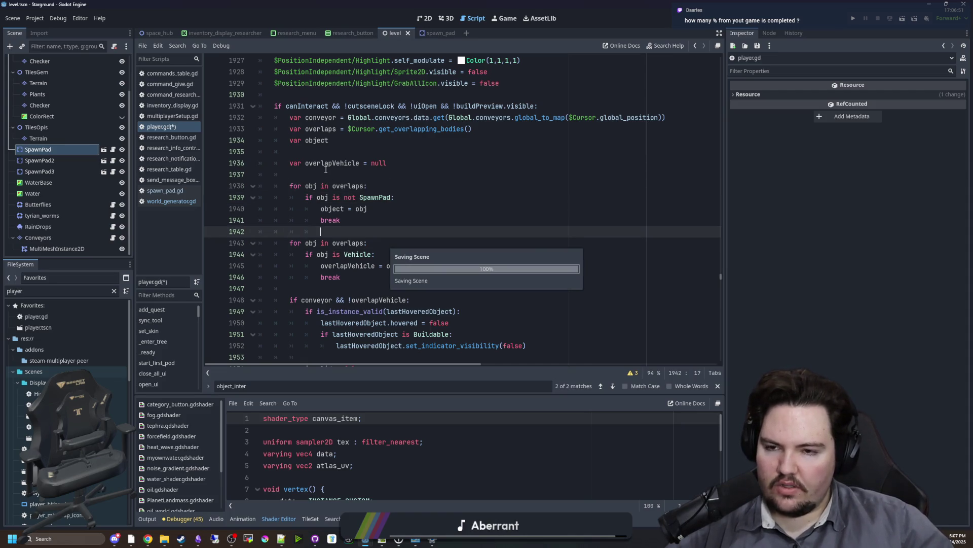
pyautogui.click(324, 173)
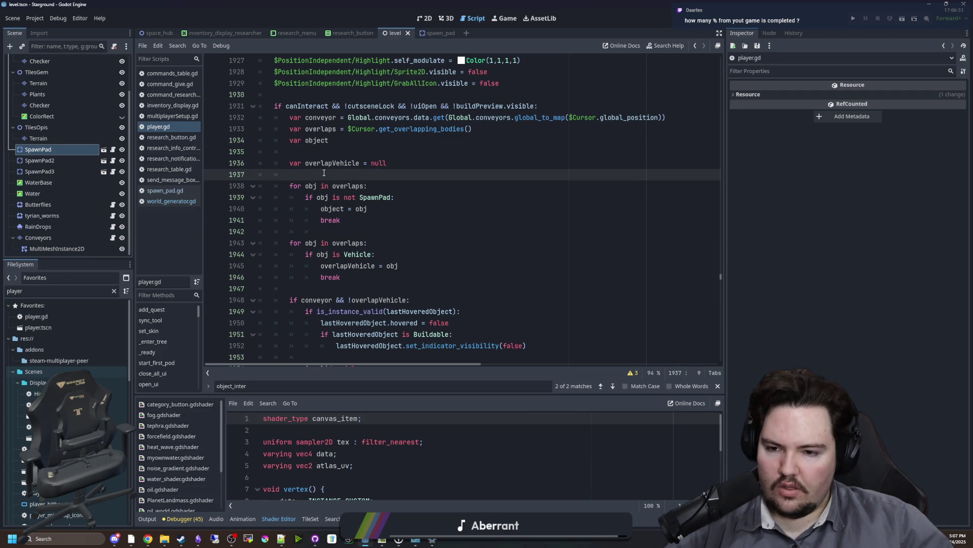
pyautogui.hotkey('ctrl', 's')
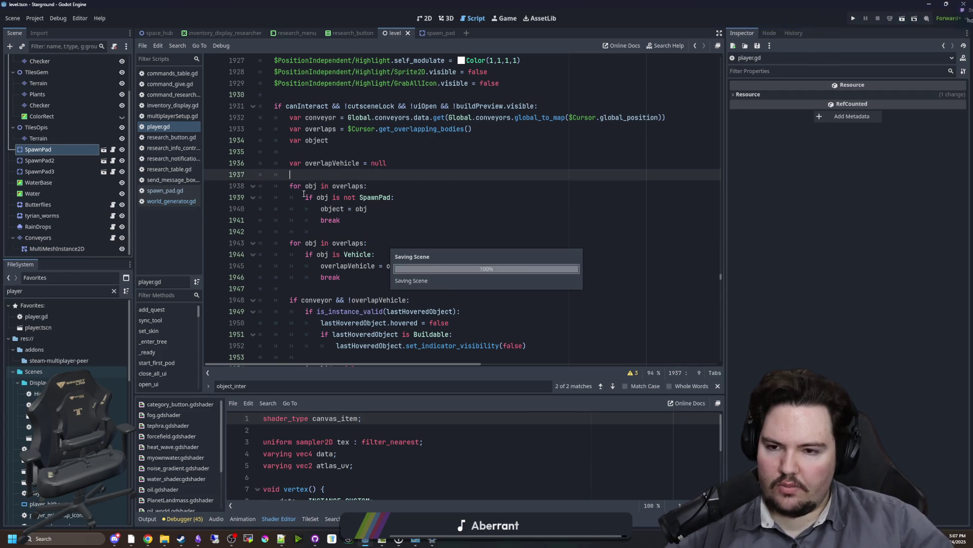
pyautogui.click(369, 219)
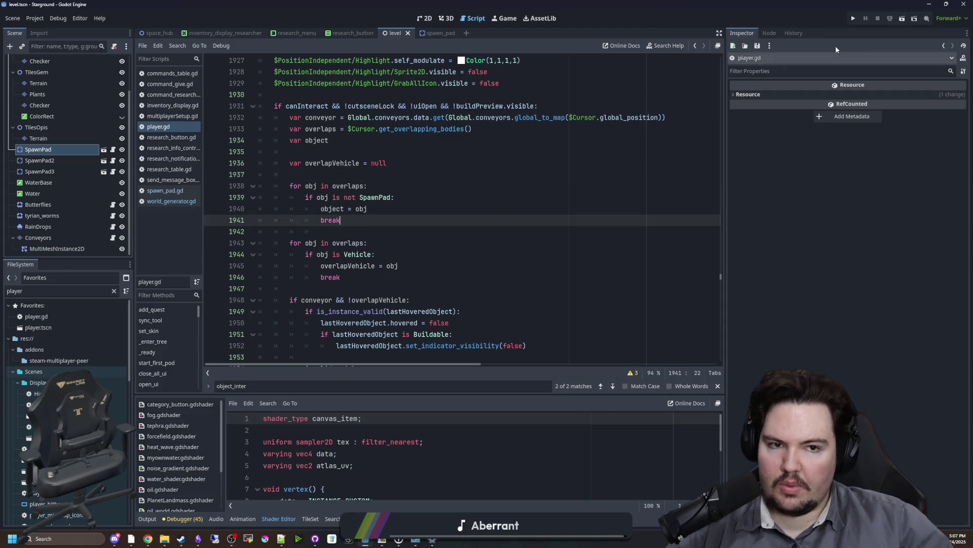
pyautogui.click(854, 19)
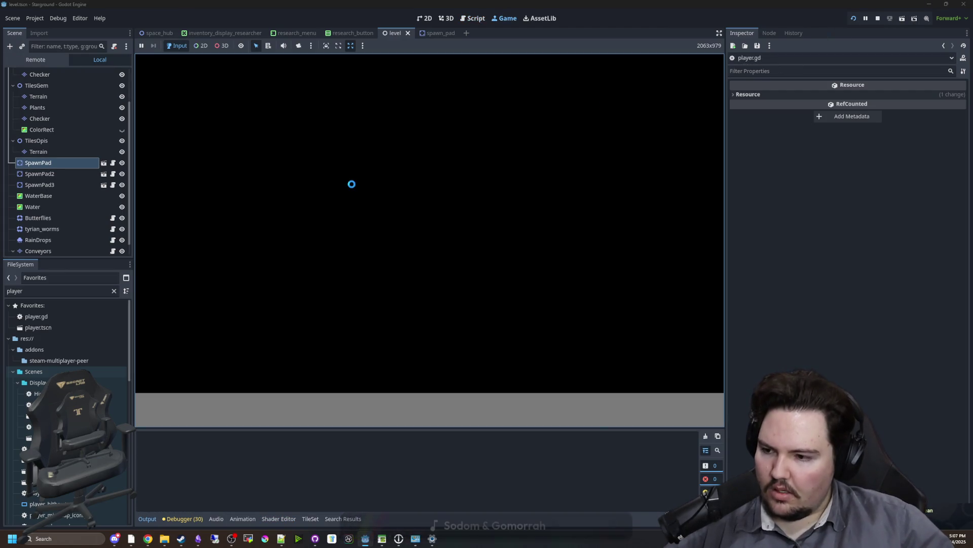
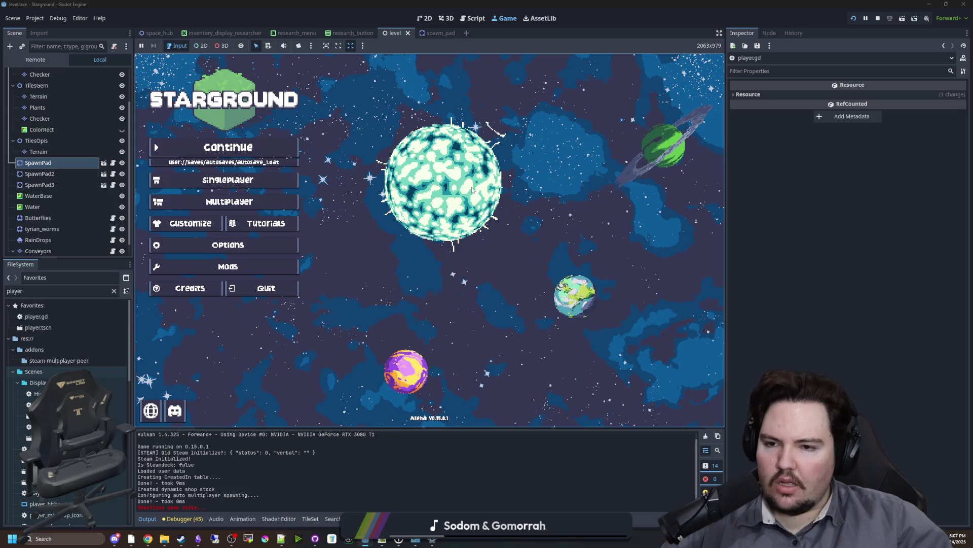
# Continue the saved game as host and scroll up to the overlaps check on line 1977
pyautogui.click(252, 146)
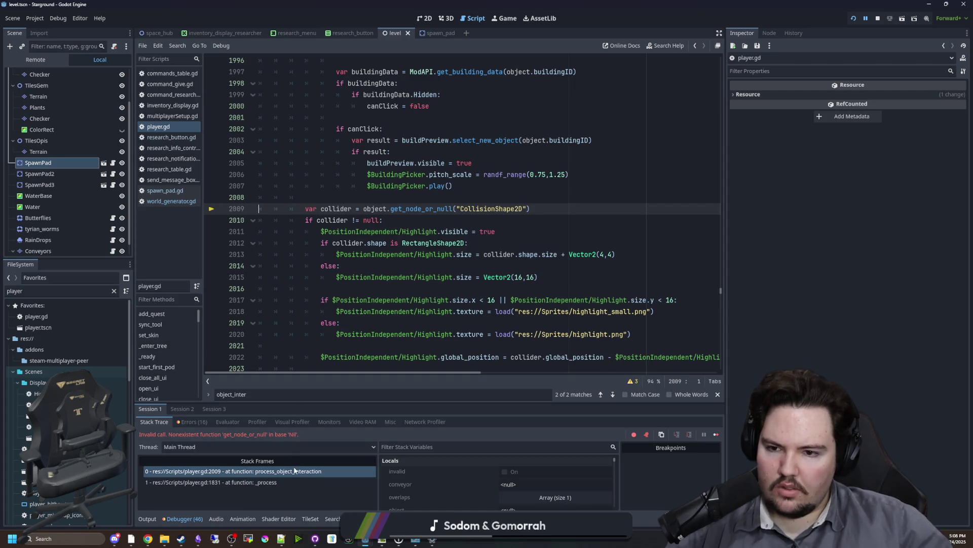
pyautogui.scroll(10, 370, 234)
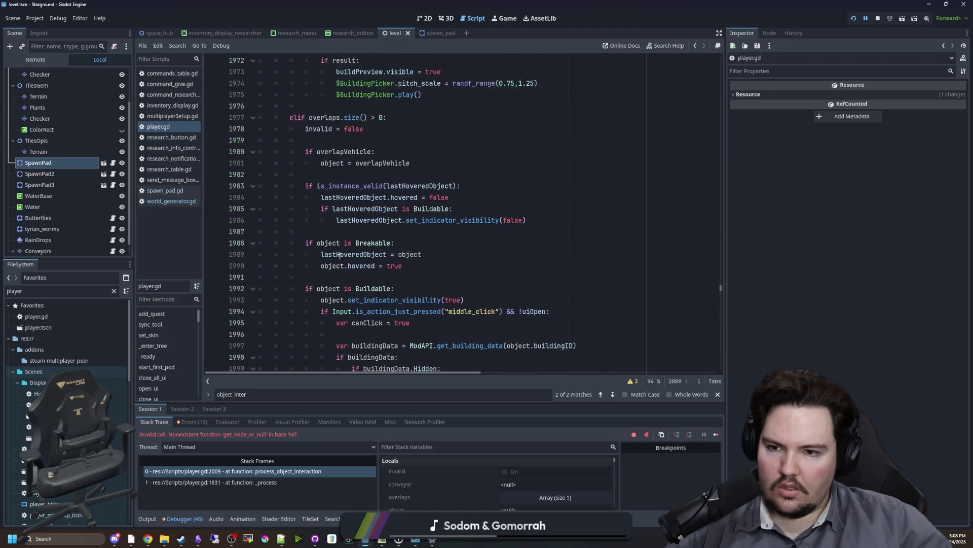
pyautogui.click(333, 185)
pyautogui.moveTo(333, 186)
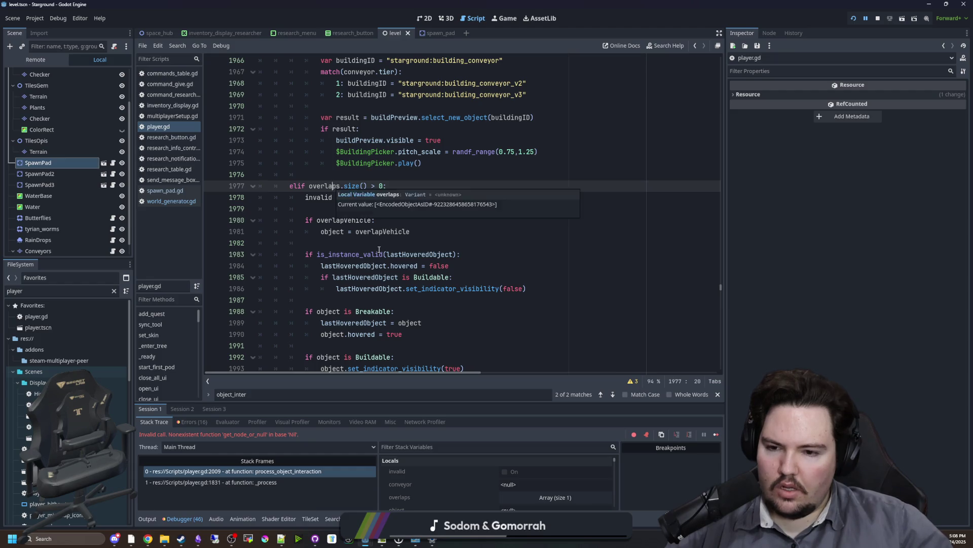
pyautogui.scroll(2, 379, 250)
# Replace 'overlaps.size() > 0' on line 1977 with 'object' so it reads 'elif object:', and save
pyautogui.moveTo(367, 254); pyautogui.dragTo(307, 256)
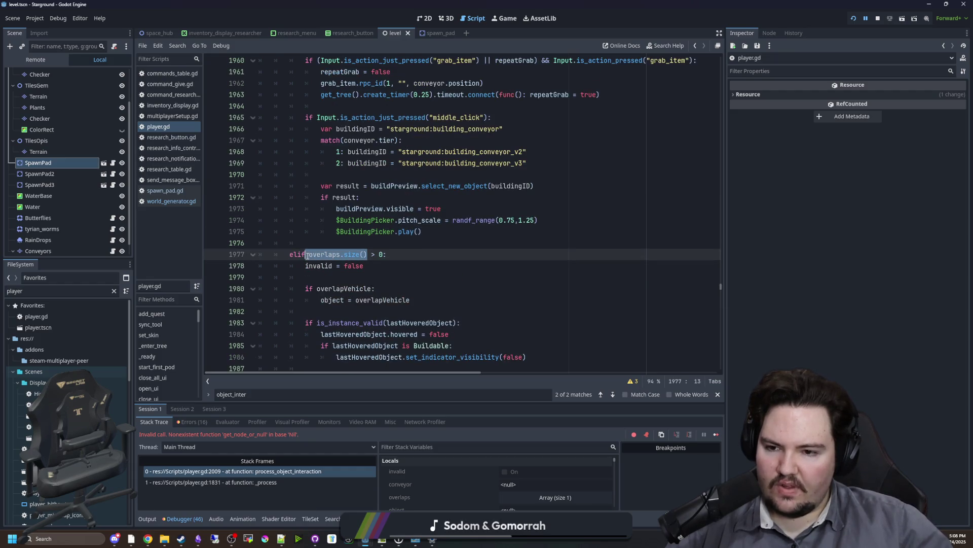
pyautogui.write('obje')
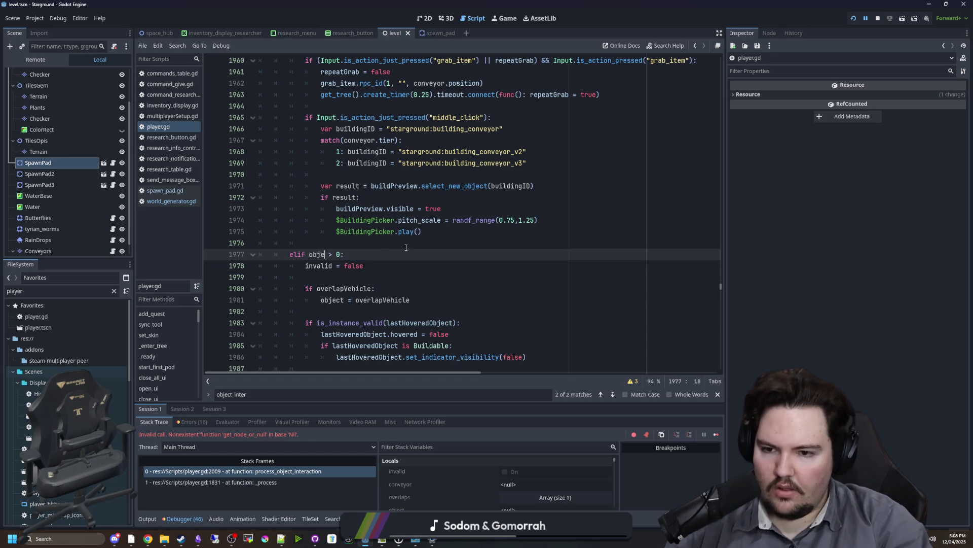
pyautogui.write('ct')
pyautogui.press('End')
pyautogui.press('BackSpace')
pyautogui.press('BackSpace')
pyautogui.press('BackSpace')
pyautogui.press('BackSpace')
pyautogui.press('BackSpace')
pyautogui.write(':')
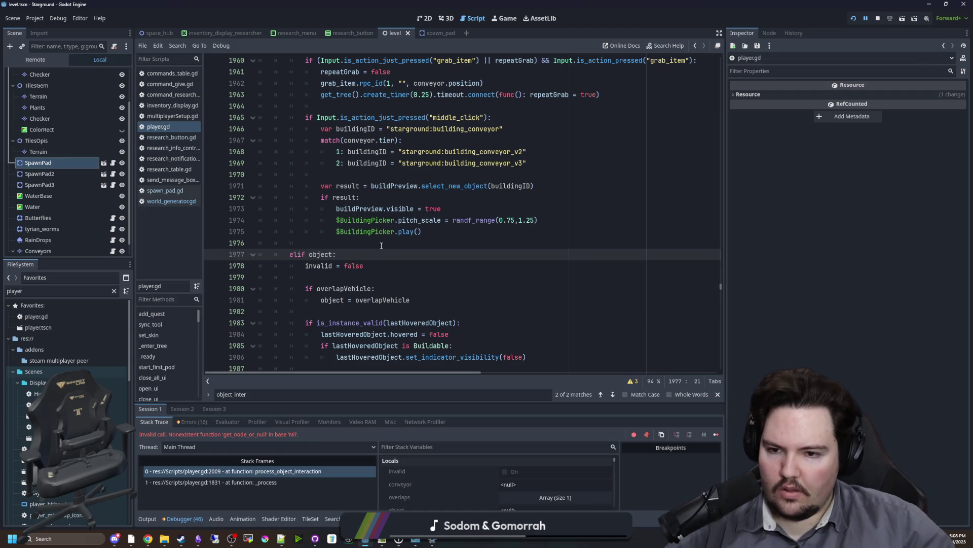
pyautogui.click(381, 246)
pyautogui.hotkey('ctrl', 's')
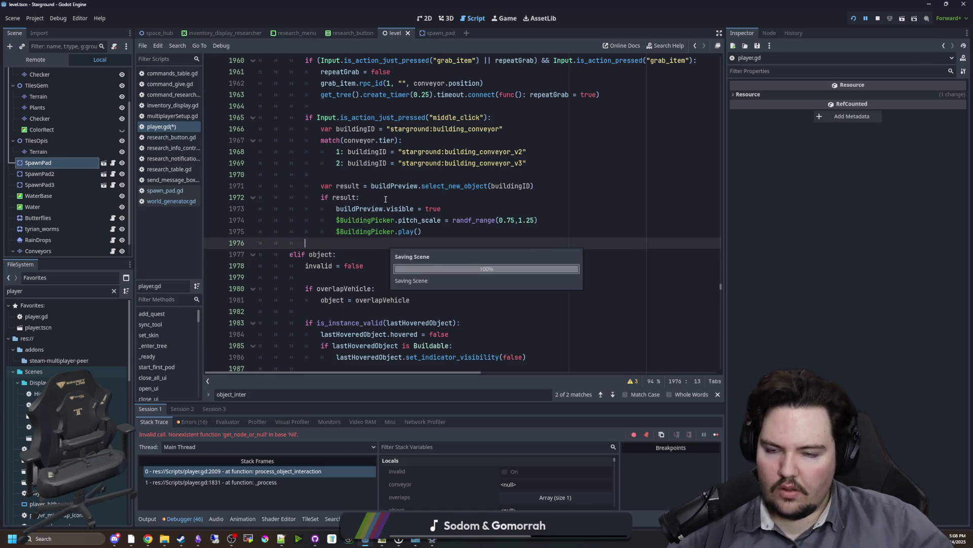
# Resume the paused game, walk the player around with WASD and fire the mining laser
pyautogui.click(716, 434)
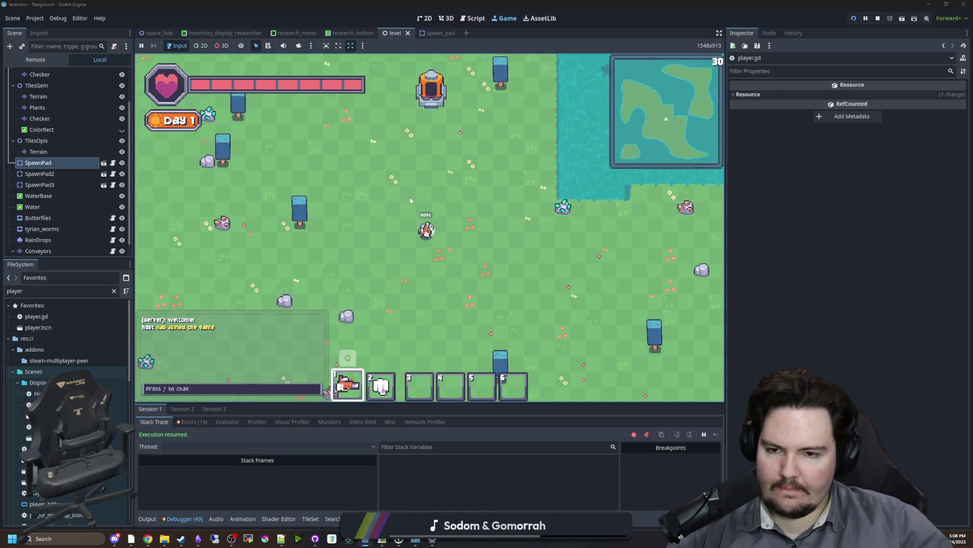
pyautogui.hotkey('a', 's')
pyautogui.moveTo(329, 191)
pyautogui.mouseDown()
pyautogui.moveTo(338, 194)
pyautogui.moveTo(316, 196)
pyautogui.mouseUp()
pyautogui.press('w')
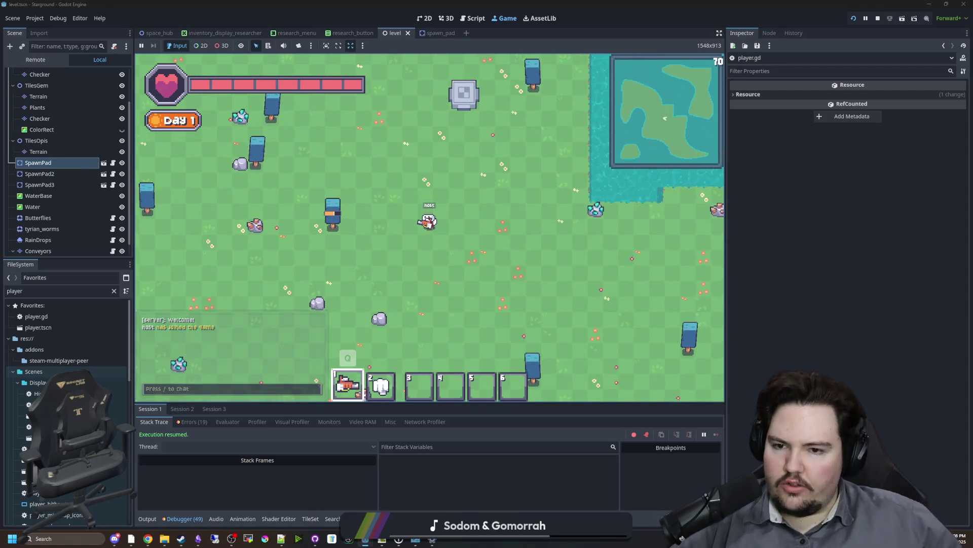
pyautogui.press('w')
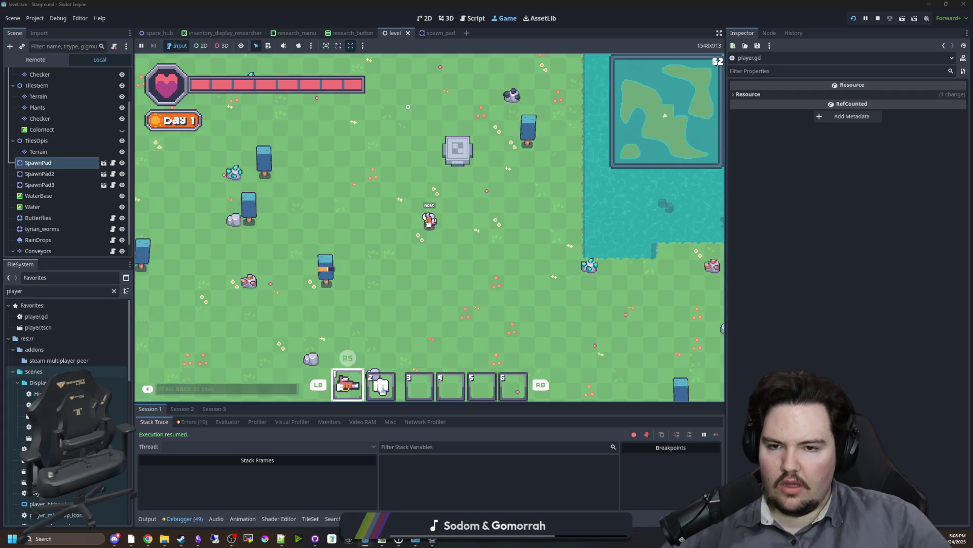
pyautogui.press('d')
pyautogui.press('a')
# Sweep the mining laser across the spawn pad, walk up-right, then stop the game
pyautogui.moveTo(460, 161)
pyautogui.mouseDown()
pyautogui.moveTo(526, 135)
pyautogui.moveTo(459, 158)
pyautogui.moveTo(400, 146)
pyautogui.mouseUp()
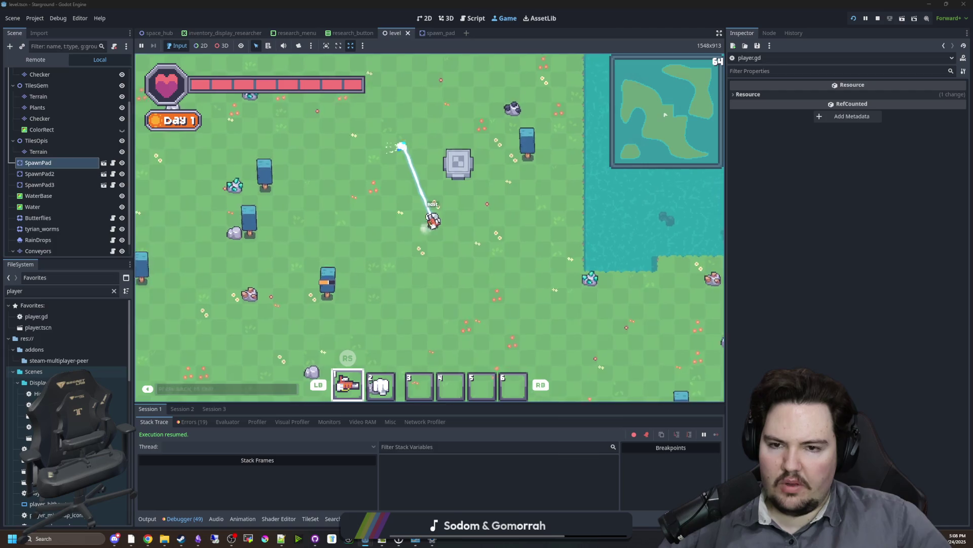
pyautogui.press('w')
pyautogui.press('d')
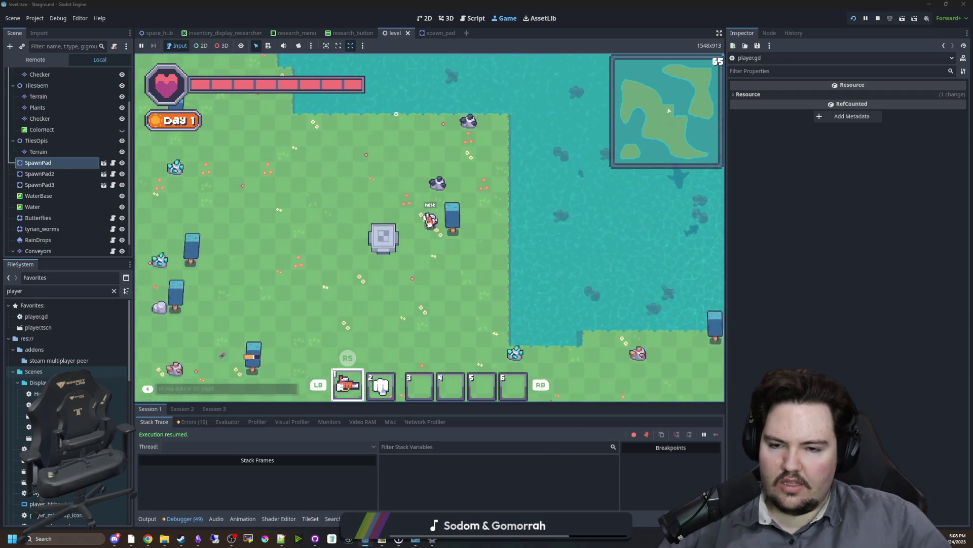
pyautogui.click(878, 18)
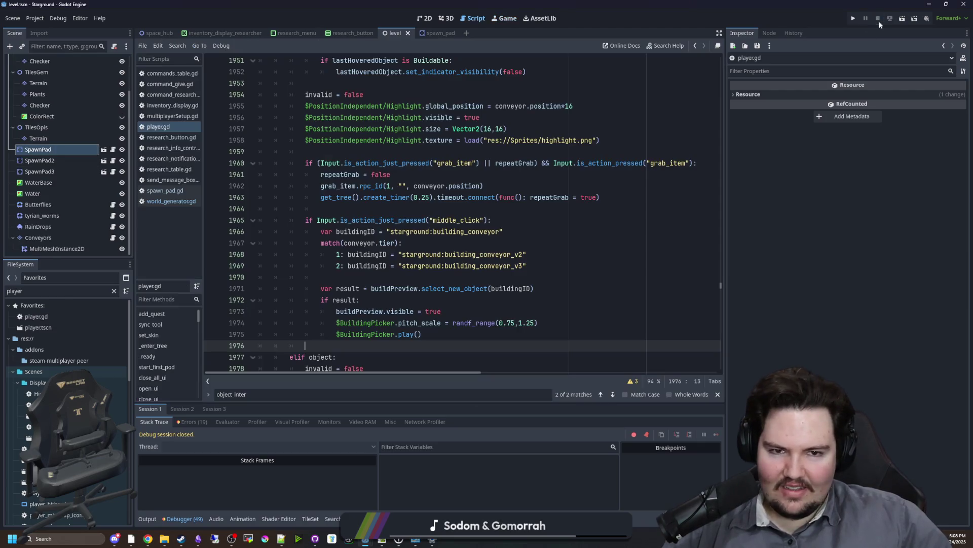
# Undo recent script edits back to line 1939, then restore its Vehicle exclusion
pyautogui.scroll(-4, 362, 224)
pyautogui.click(376, 231)
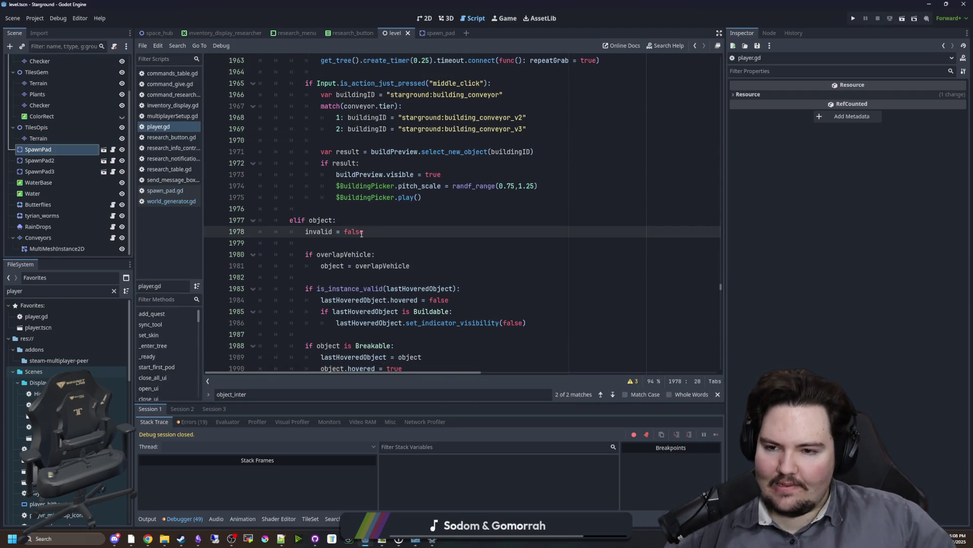
pyautogui.click(338, 247)
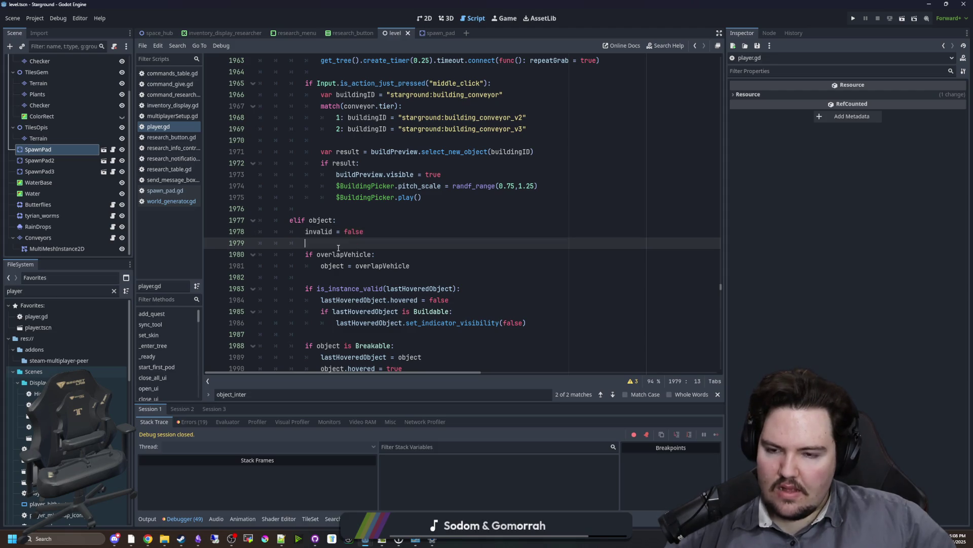
pyautogui.hotkey('ctrl', 'z')
pyautogui.hotkey('ctrl', 'z')
pyautogui.hotkey('ctrl', 'z')
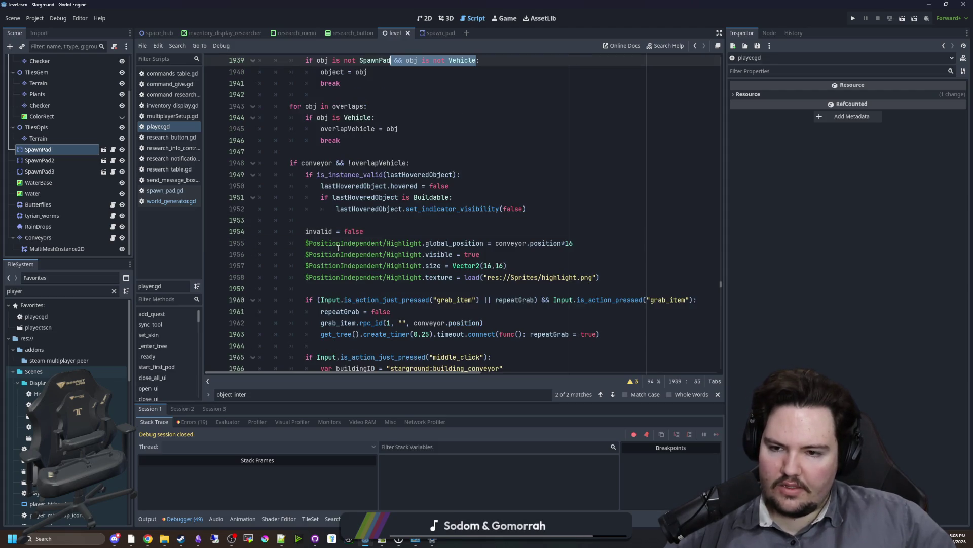
pyautogui.hotkey('ctrl', 'z')
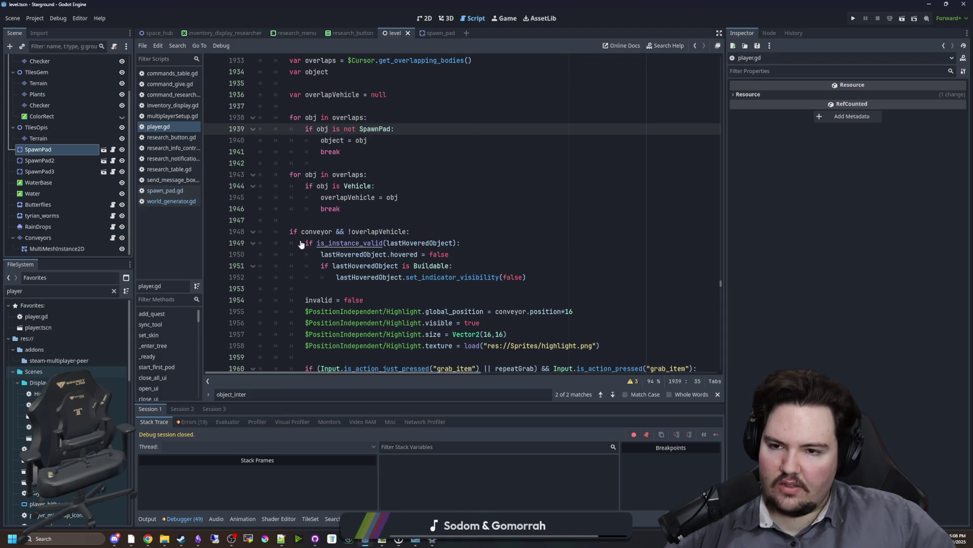
pyautogui.hotkey('ctrl', 'z')
pyautogui.scroll(-3, 337, 219)
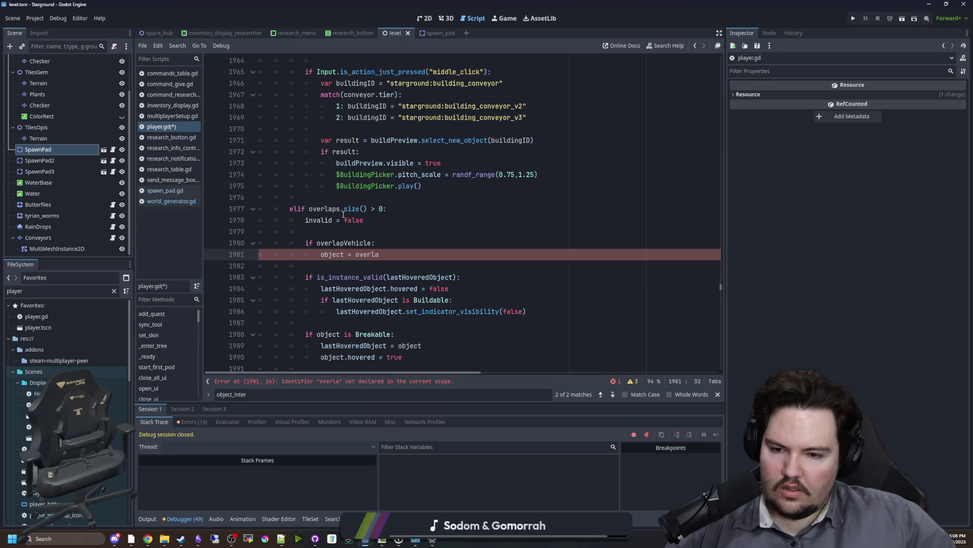
pyautogui.write('pVehicle')
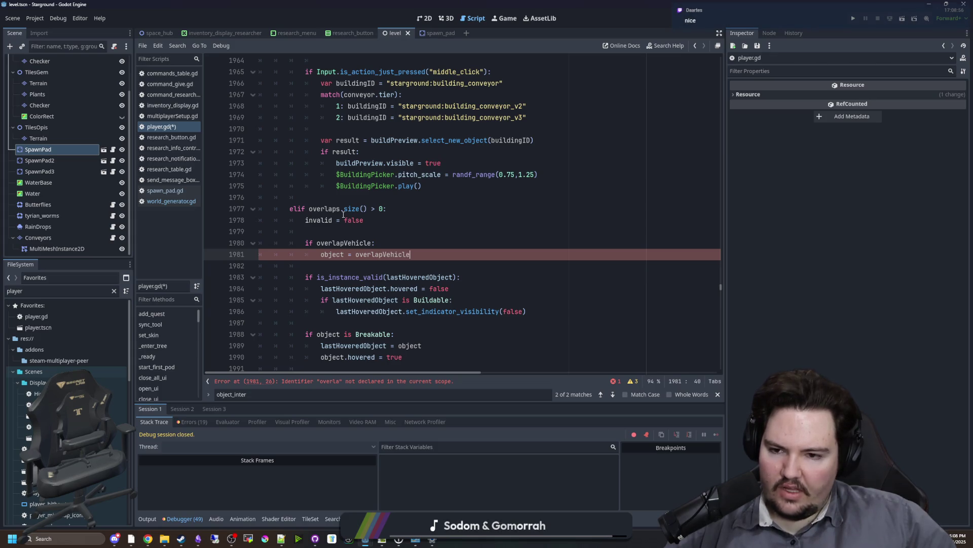
pyautogui.hotkey('alt', 'Left')
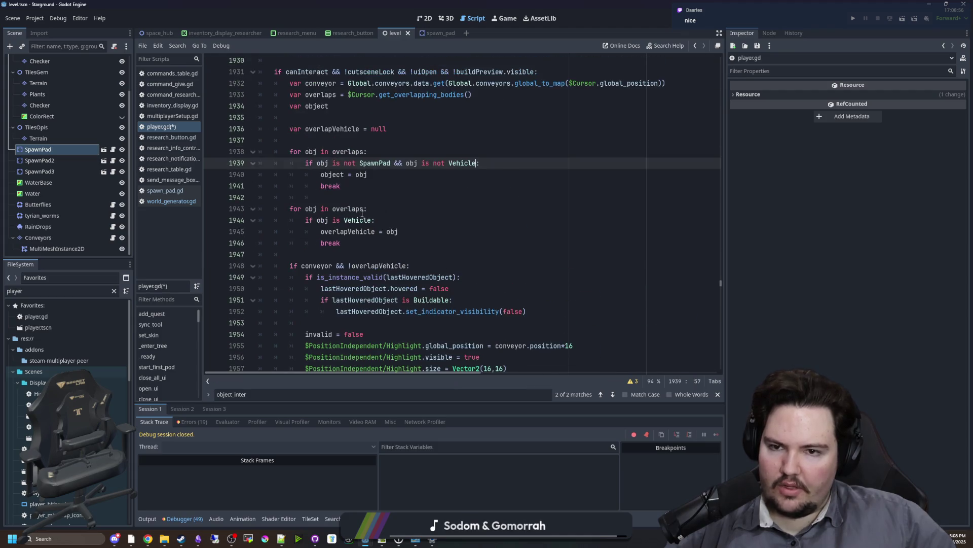
# Delete the SpawnPad check so line 1939 reads 'if obj is not Vehicle:', and save player.gd
pyautogui.click(430, 186)
pyautogui.scroll(1, 357, 186)
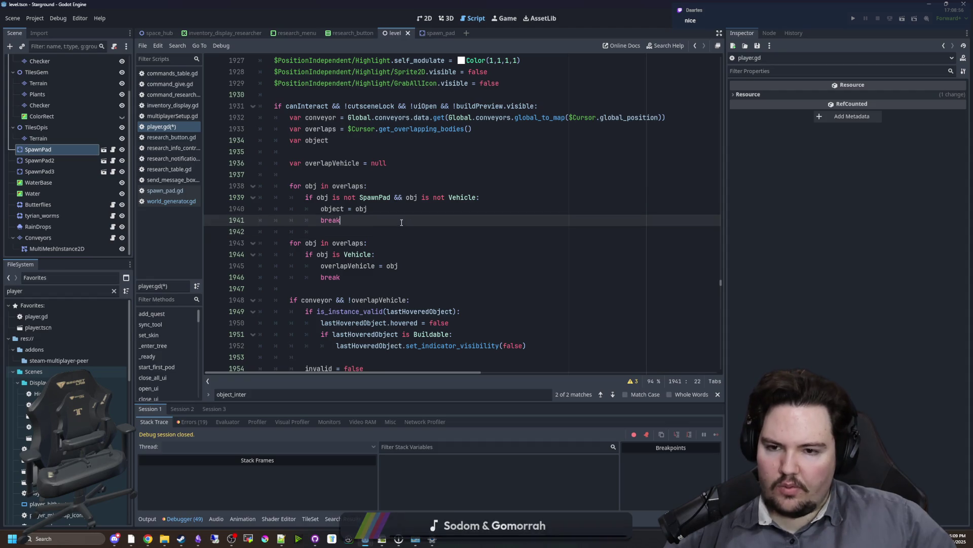
pyautogui.click(405, 198)
pyautogui.moveTo(406, 197); pyautogui.dragTo(317, 198)
pyautogui.press('BackSpace')
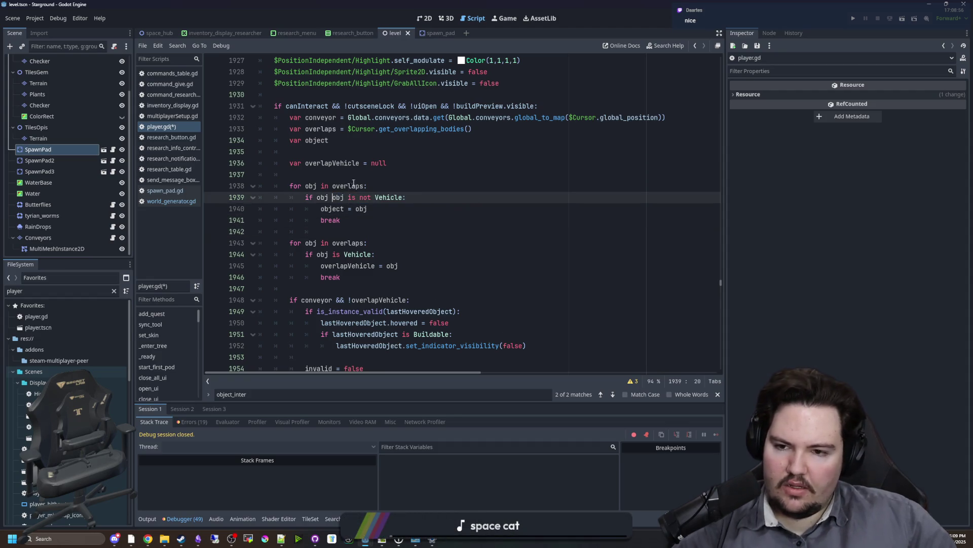
pyautogui.press('Down')
pyautogui.press('Down')
pyautogui.press('Down')
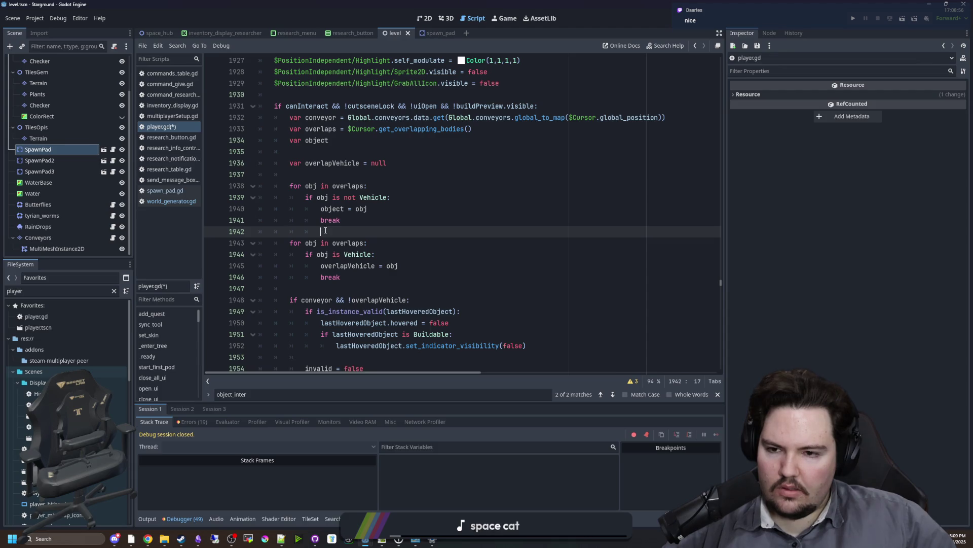
pyautogui.hotkey('ctrl', 's')
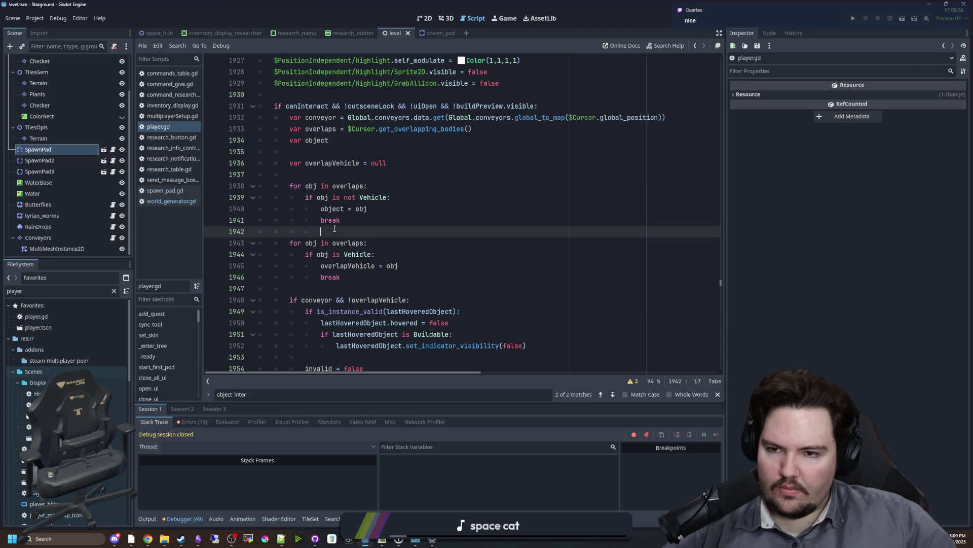
pyautogui.hotkey('ctrl', 's')
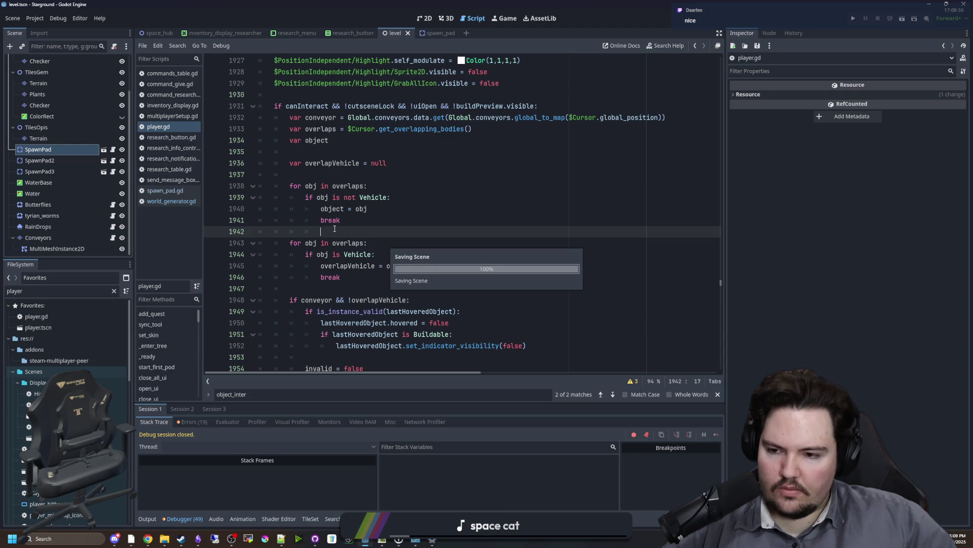
pyautogui.hotkey('ctrl', 's')
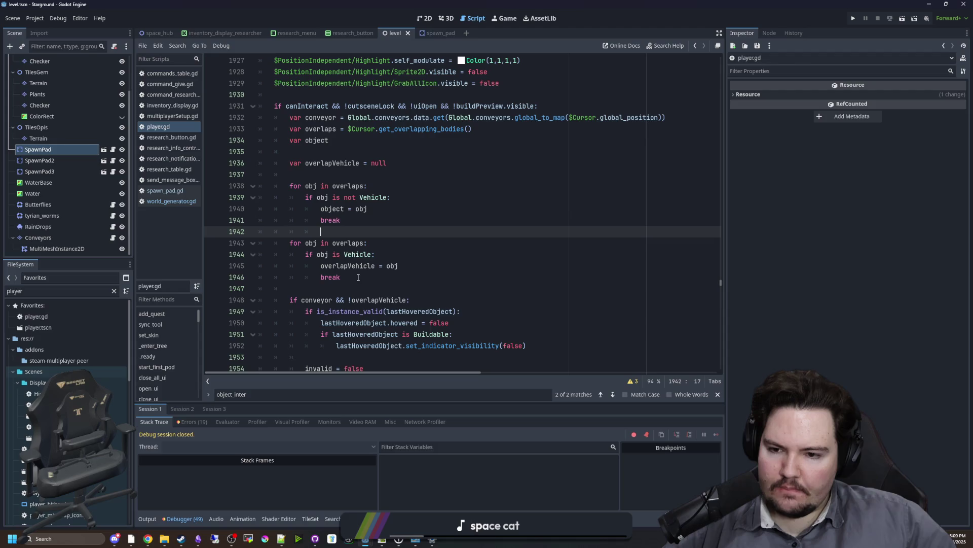
pyautogui.scroll(-13, 332, 228)
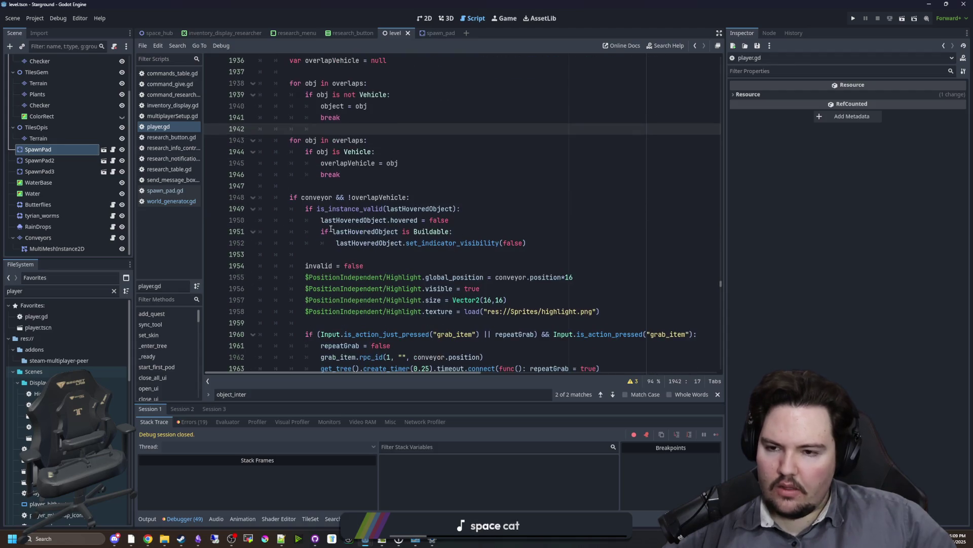
pyautogui.click(340, 197)
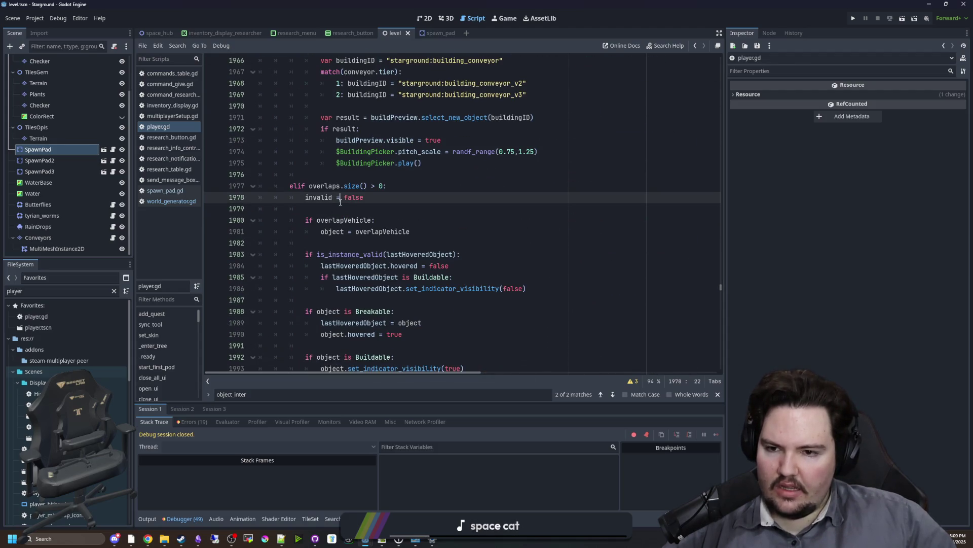
pyautogui.moveTo(383, 186); pyautogui.dragTo(301, 186)
pyautogui.write('objec:')
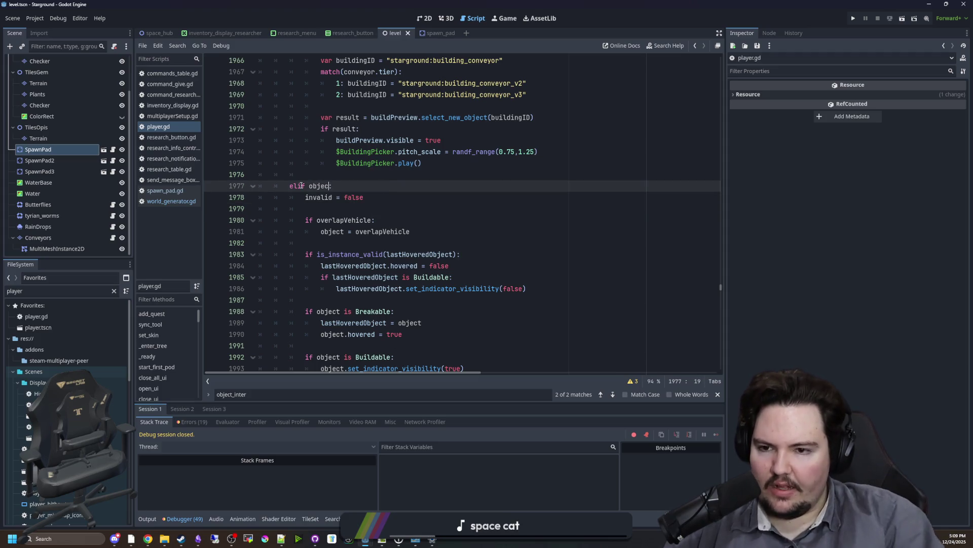
pyautogui.press('Return')
pyautogui.click(333, 220)
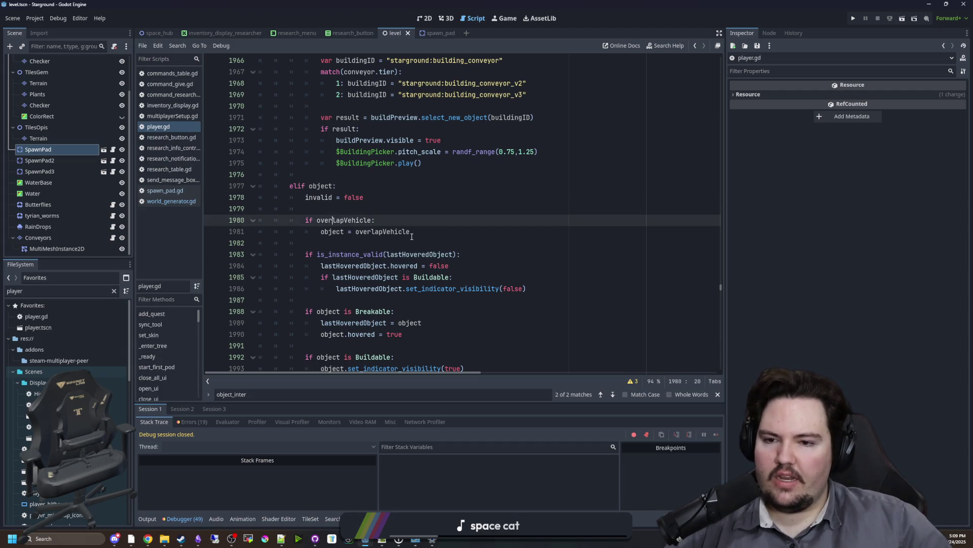
pyautogui.hotkey('ctrl', 's')
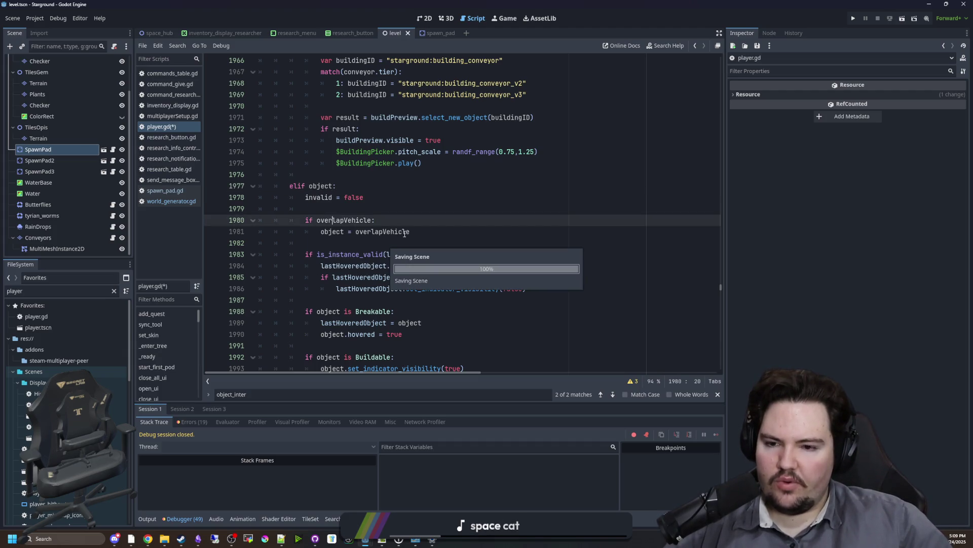
pyautogui.scroll(-5, 361, 224)
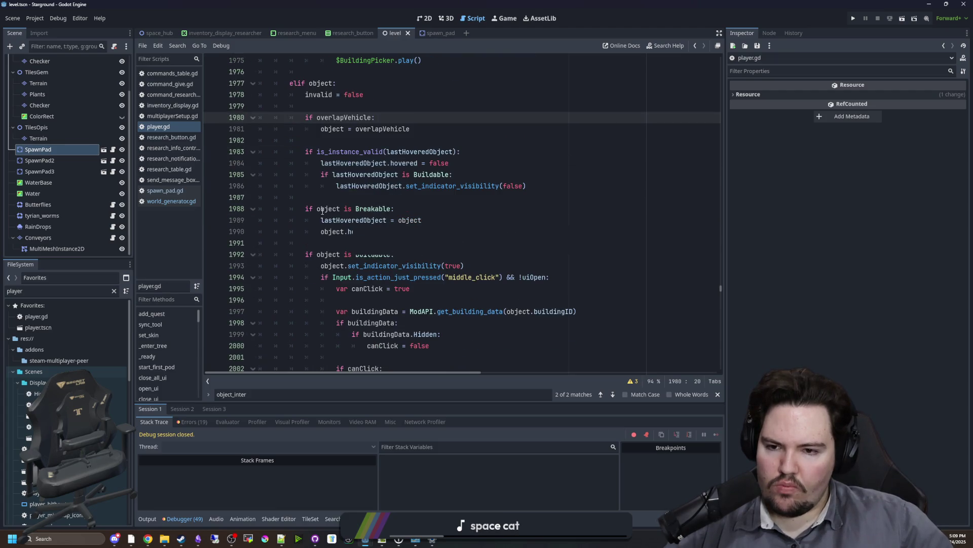
pyautogui.scroll(-15, 365, 180)
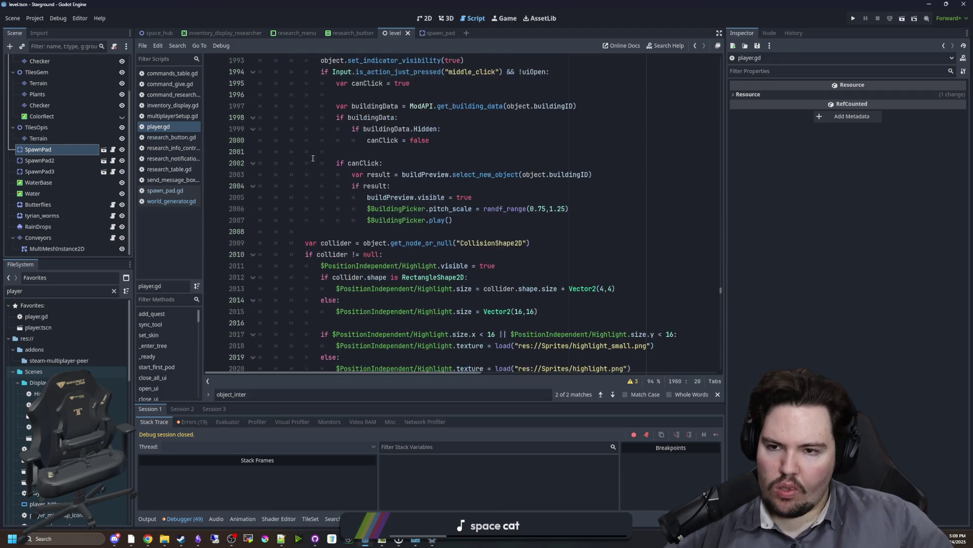
pyautogui.scroll(-9, 311, 182)
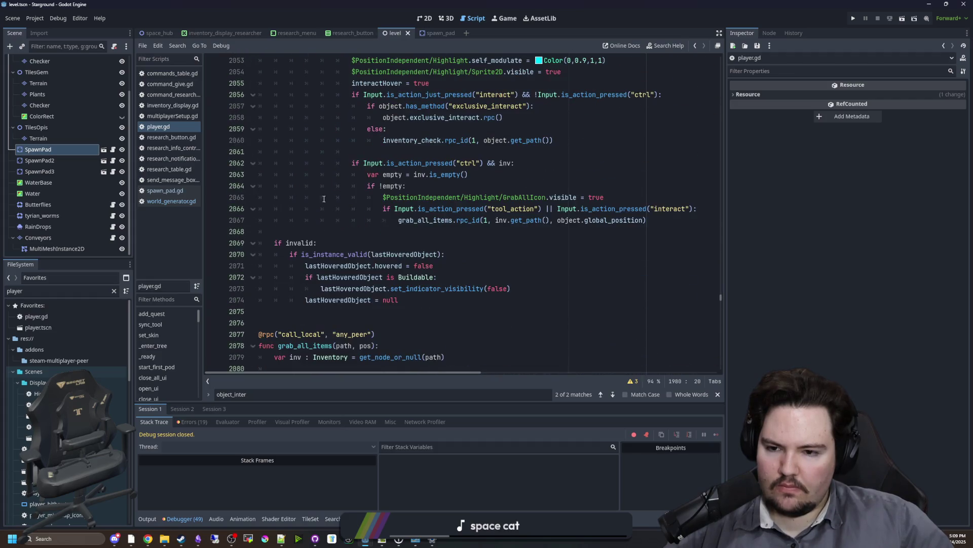
pyautogui.click(353, 234)
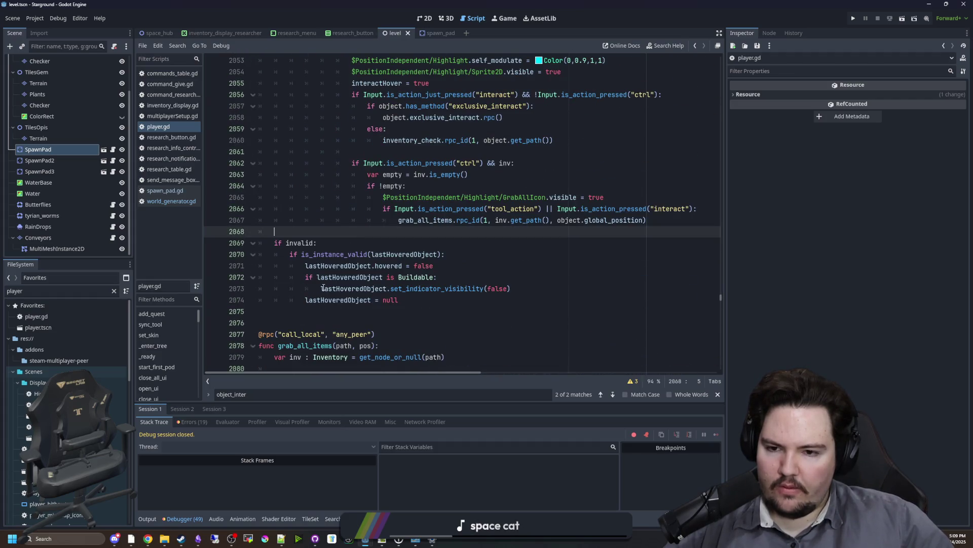
pyautogui.scroll(2, 276, 285)
pyautogui.click(276, 285)
pyautogui.scroll(9, 276, 285)
pyautogui.scroll(18, 275, 287)
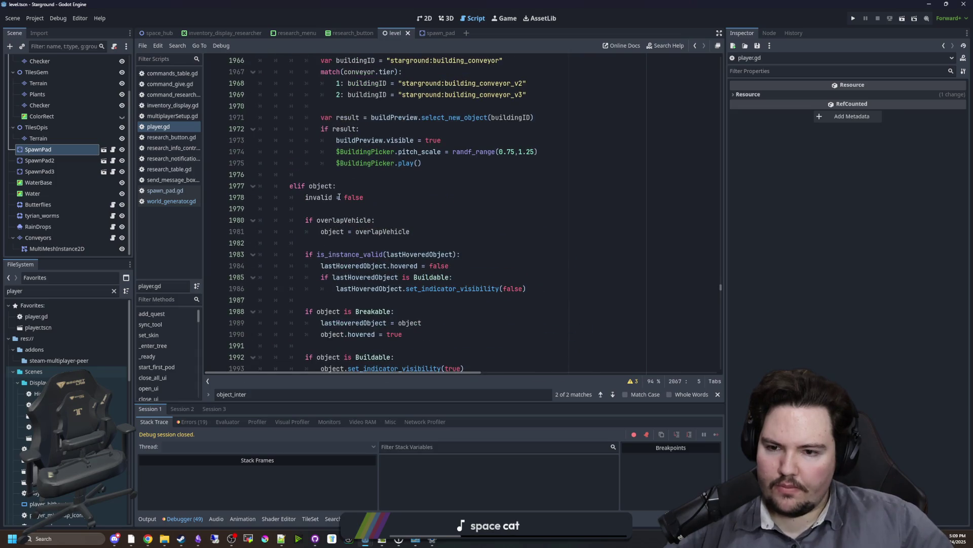
pyautogui.scroll(-5, 338, 197)
pyautogui.scroll(-10, 344, 230)
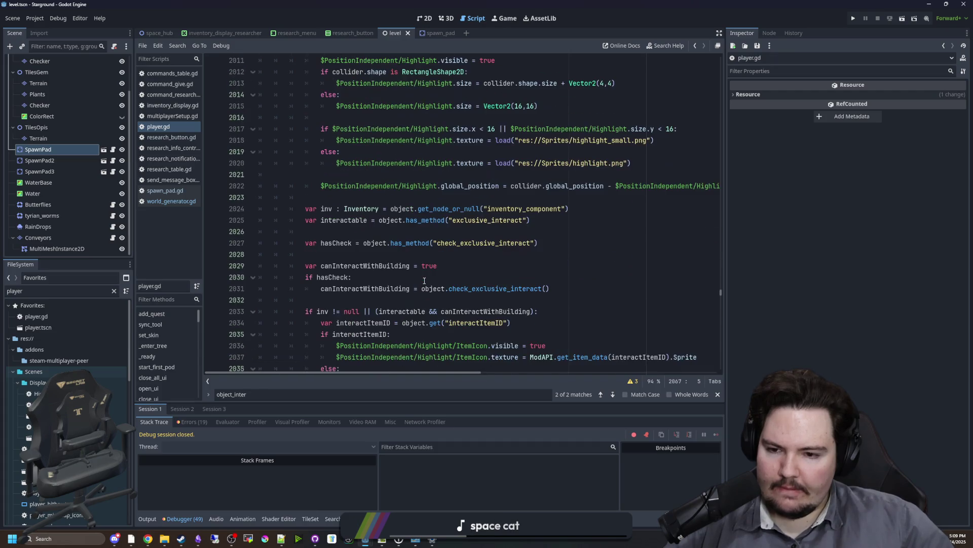
pyautogui.scroll(-11, 425, 280)
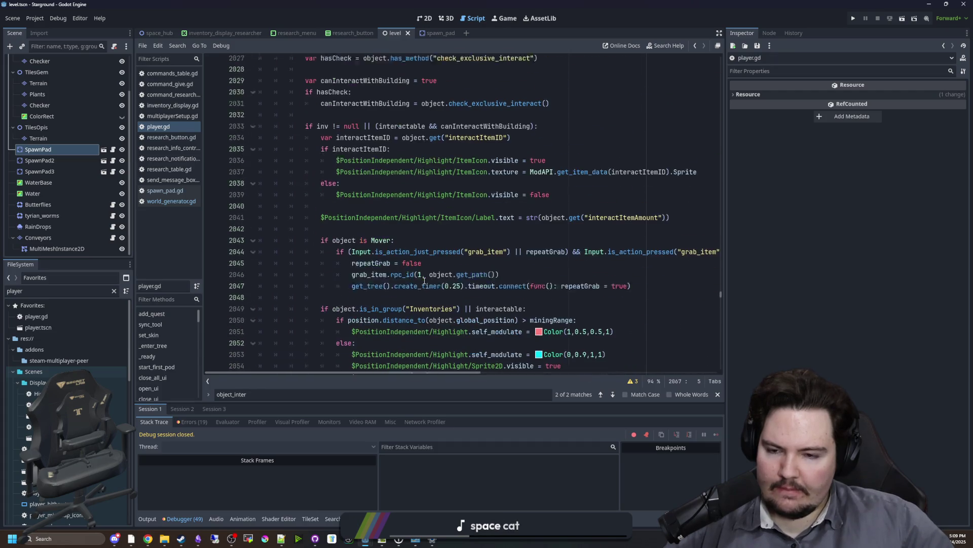
pyautogui.scroll(20, 393, 264)
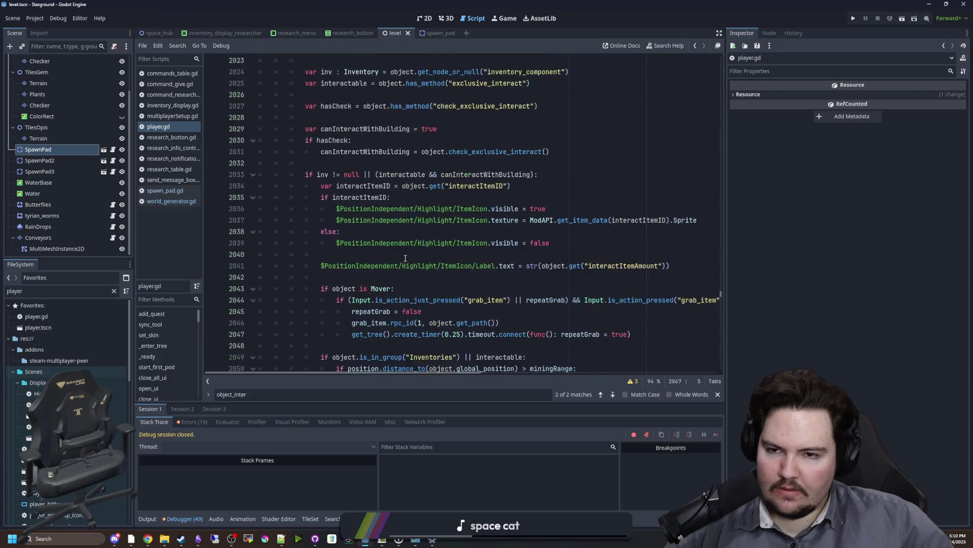
pyautogui.scroll(7, 394, 255)
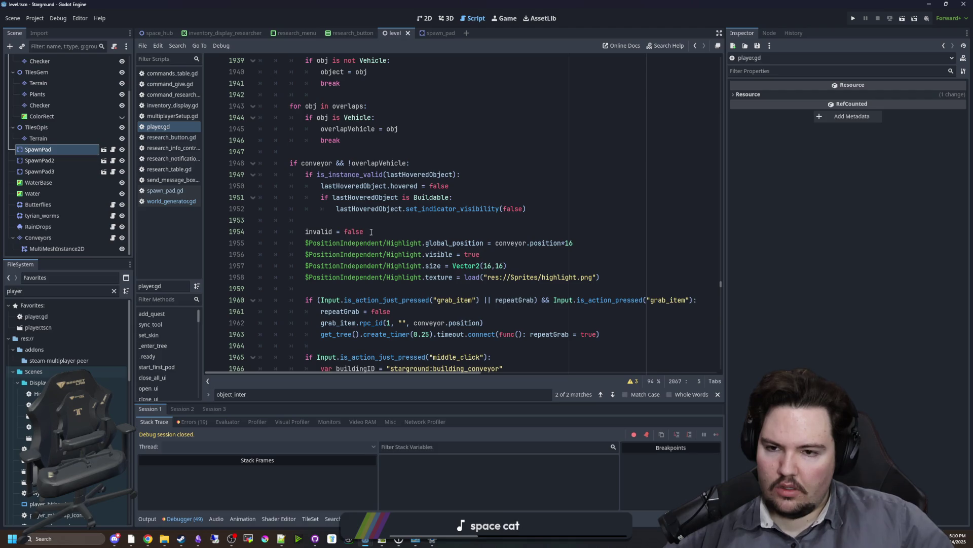
pyautogui.scroll(-6, 371, 232)
pyautogui.scroll(11, 373, 297)
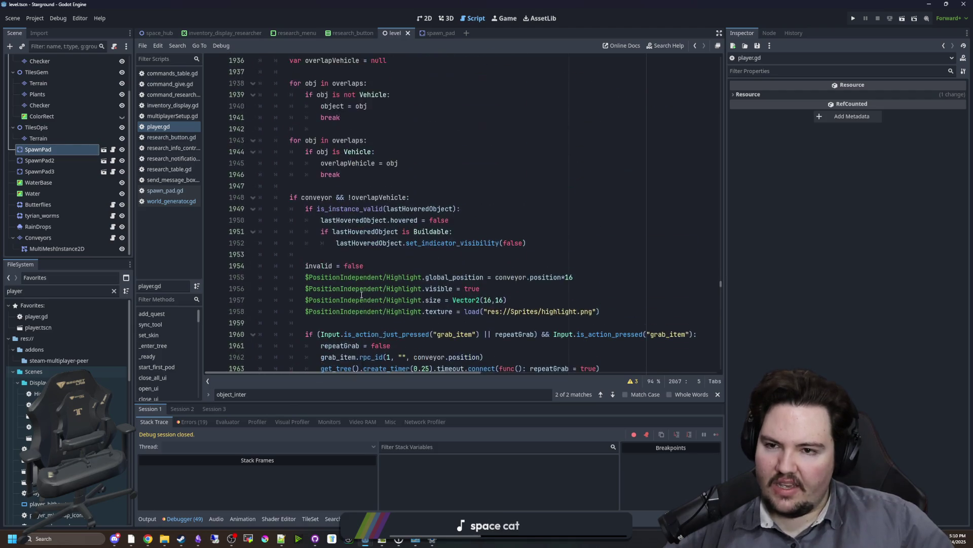
pyautogui.click(325, 182)
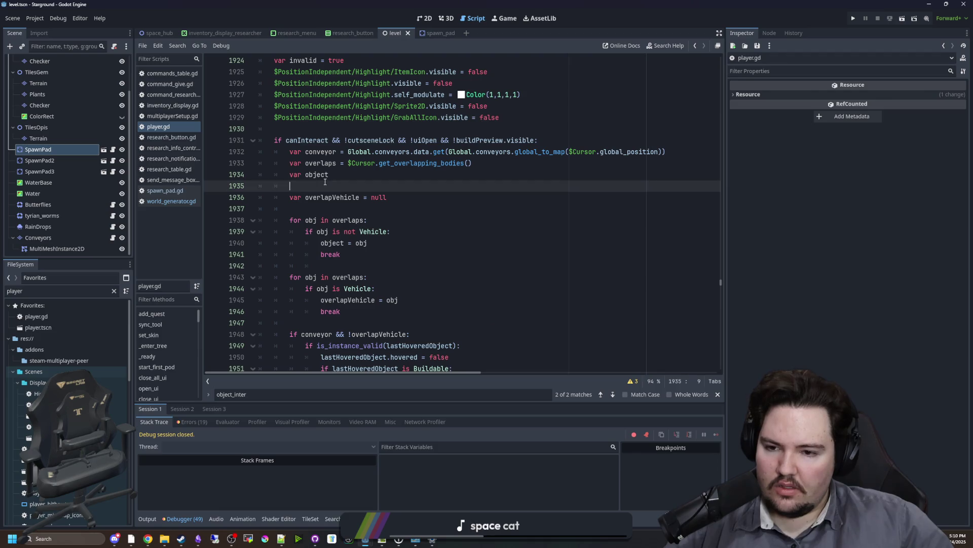
pyautogui.scroll(4, 325, 182)
pyautogui.click(348, 199)
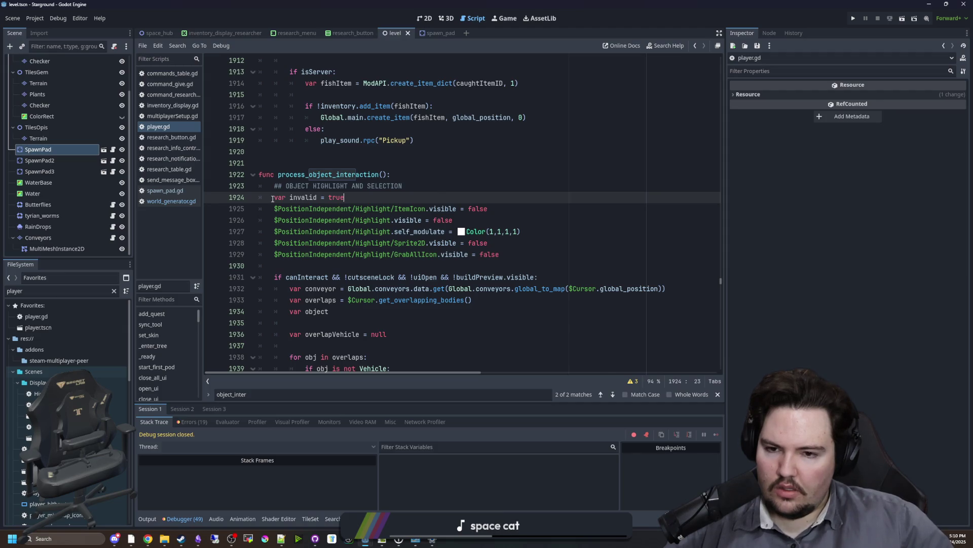
pyautogui.scroll(-5, 413, 229)
pyautogui.scroll(-16, 393, 239)
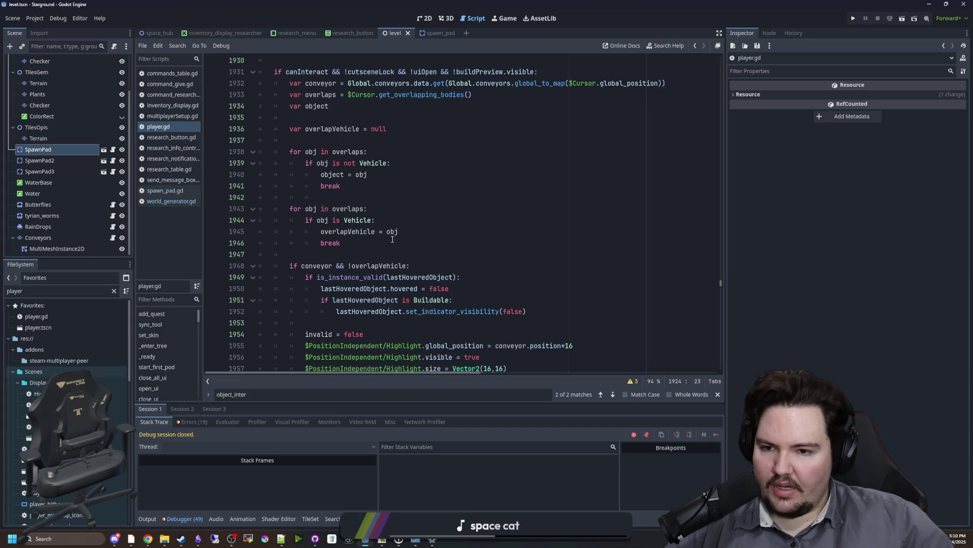
pyautogui.scroll(-20, 392, 239)
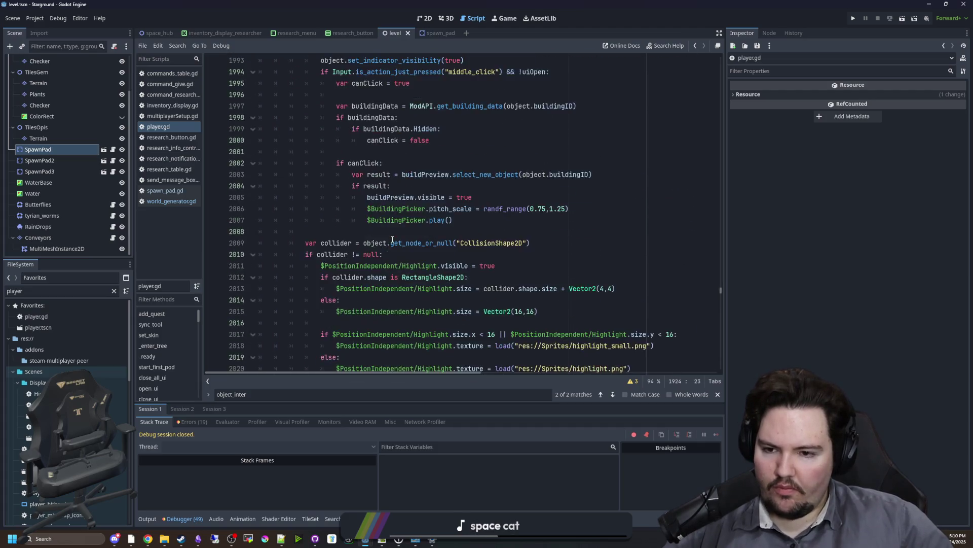
pyautogui.scroll(-1, 393, 239)
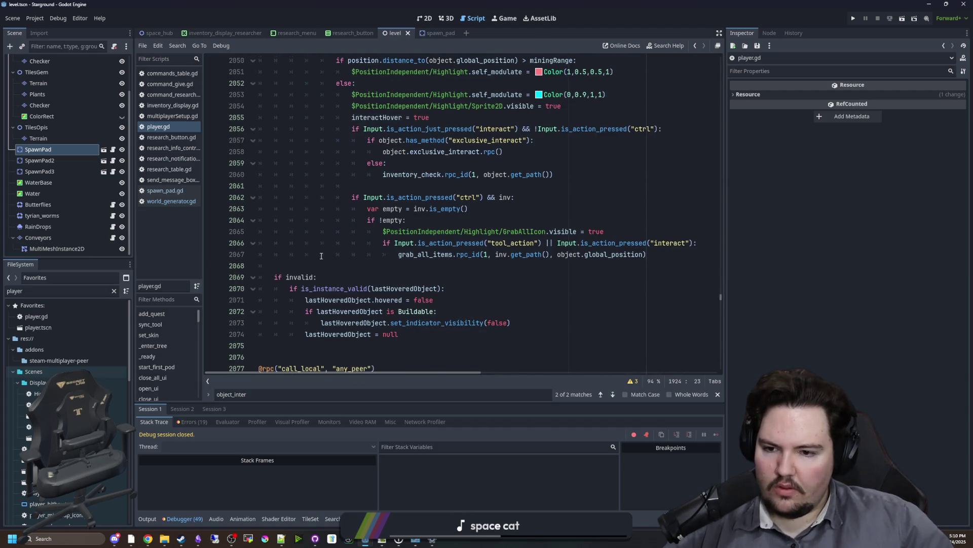
pyautogui.click(321, 254)
pyautogui.hotkey('ctrl', 's')
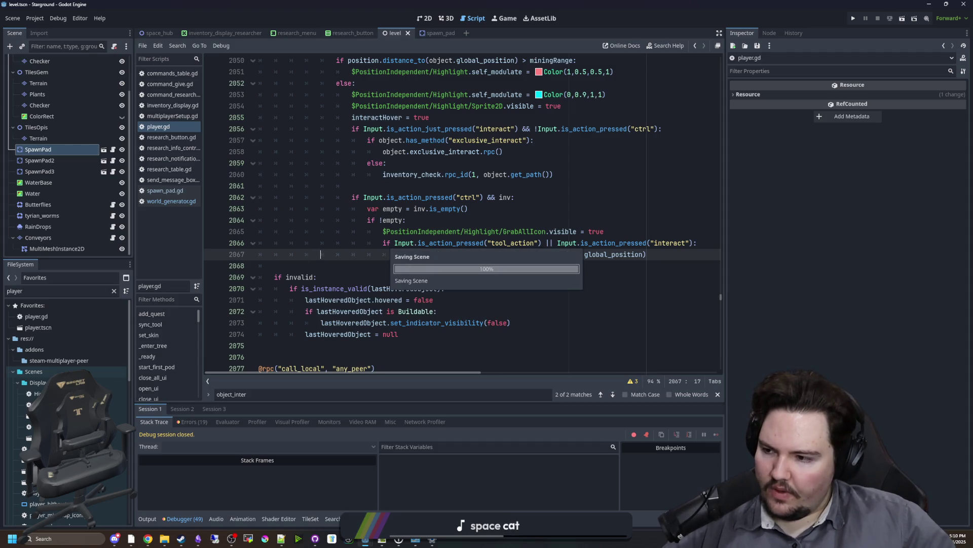
pyautogui.click(465, 199)
pyautogui.scroll(19, 452, 208)
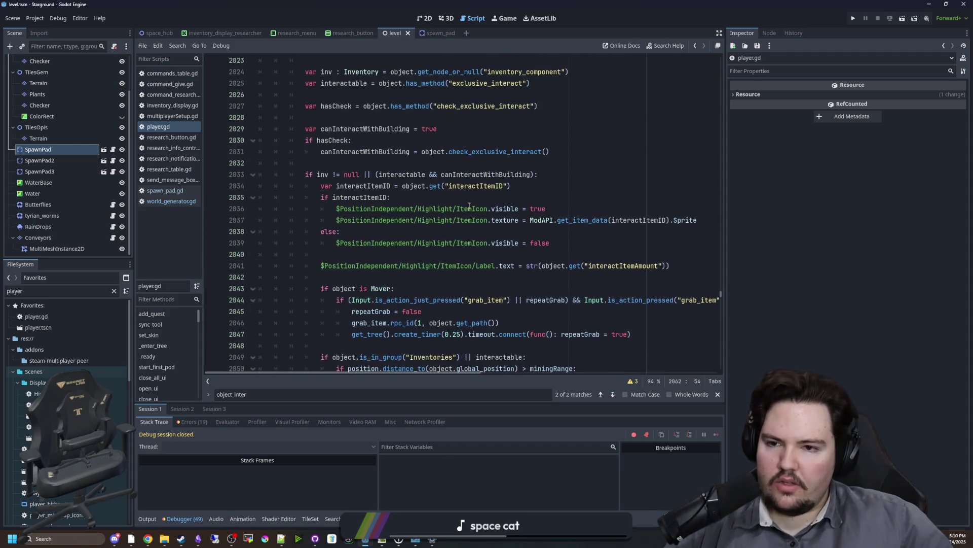
pyautogui.scroll(9, 441, 207)
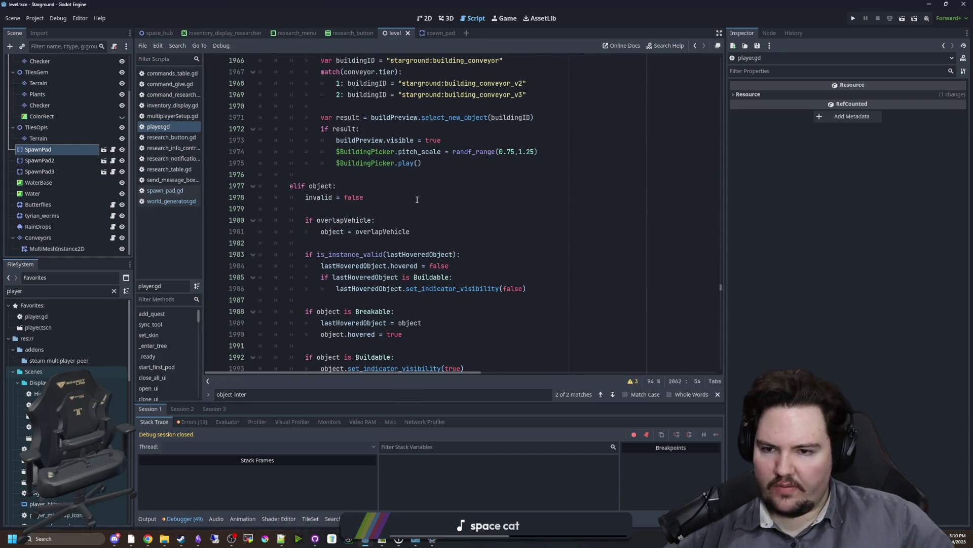
pyautogui.click(334, 162)
pyautogui.click(306, 176)
pyautogui.hotkey('ctrl', 's')
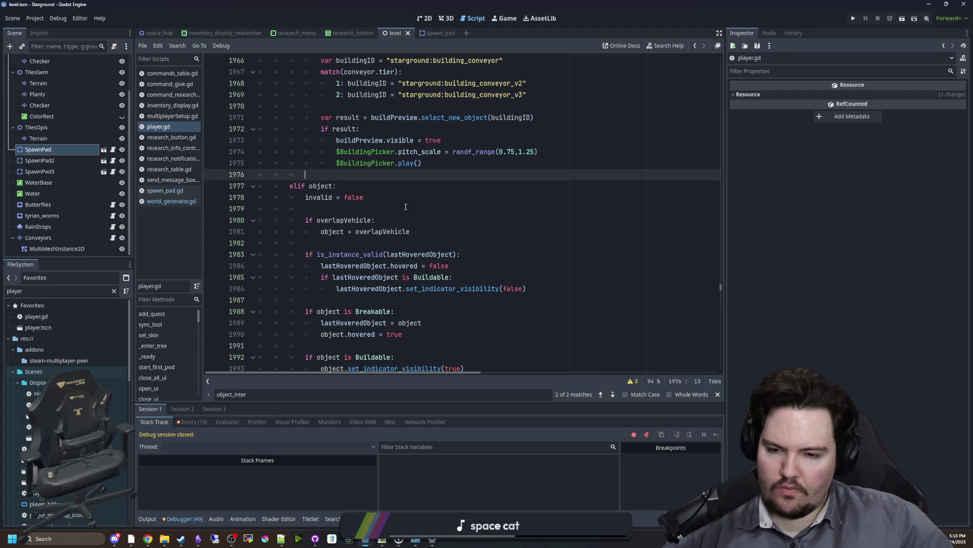
pyautogui.scroll(-9, 406, 207)
pyautogui.scroll(-5, 406, 208)
pyautogui.click(602, 291)
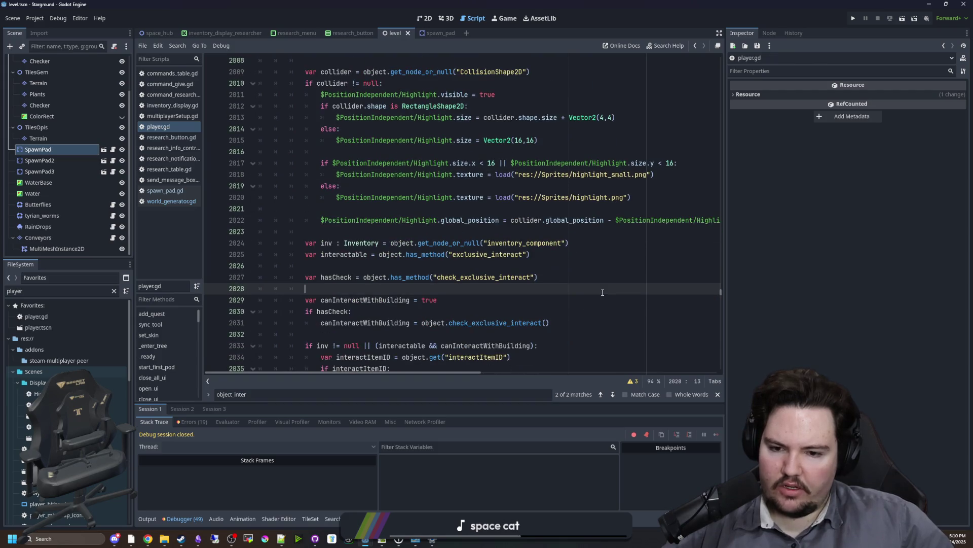
# Search all project files for 'Global.snap' and jump to the interactable declaration result
pyautogui.hotkey('ctrl', 'shift', 'f')
pyautogui.write('Global.snap')
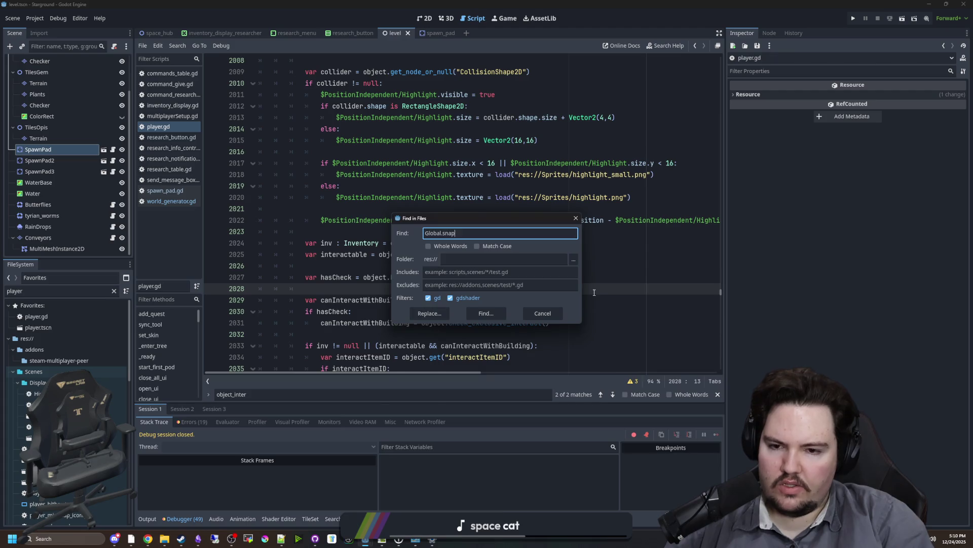
pyautogui.press('Return')
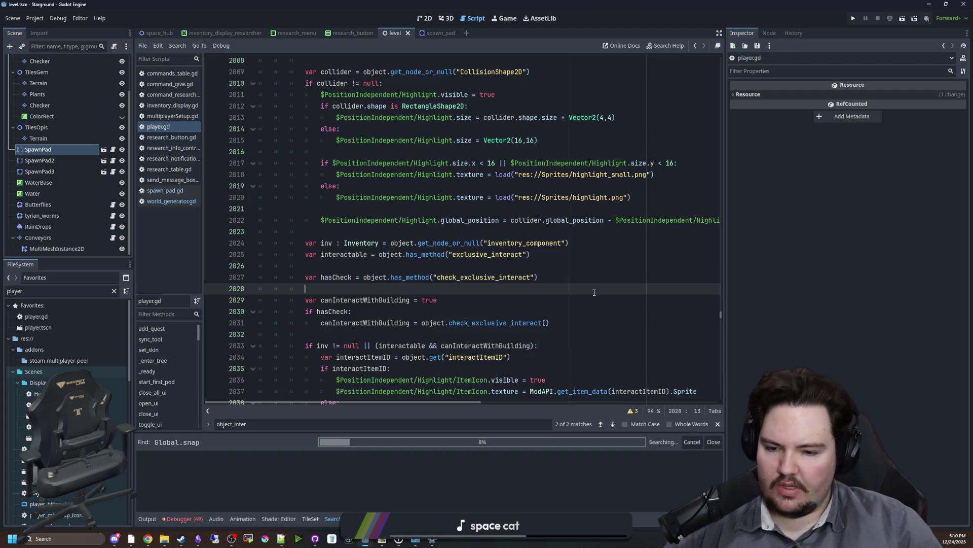
pyautogui.click(475, 256)
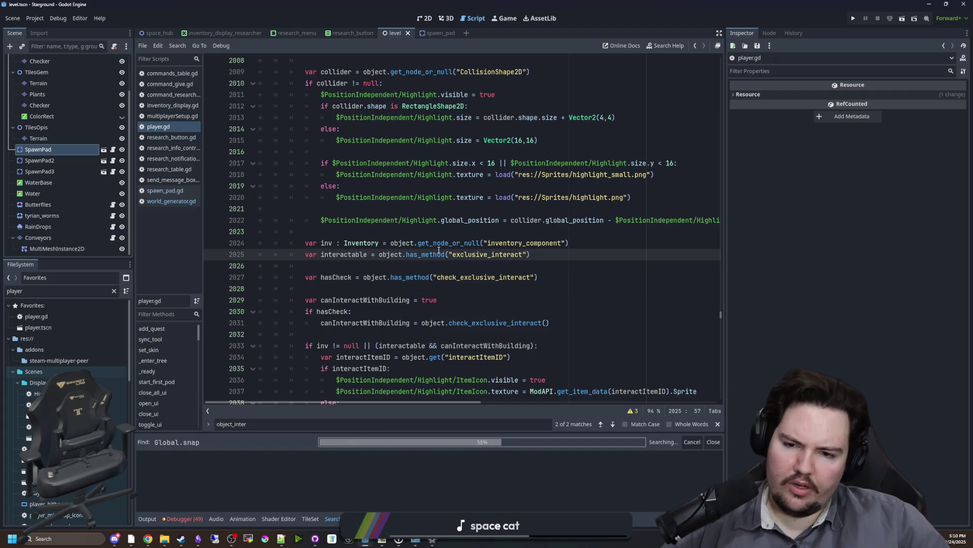
pyautogui.click(452, 233)
# Search the project for 'snap', enlarge the results panel, and go to the Vector2(16,16) size line
pyautogui.hotkey('ctrl', 'shift', 'f')
pyautogui.write('snap')
pyautogui.press('Return')
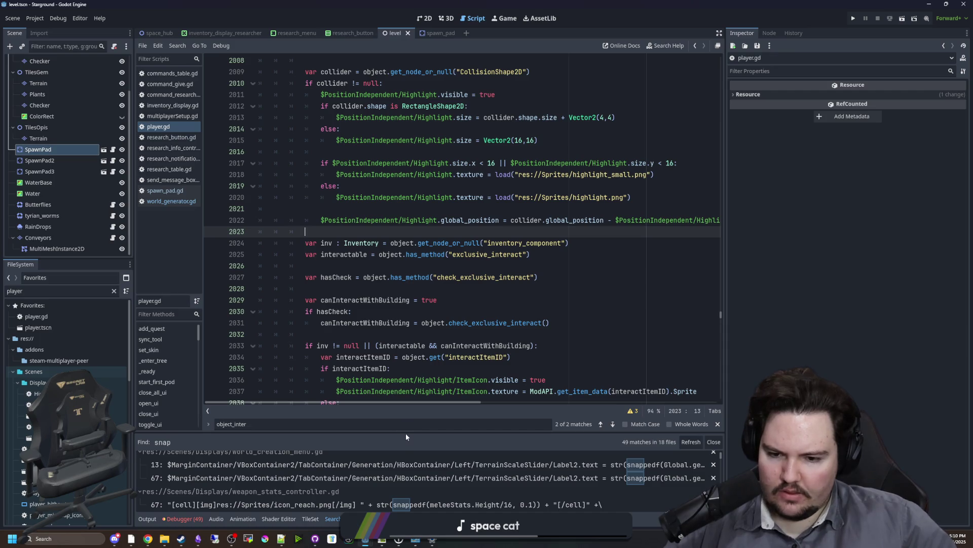
pyautogui.moveTo(406, 433); pyautogui.dragTo(428, 180)
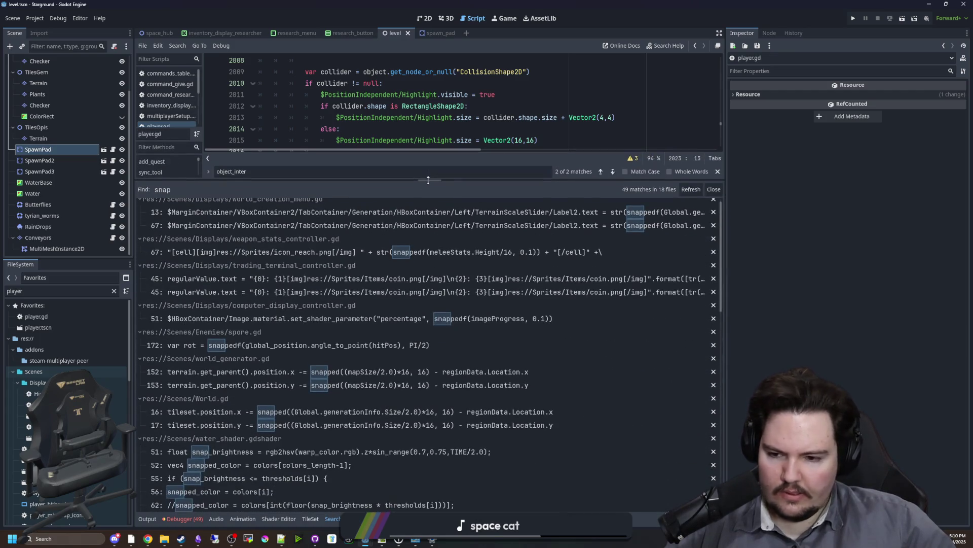
pyautogui.scroll(-2, 291, 329)
pyautogui.scroll(-15, 309, 324)
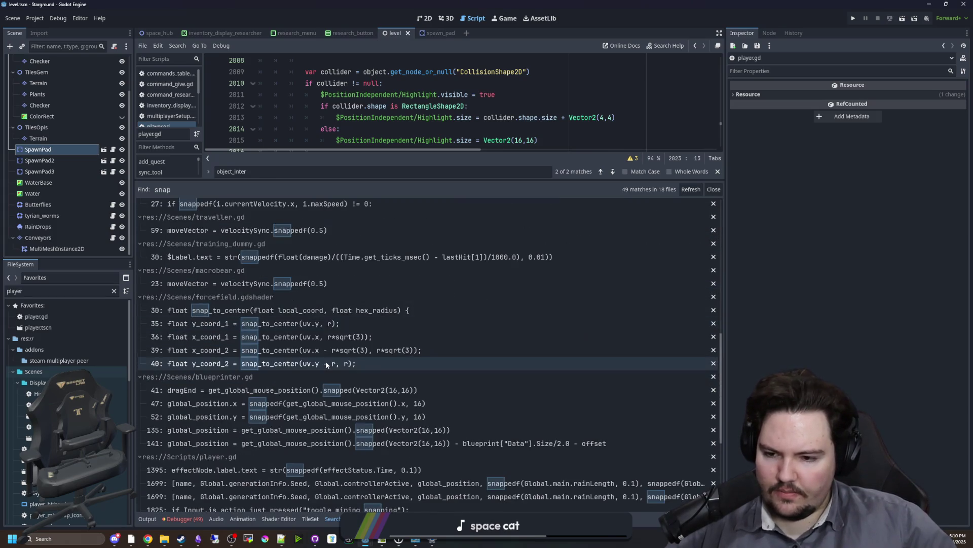
pyautogui.scroll(-5, 326, 361)
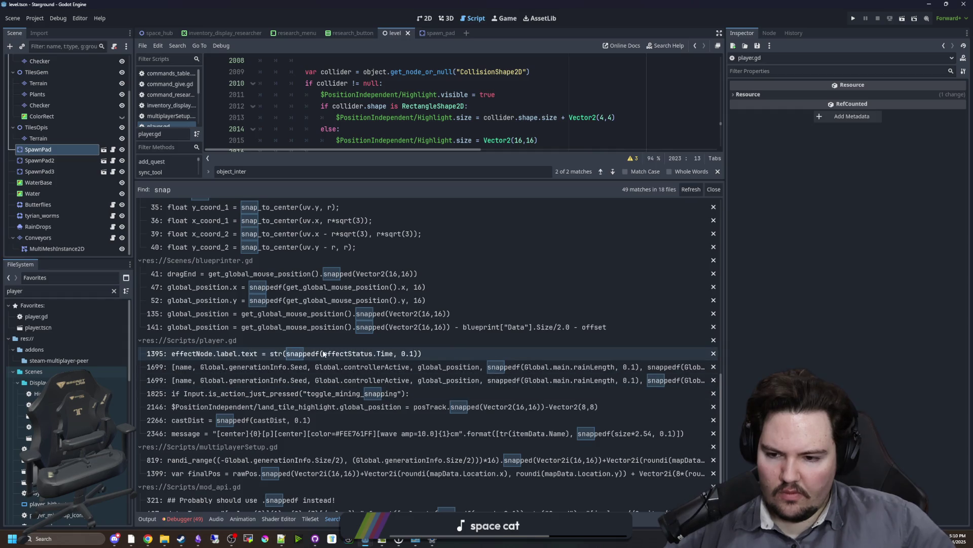
pyautogui.scroll(-3, 323, 375)
pyautogui.click(523, 140)
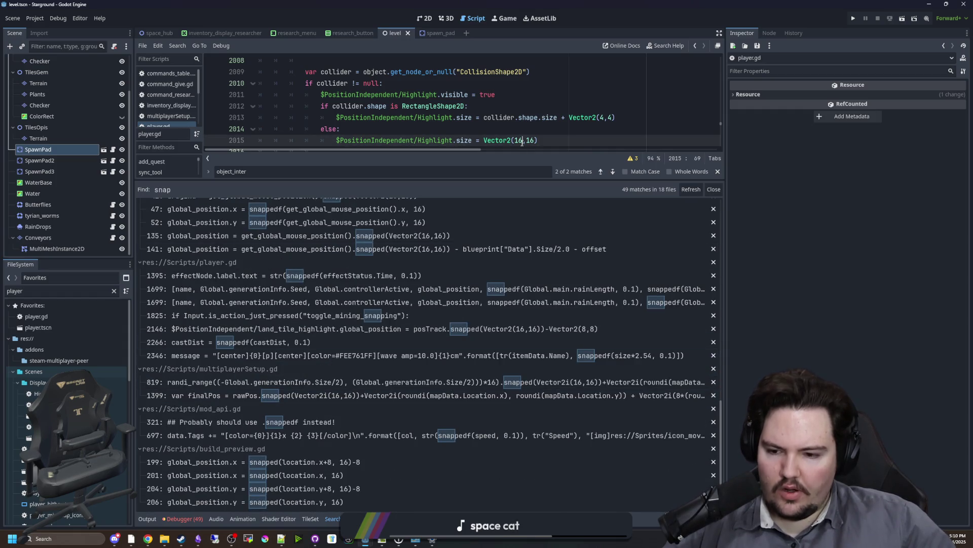
# Search the project for 'mineFirst', getting 0 matches, and give the code view more room
pyautogui.click(506, 133)
pyautogui.hotkey('ctrl', 'shift', 'f')
pyautogui.write('mine')
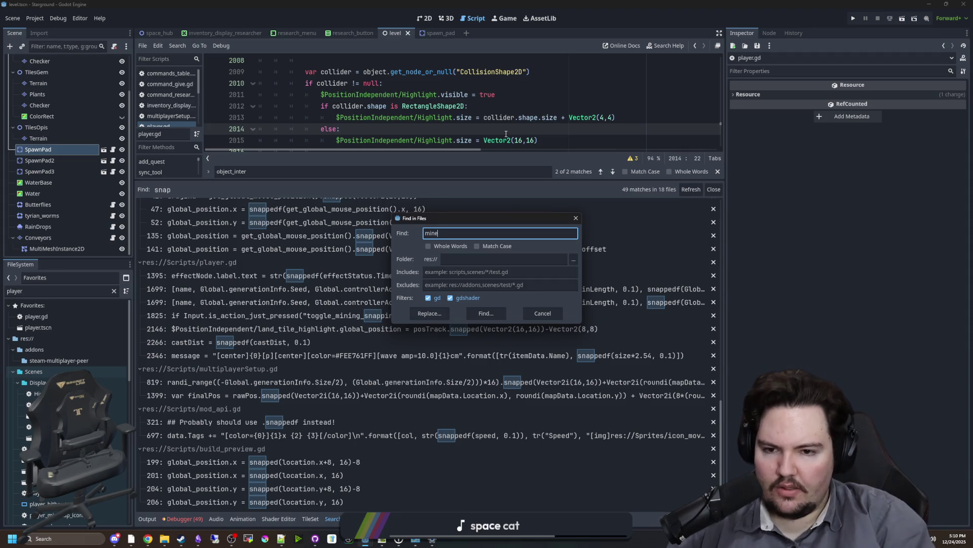
pyautogui.write('First')
pyautogui.press('Return')
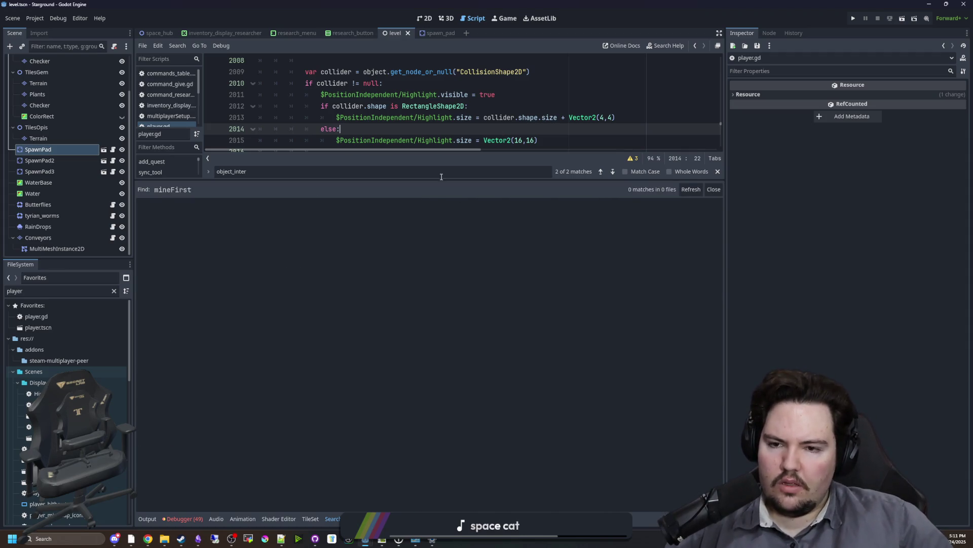
pyautogui.moveTo(435, 180); pyautogui.dragTo(434, 355)
pyautogui.click(429, 197)
pyautogui.hotkey('ctrl', 'f')
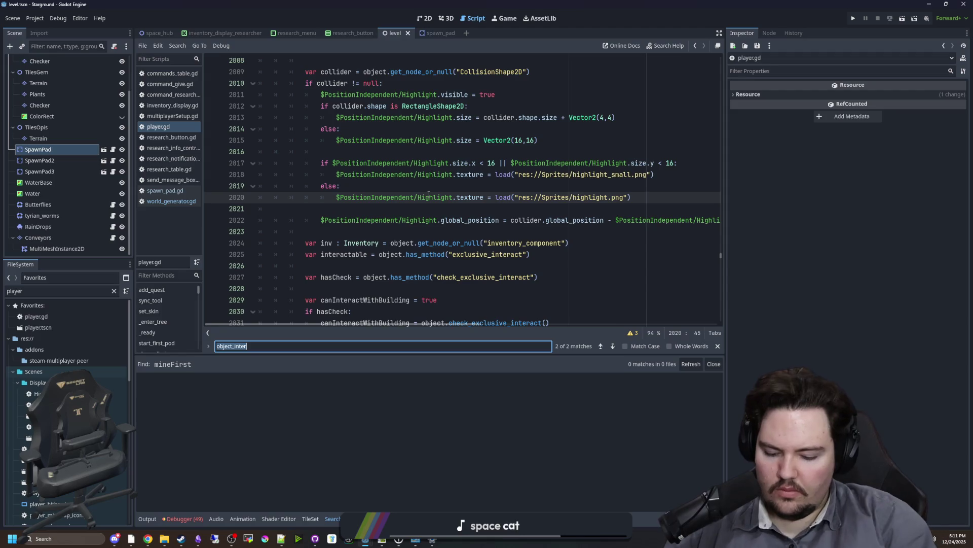
# Search all project files for 'firstobject', which finds nothing
pyautogui.write('mine')
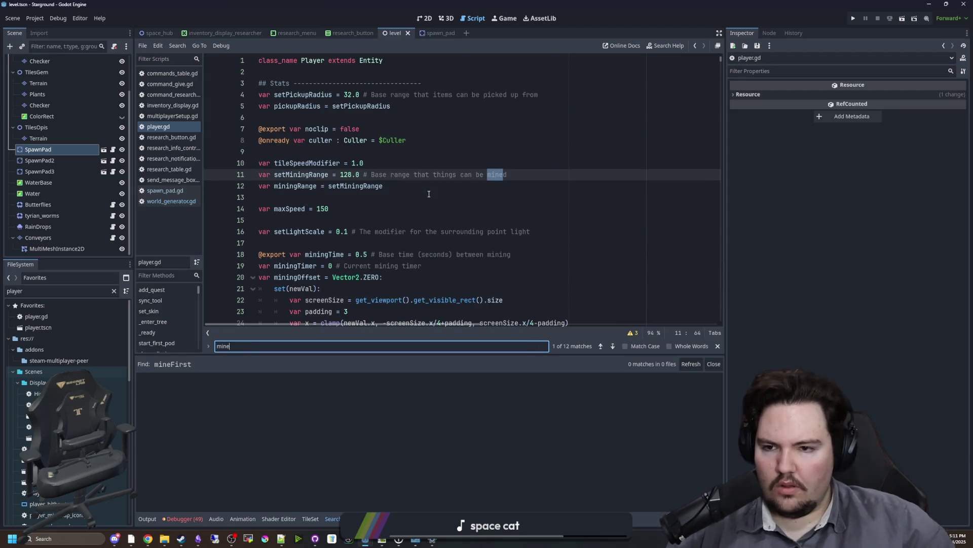
pyautogui.click(429, 197)
pyautogui.hotkey('ctrl', 'shift', 'f')
pyautogui.write('obj')
pyautogui.press('BackSpace')
pyautogui.press('BackSpace')
pyautogui.press('BackSpace')
pyautogui.write('firstobject')
pyautogui.press('Return')
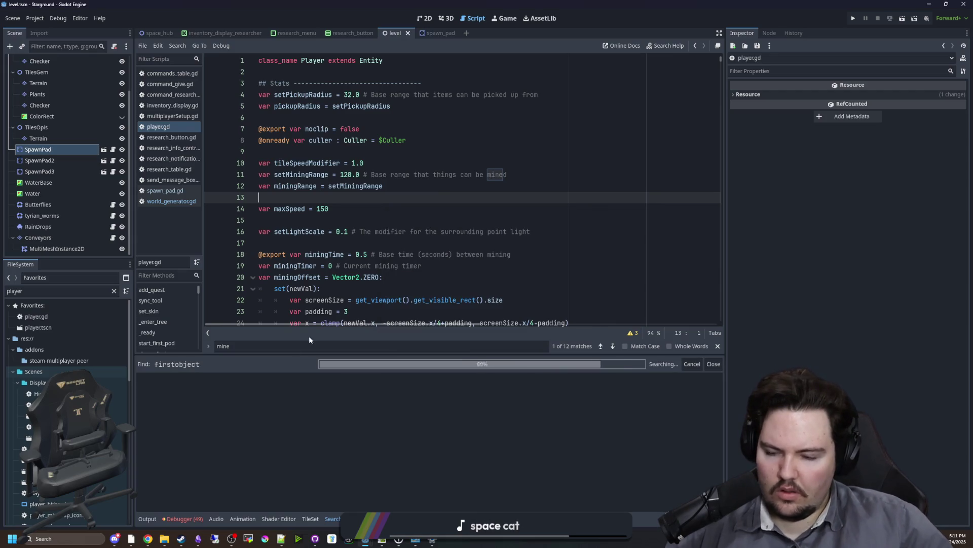
# Filter the FileSystem dock with 'glob' and open global.gd
pyautogui.doubleClick(99, 288)
pyautogui.write('glob')
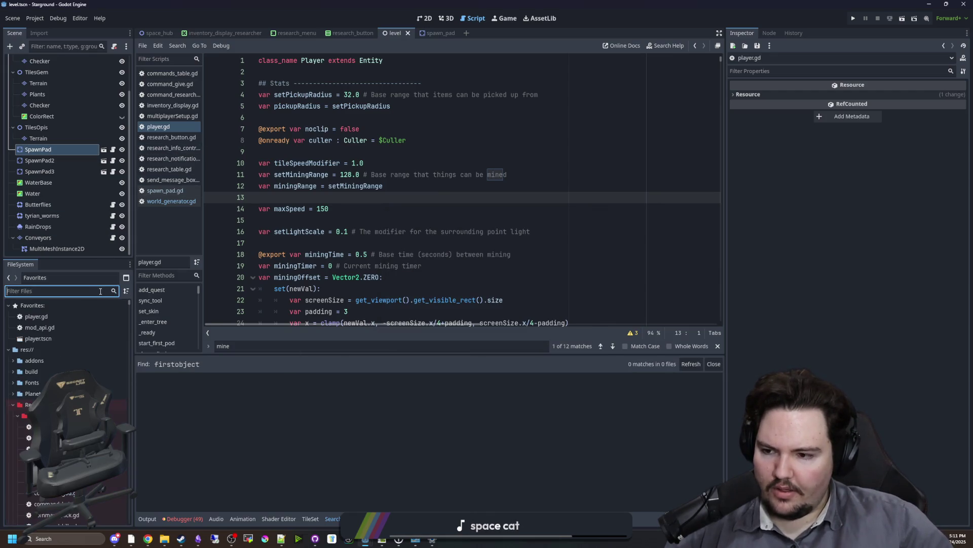
pyautogui.click(50, 338)
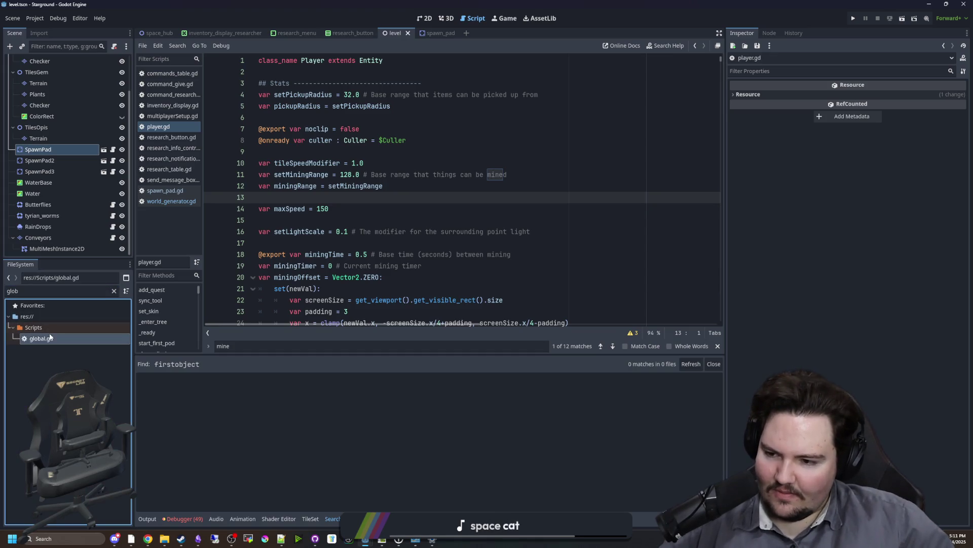
pyautogui.hotkey('ctrl', 'f')
# Search global.gd for 'mining' and step through the 5 matches, including smoothMining on line 275
pyautogui.write('m')
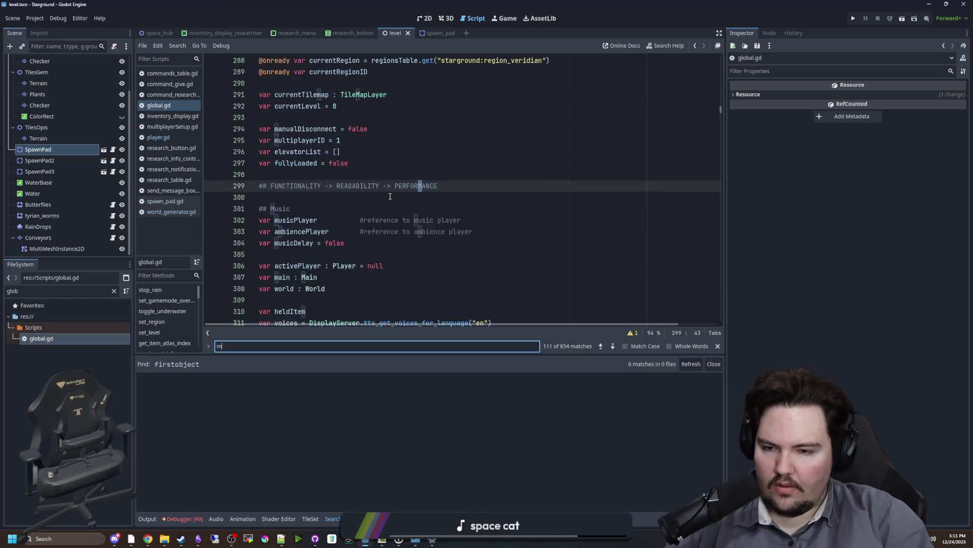
pyautogui.write('inefi')
pyautogui.press('BackSpace')
pyautogui.press('BackSpace')
pyautogui.press('BackSpace')
pyautogui.write('ing')
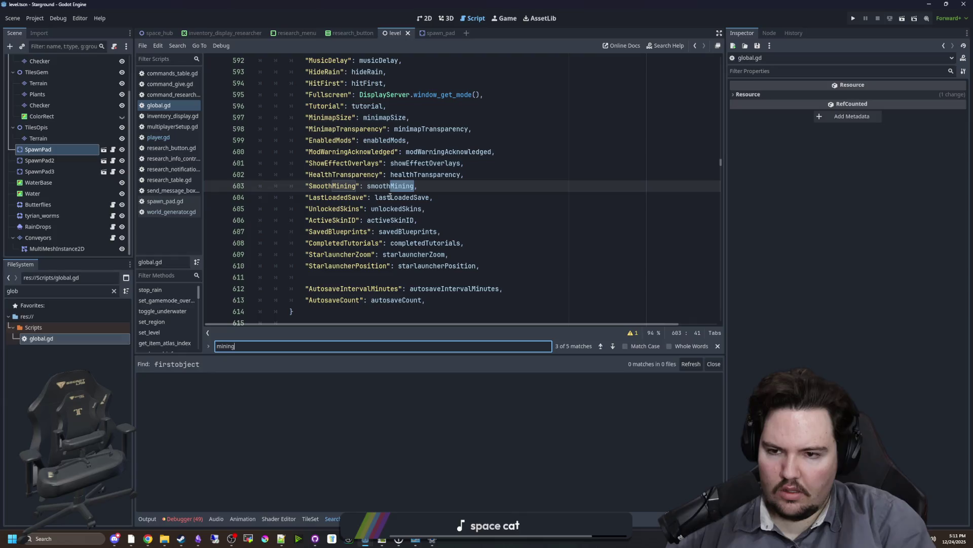
pyautogui.press('Return')
pyautogui.press('Return')
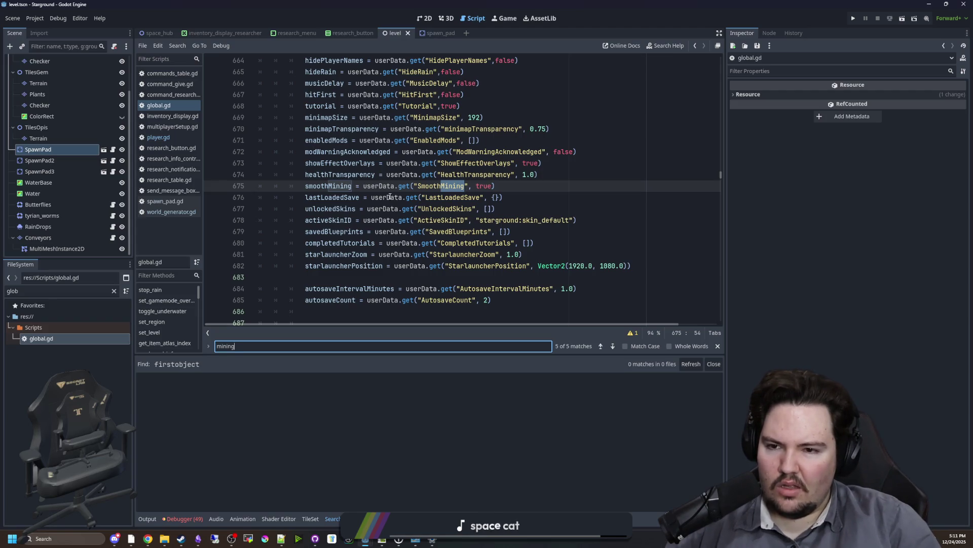
pyautogui.press('Return')
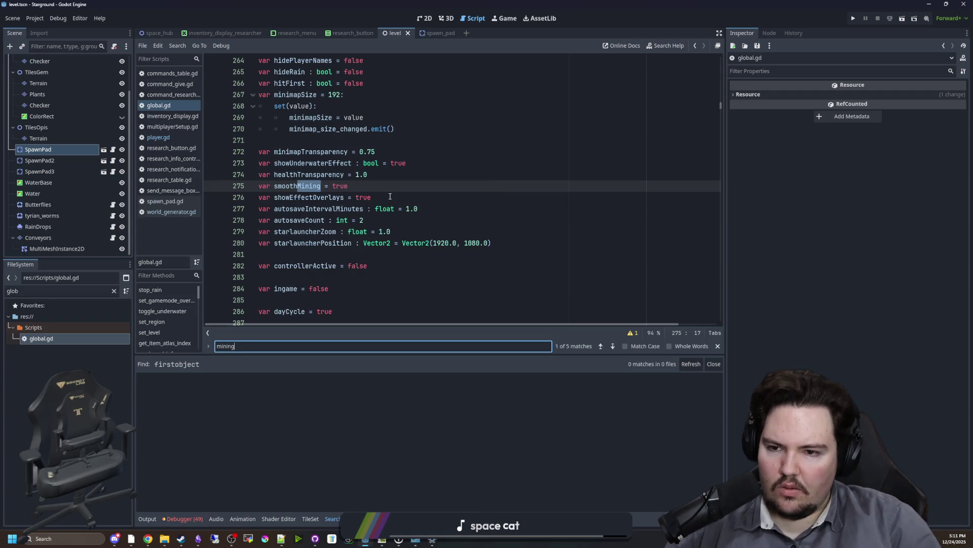
pyautogui.scroll(3, 340, 187)
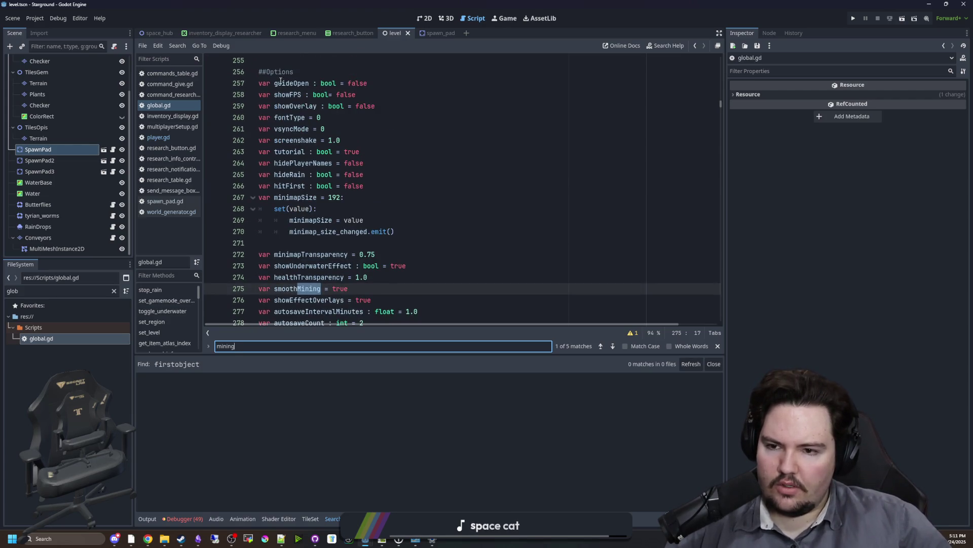
pyautogui.click(284, 183)
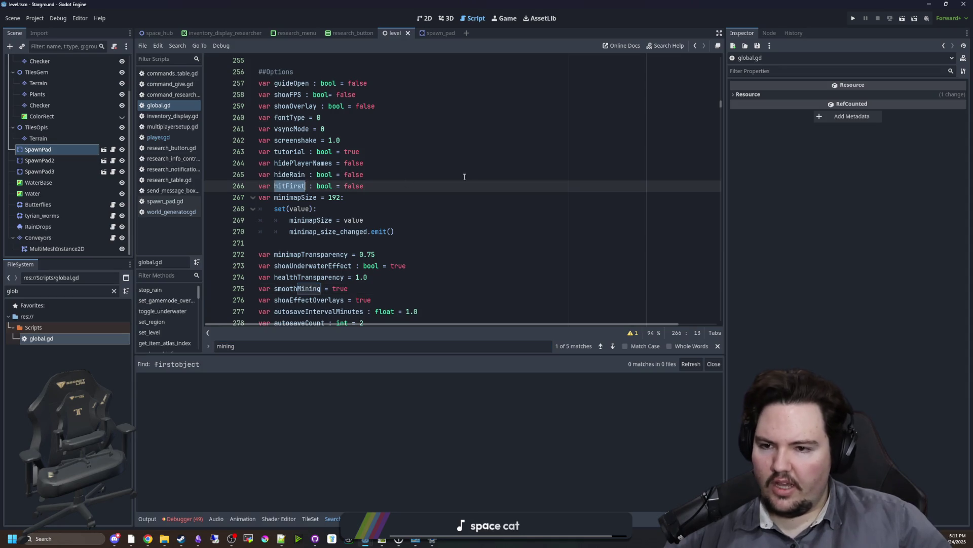
# Search the project for 'hitFirst' and jump to its check at player.gd line 1759
pyautogui.click(470, 175)
pyautogui.hotkey('ctrl', 'shift', 'f')
pyautogui.write('hitFirst')
pyautogui.press('Return')
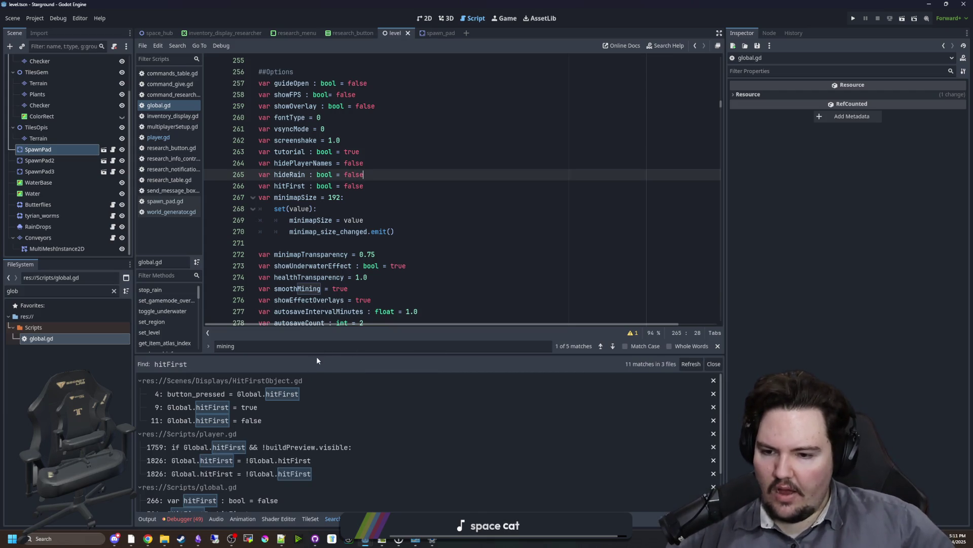
pyautogui.moveTo(321, 355); pyautogui.dragTo(321, 318)
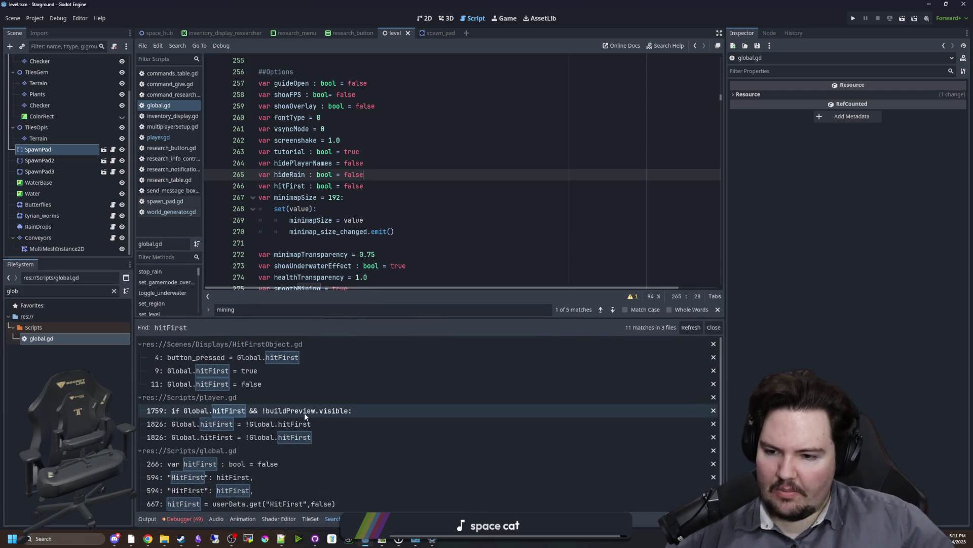
pyautogui.click(282, 411)
# Browse hitFirst uses: the line 1826 toggle, global.gd loading it, and HitFirstObject.gd setting it true/false
pyautogui.scroll(10, 473, 241)
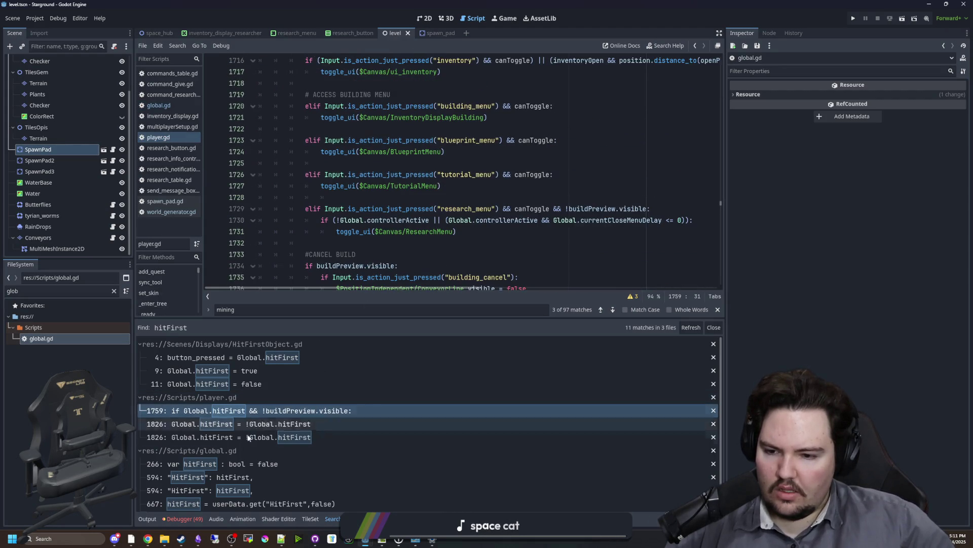
pyautogui.scroll(-1, 255, 470)
pyautogui.click(257, 409)
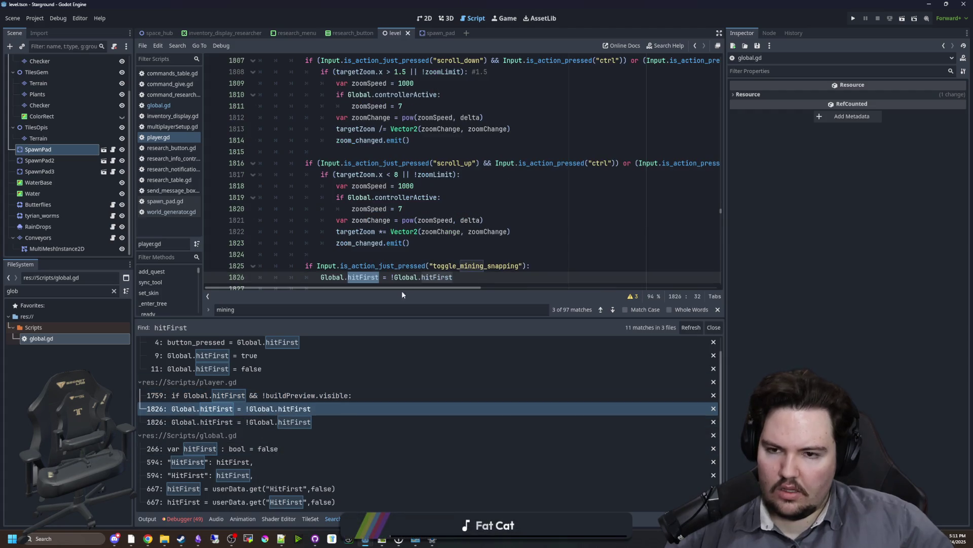
pyautogui.click(271, 422)
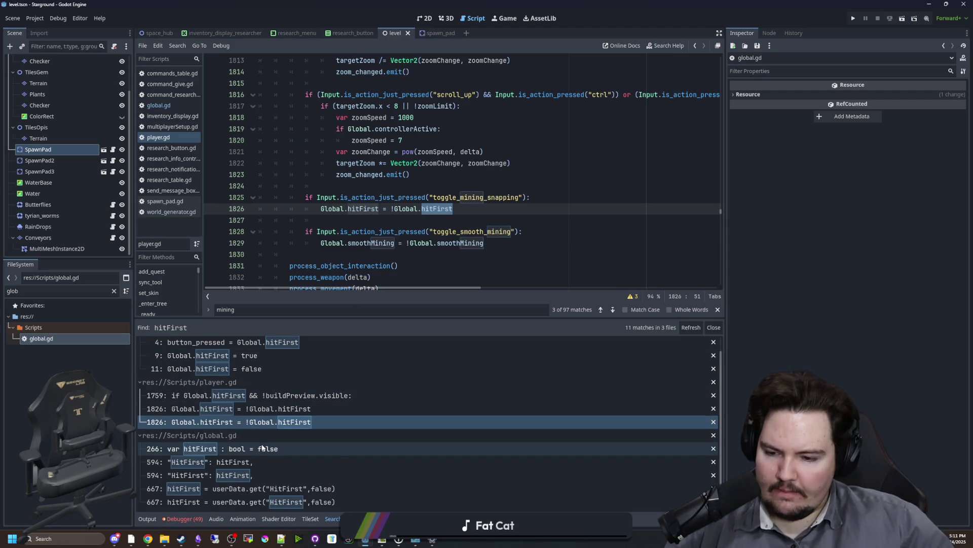
pyautogui.click(250, 488)
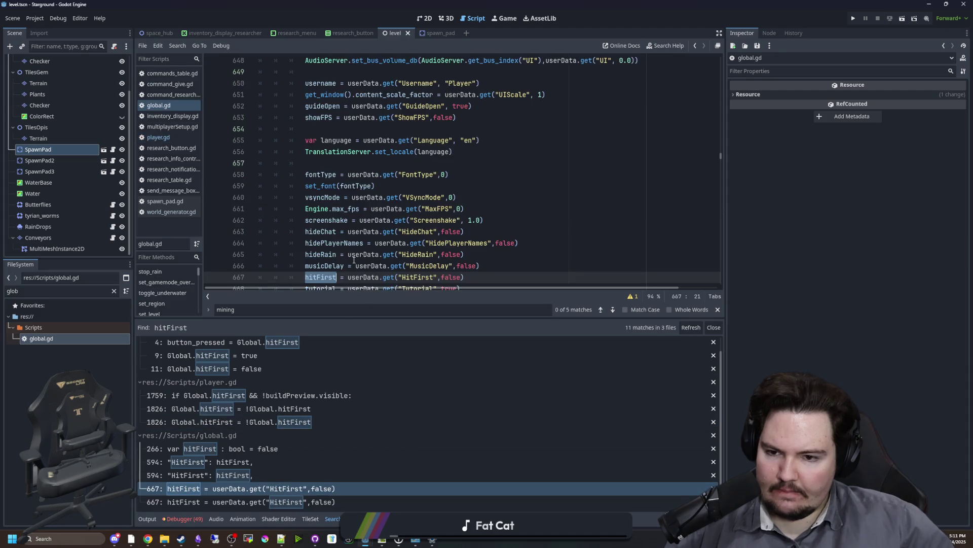
pyautogui.scroll(1, 239, 384)
pyautogui.click(243, 358)
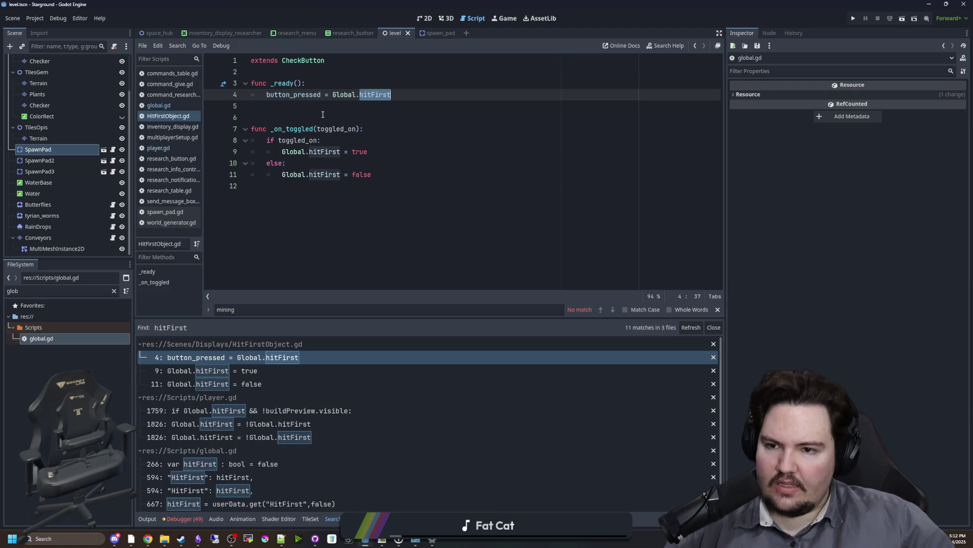
pyautogui.click(243, 370)
pyautogui.click(245, 384)
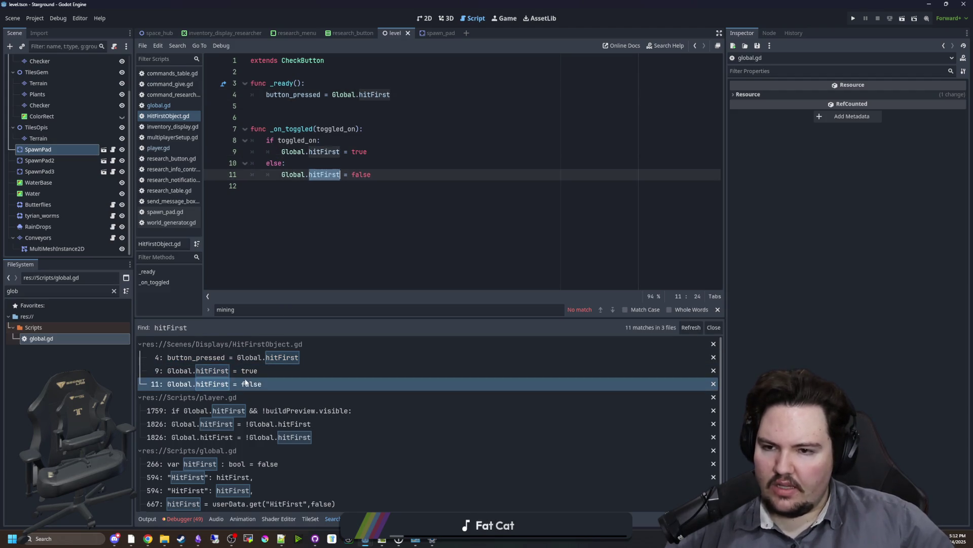
pyautogui.click(306, 411)
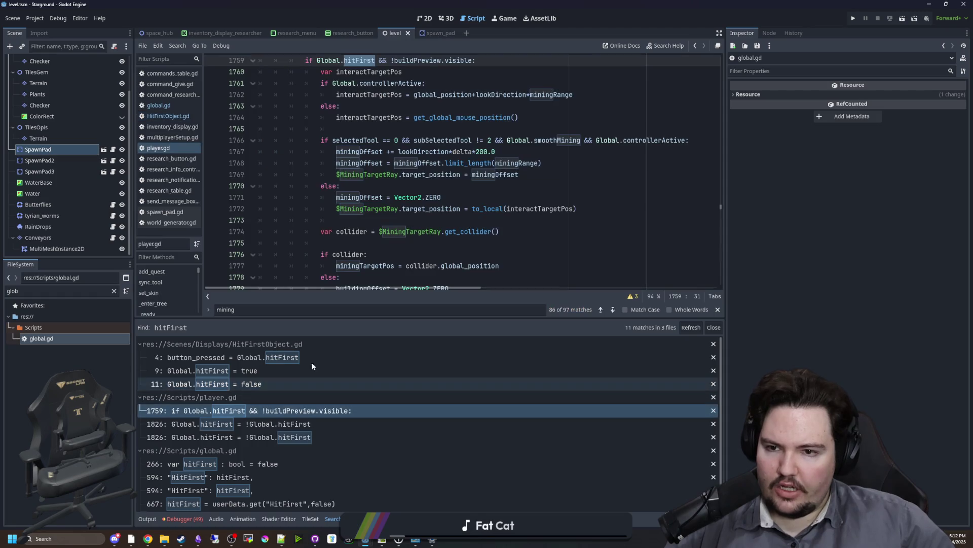
# Revisit the hitFirst toggle matches on line 1826, then return to the check at line 1759
pyautogui.scroll(2, 394, 223)
pyautogui.scroll(-9, 301, 167)
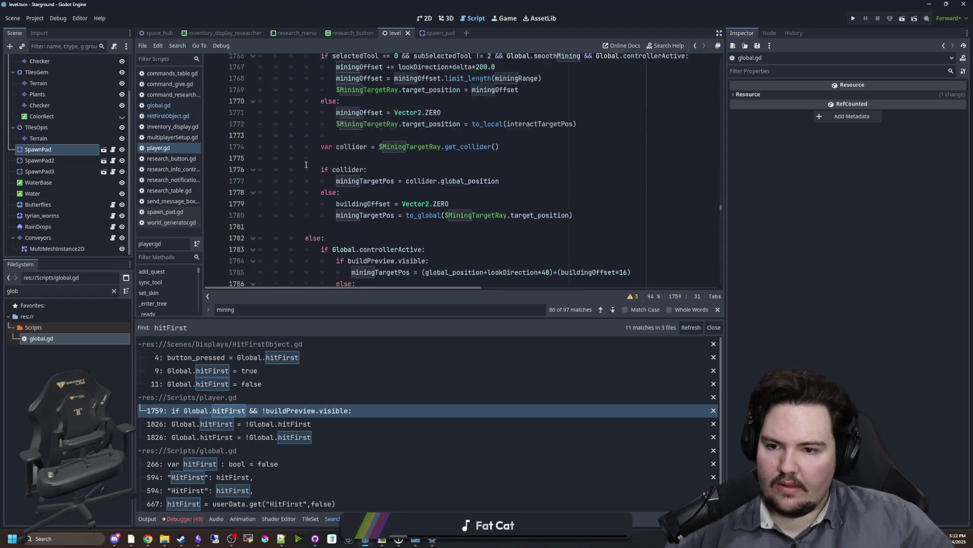
pyautogui.scroll(-1, 306, 164)
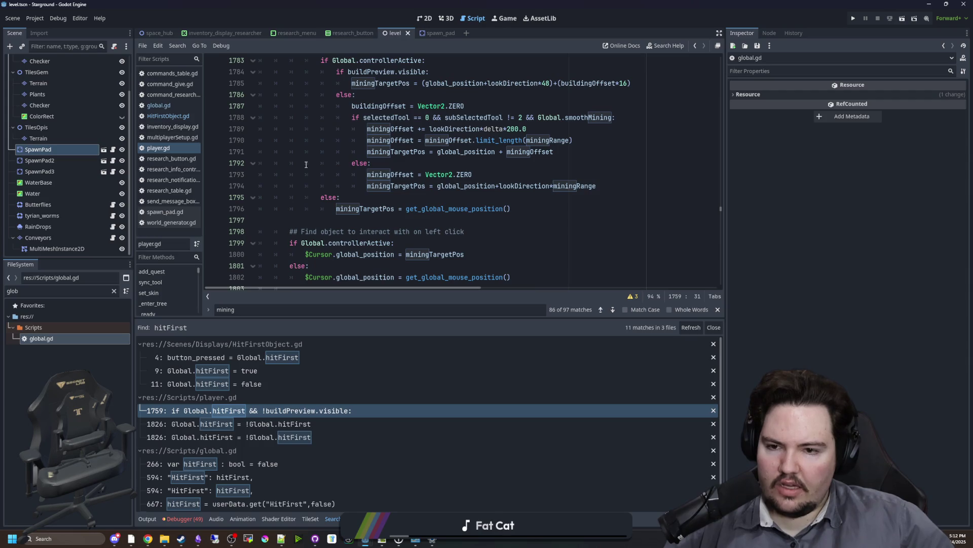
pyautogui.moveTo(417, 316); pyautogui.dragTo(409, 395)
pyautogui.scroll(2, 356, 253)
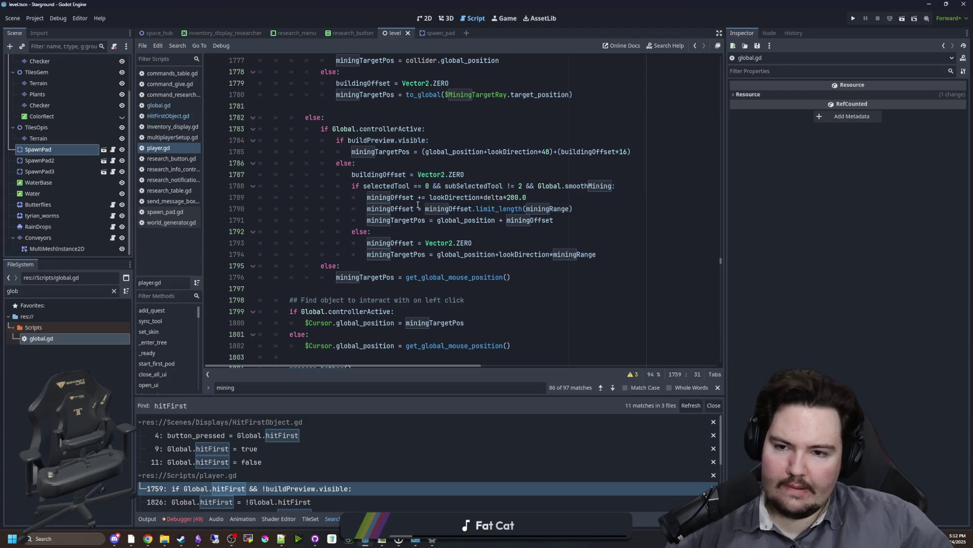
pyautogui.moveTo(414, 194)
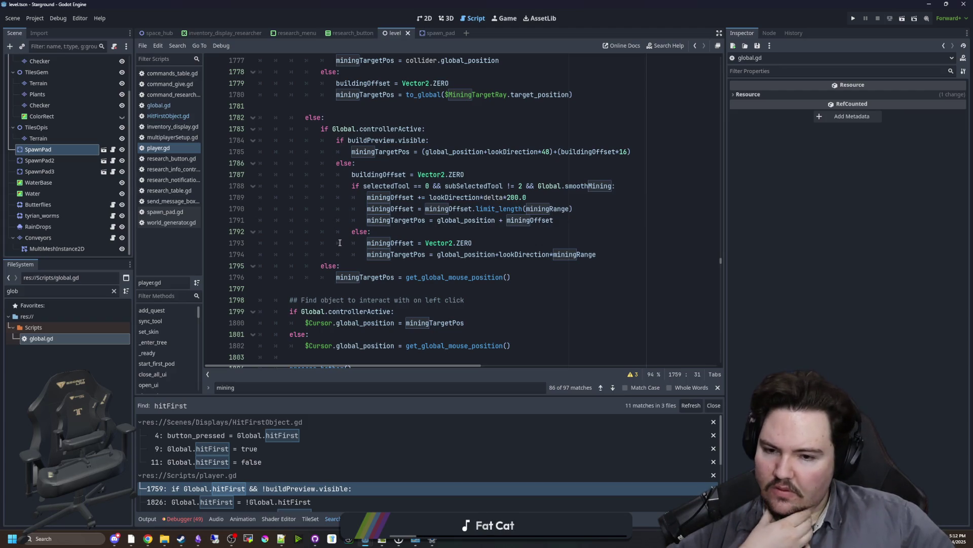
pyautogui.scroll(-1, 340, 243)
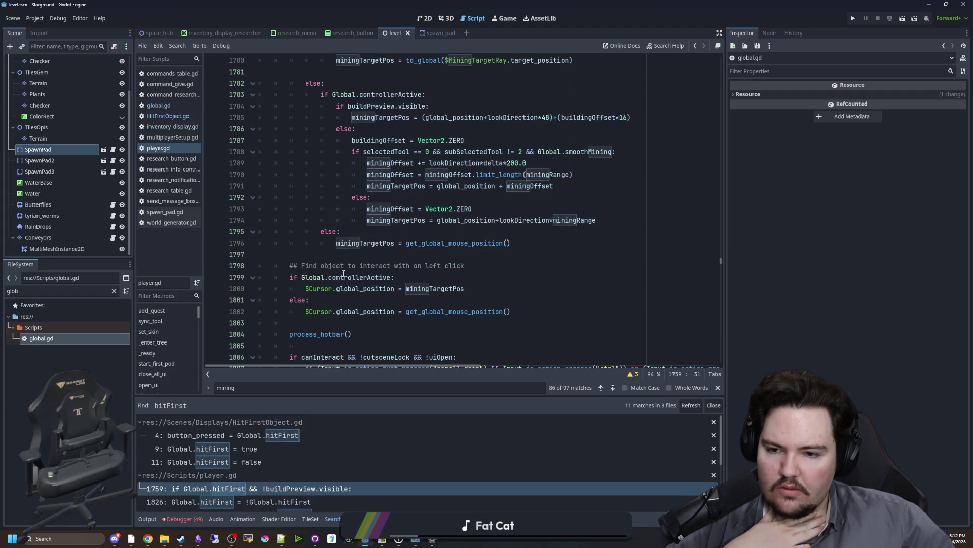
pyautogui.scroll(-3, 335, 334)
pyautogui.scroll(-2, 312, 463)
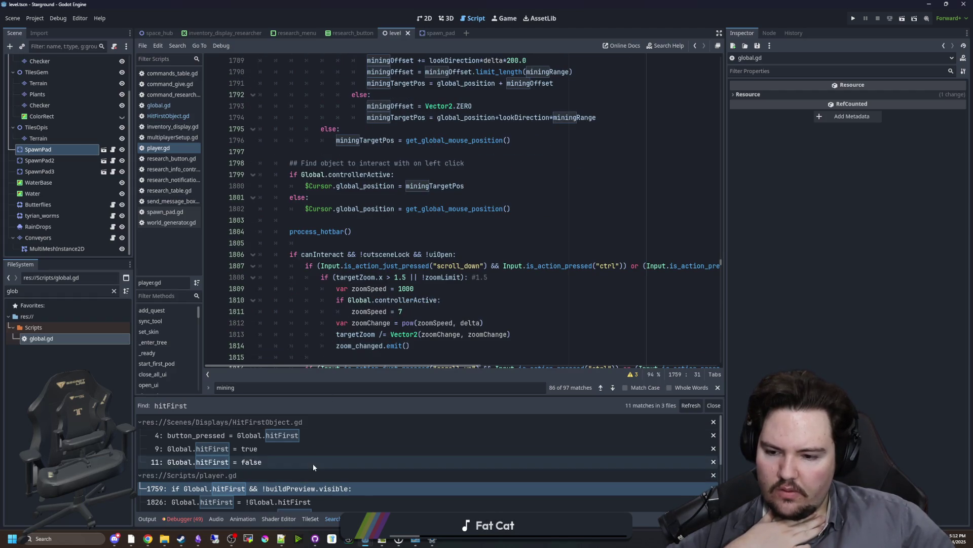
pyautogui.click(294, 466)
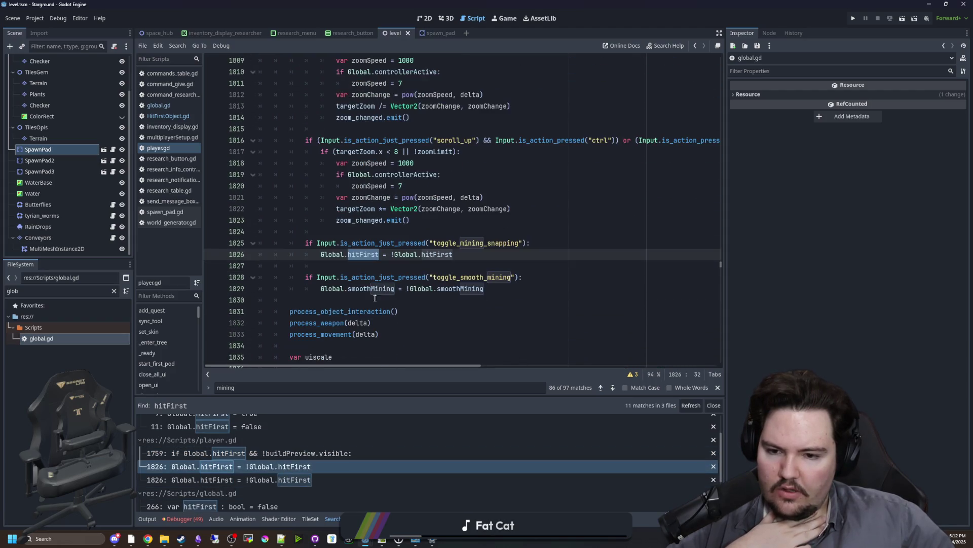
pyautogui.click(293, 479)
pyautogui.click(299, 471)
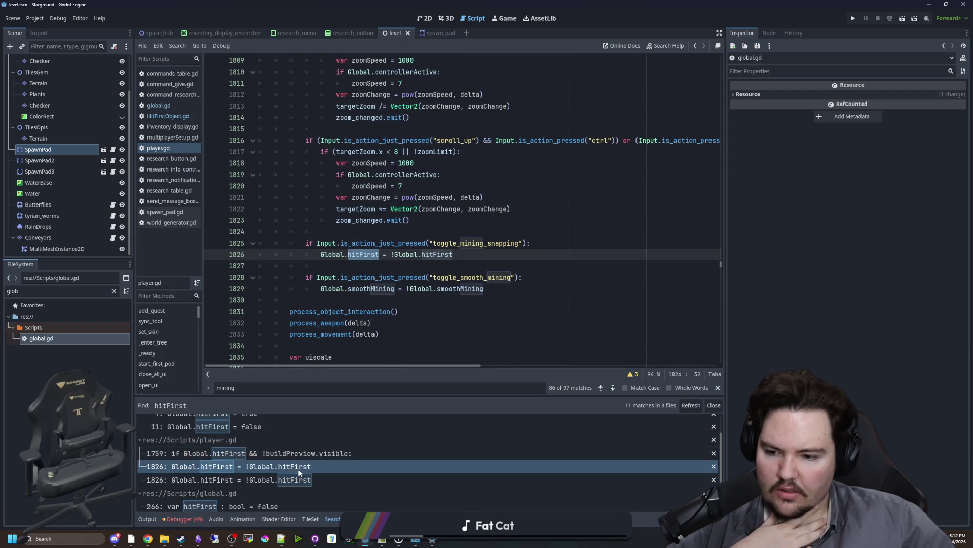
pyautogui.scroll(2, 262, 466)
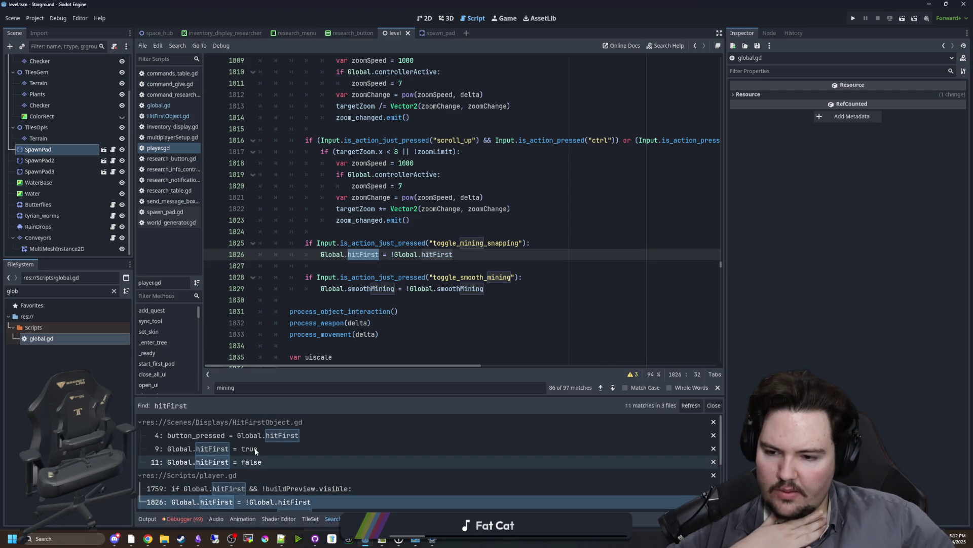
pyautogui.click(265, 489)
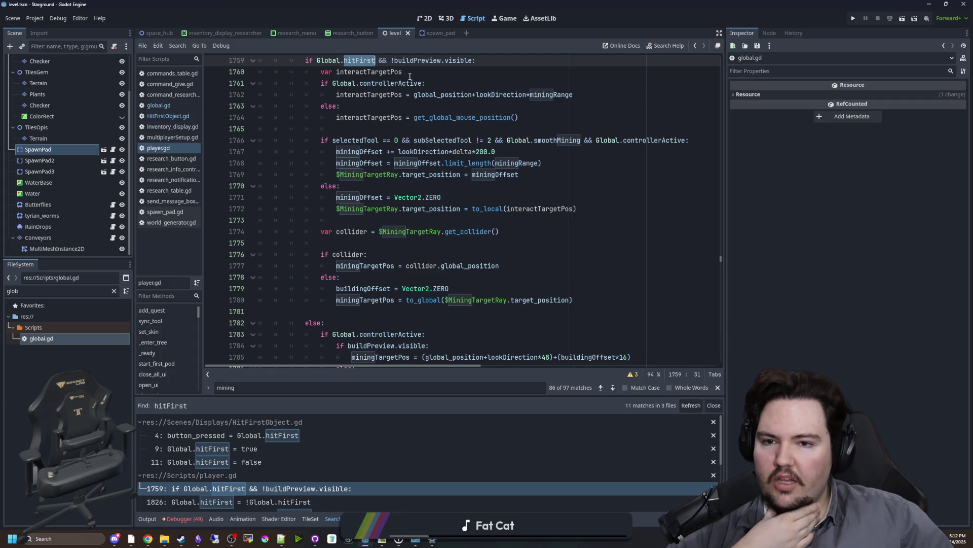
# Inspect the mining target code: mouse target position, ray assignment, else branch and the line 1776 collider check
pyautogui.click(366, 116)
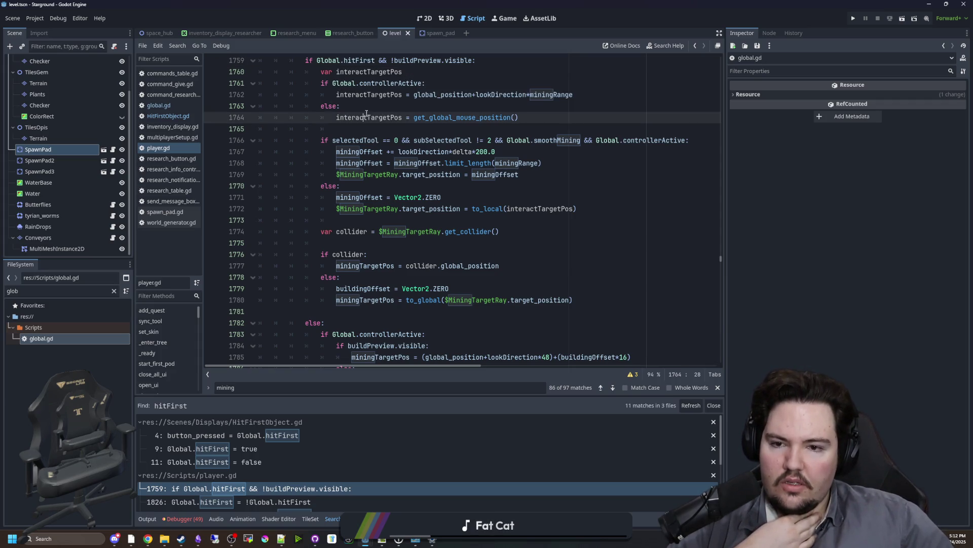
pyautogui.click(477, 193)
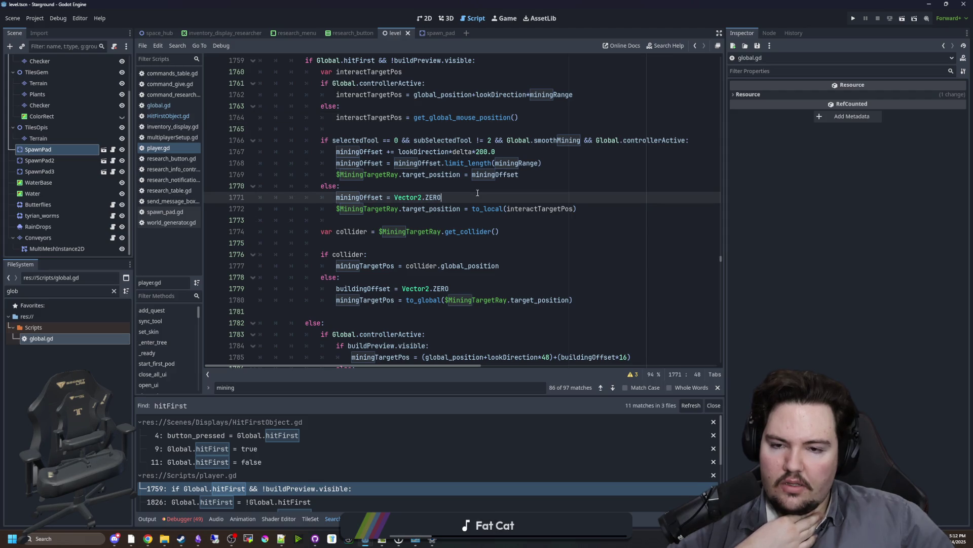
pyautogui.click(448, 184)
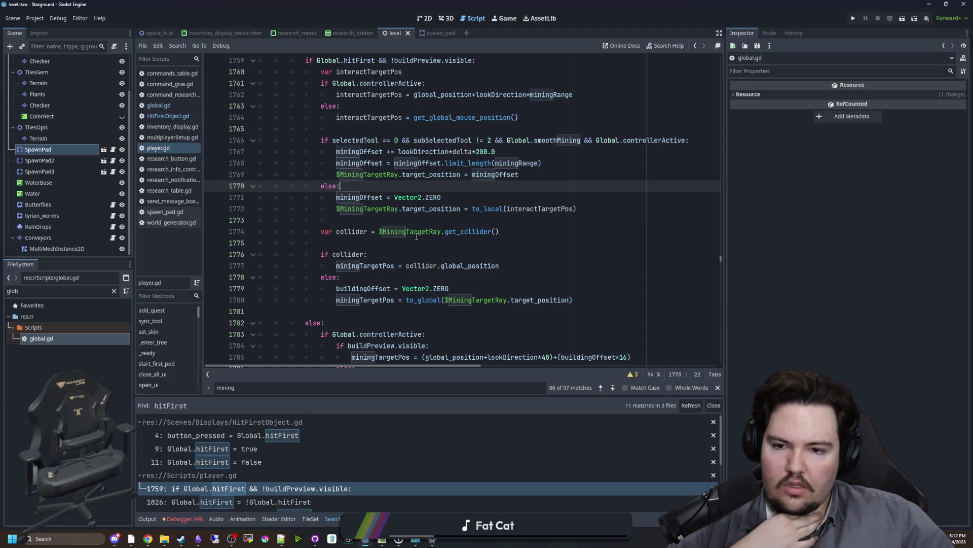
pyautogui.click(365, 256)
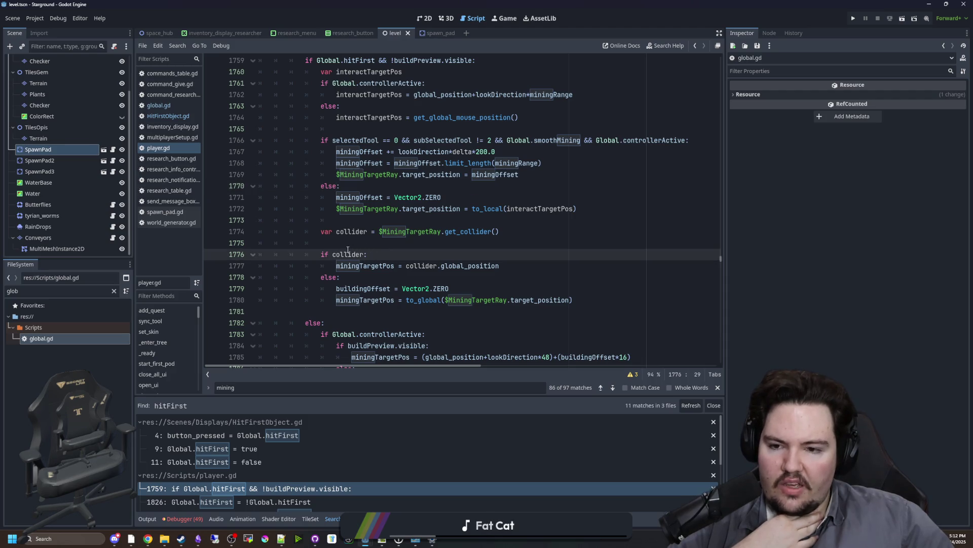
pyautogui.click(518, 267)
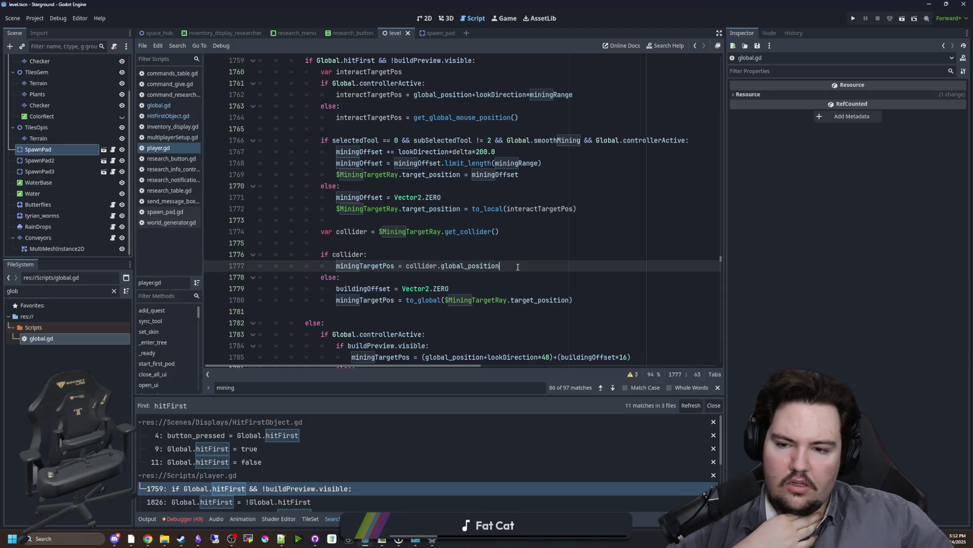
# Extend line 1776's condition to read 'if collider && collider is not Spawn'
pyautogui.click(361, 253)
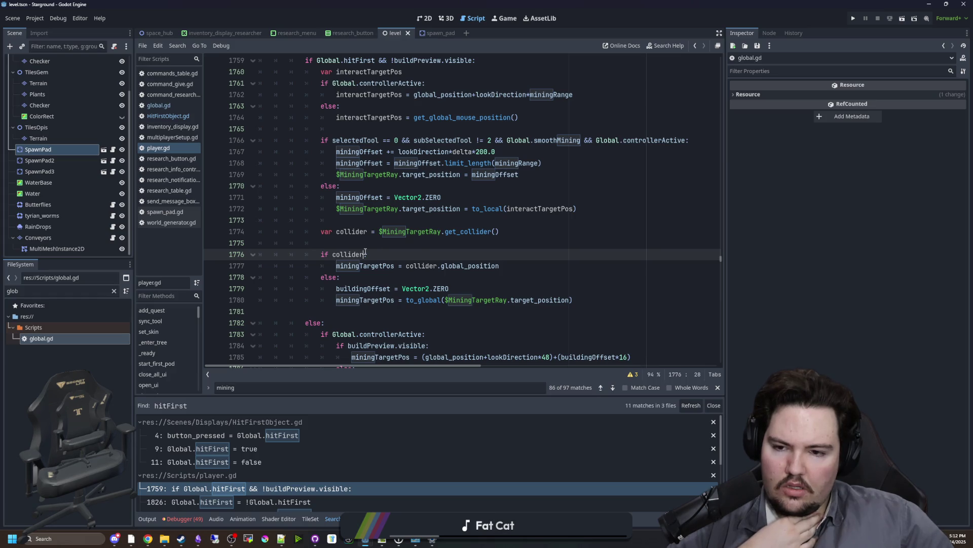
pyautogui.click(383, 254)
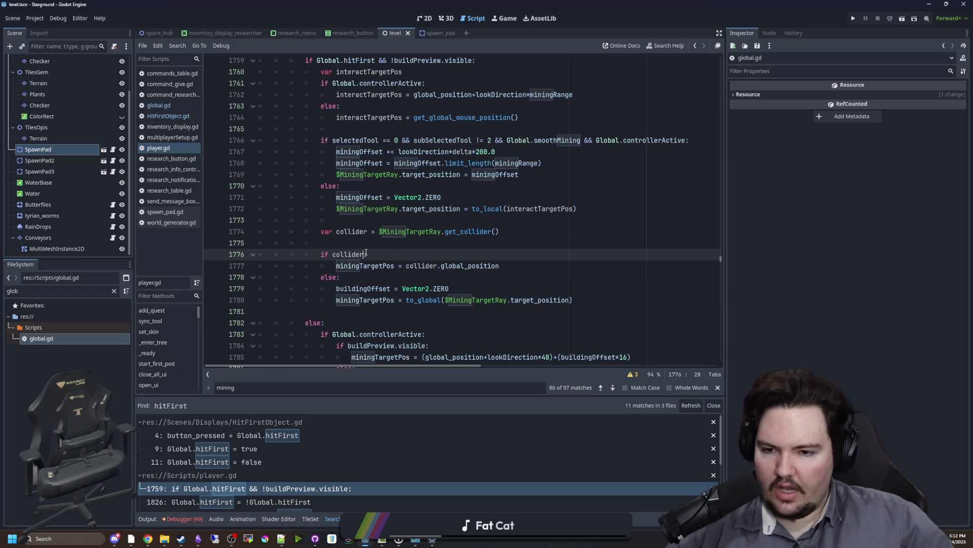
pyautogui.write('&& collider is not Spawn')
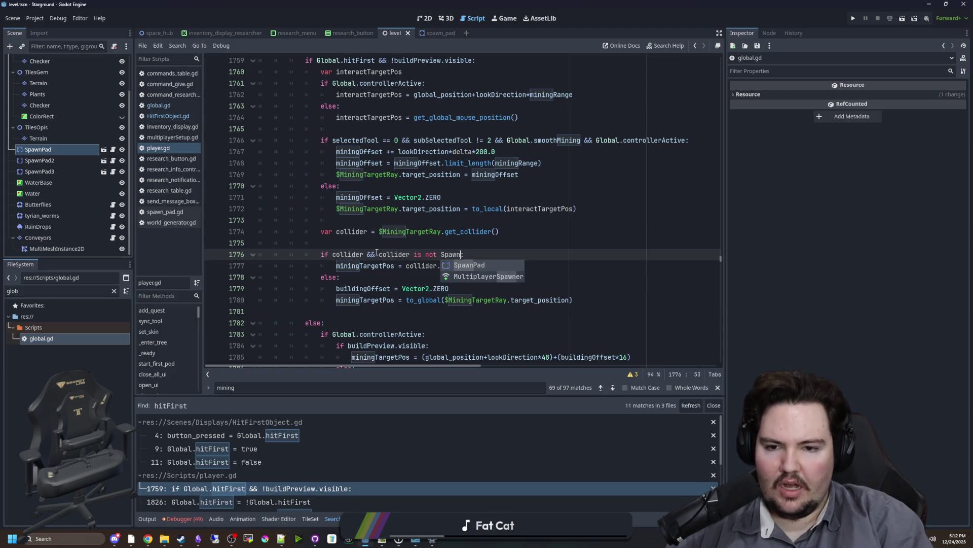
# Complete line 1776 as 'if collider && collider is not $SpawnPad:', save player.gd, and run the project
pyautogui.press('Return')
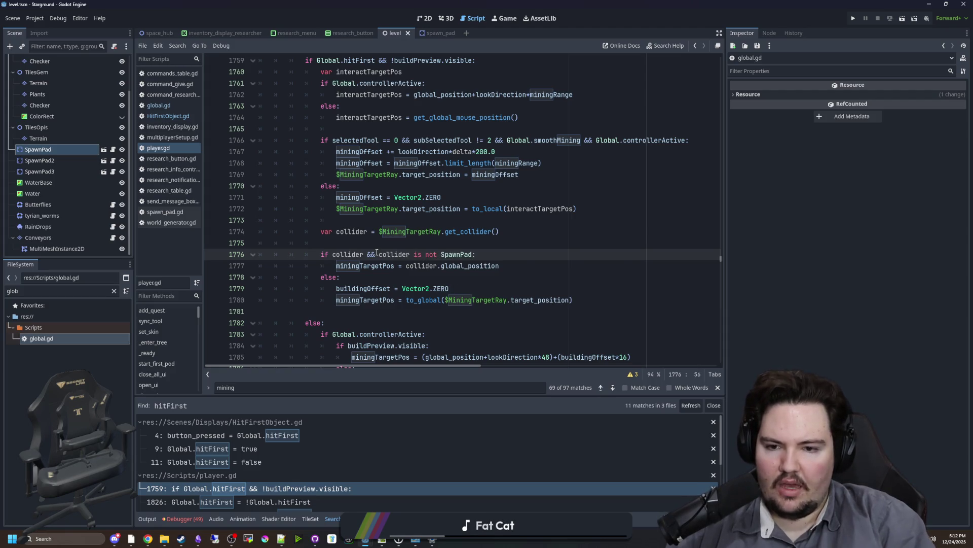
pyautogui.hotkey('ctrl', 's')
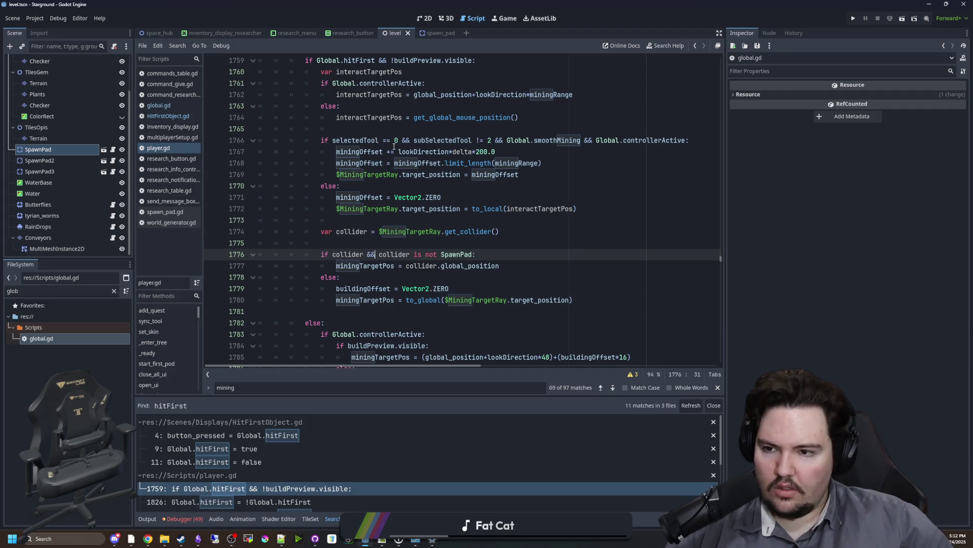
pyautogui.click(401, 122)
pyautogui.click(852, 17)
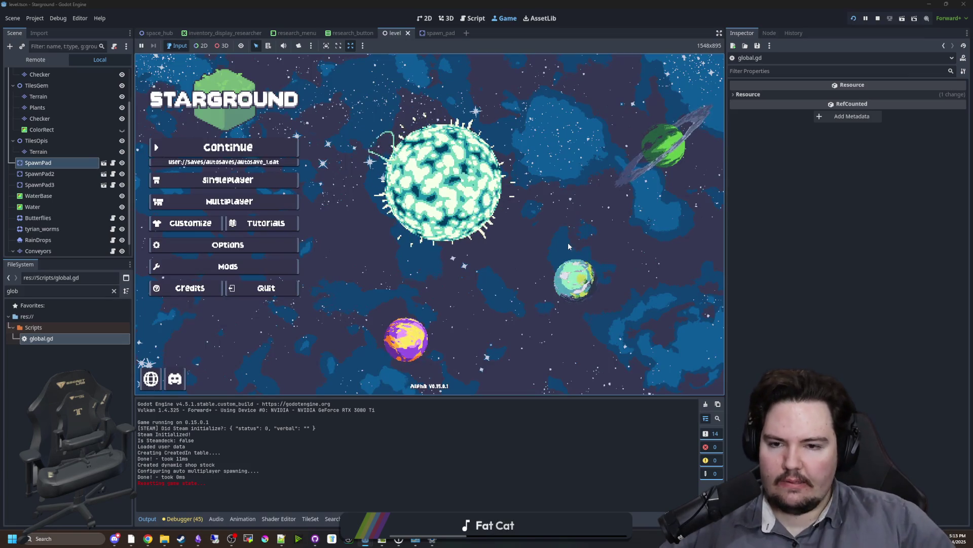
# Continue the last save as host and mine rocks while walking around the spawn pad
pyautogui.click(228, 147)
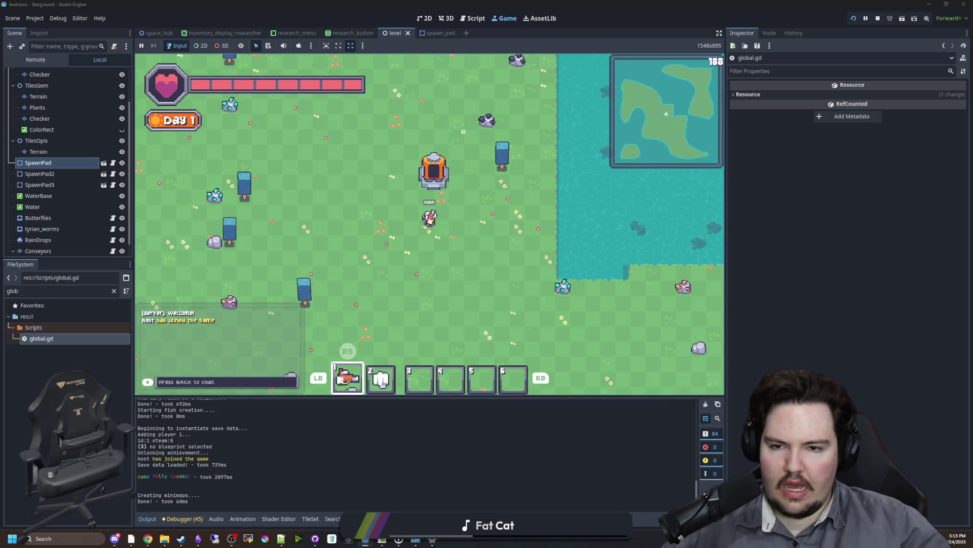
pyautogui.moveTo(463, 131)
pyautogui.mouseDown()
pyautogui.moveTo(434, 142)
pyautogui.moveTo(420, 119)
pyautogui.moveTo(509, 135)
pyautogui.moveTo(531, 157)
pyautogui.moveTo(472, 148)
pyautogui.moveTo(404, 98)
pyautogui.moveTo(478, 152)
pyautogui.moveTo(444, 159)
pyautogui.moveTo(400, 130)
pyautogui.moveTo(424, 156)
pyautogui.moveTo(386, 164)
pyautogui.moveTo(449, 271)
pyautogui.moveTo(451, 244)
pyautogui.mouseUp()
pyautogui.press('s')
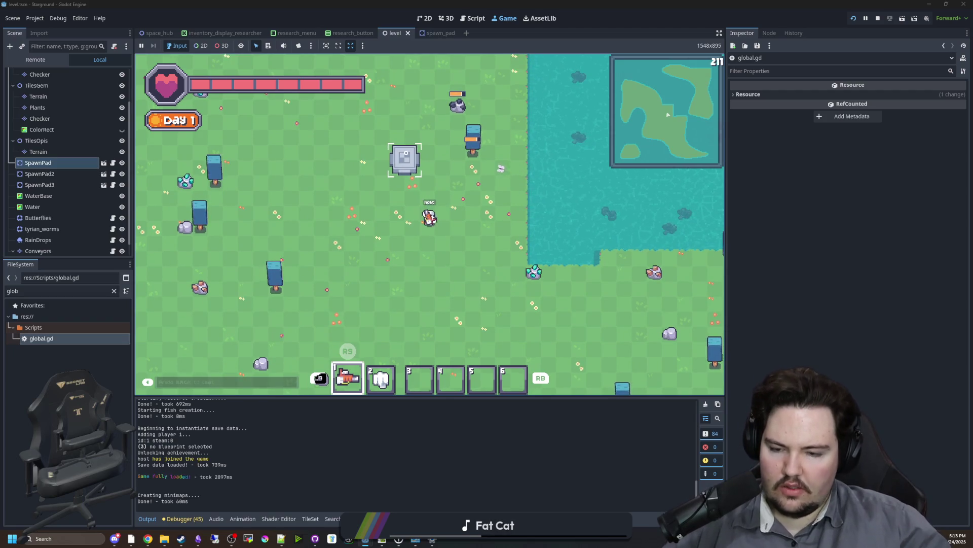
pyautogui.press('d')
pyautogui.press('w')
pyautogui.press('a')
pyautogui.press('d')
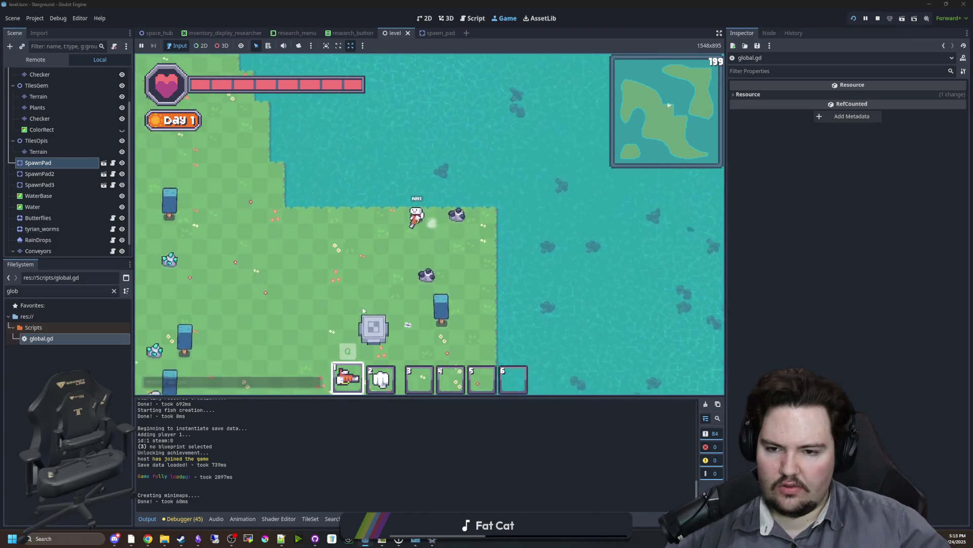
pyautogui.press('a')
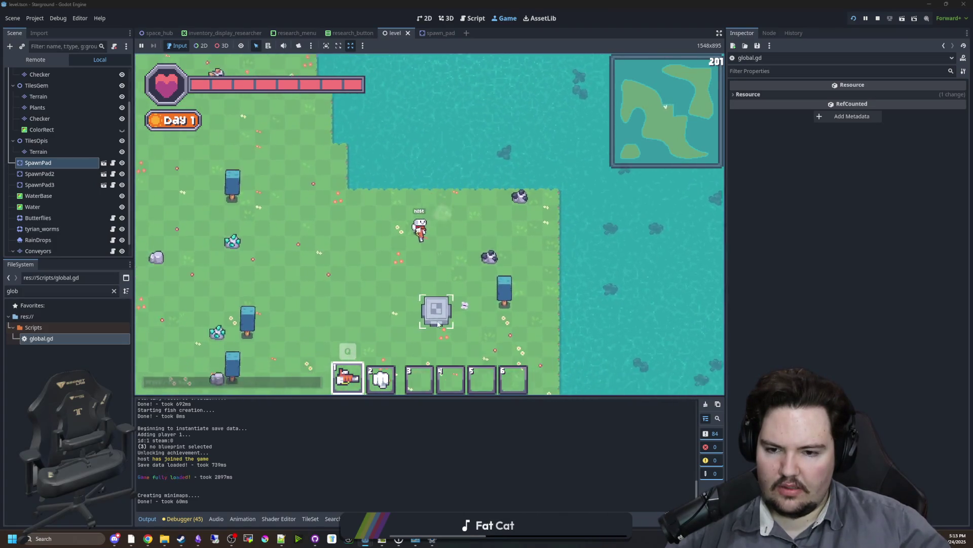
pyautogui.press('s')
pyautogui.press('d')
pyautogui.press('w')
pyautogui.press('d')
pyautogui.press('s')
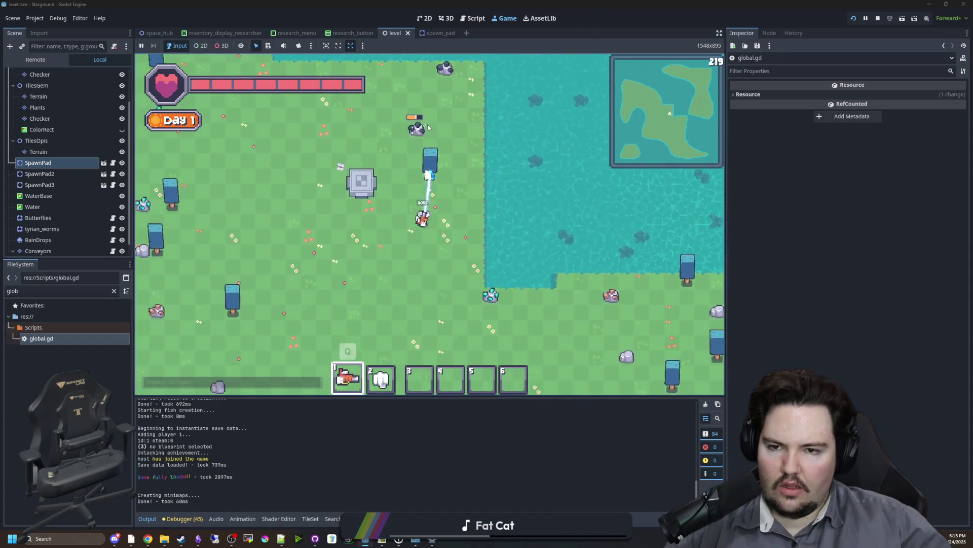
# Turn off Mine First Object in the pause menu's Options > Controls settings
pyautogui.press('Escape')
pyautogui.click(430, 222)
pyautogui.click(418, 164)
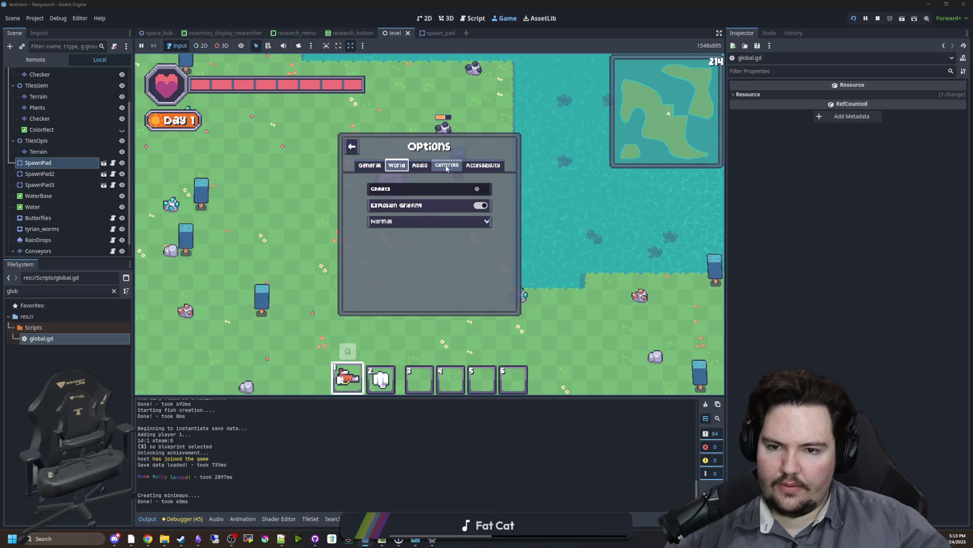
pyautogui.click(431, 167)
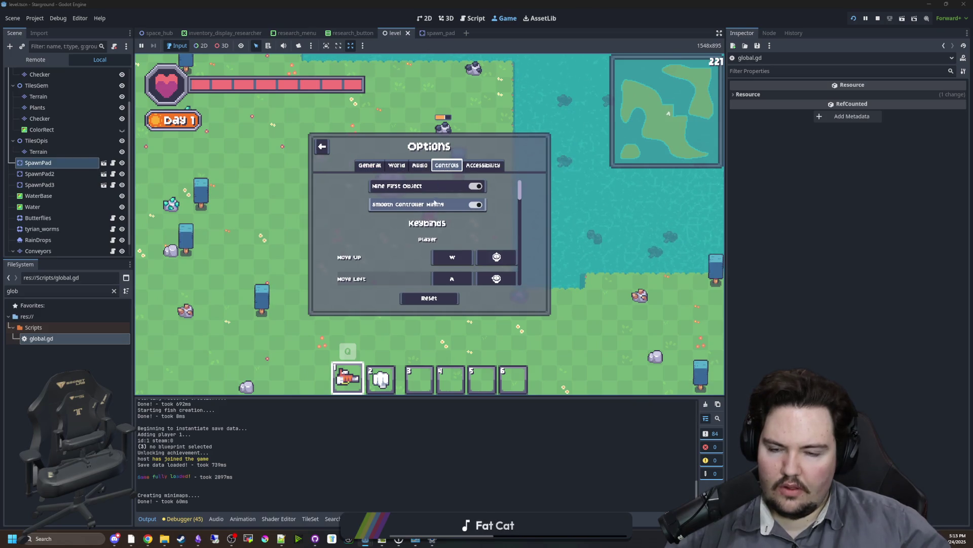
pyautogui.press('Escape')
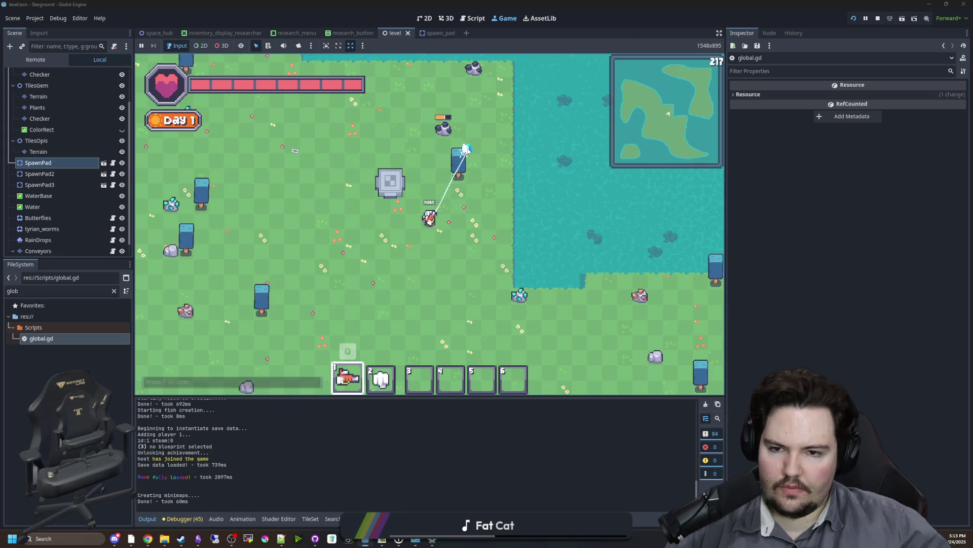
pyautogui.press('Escape')
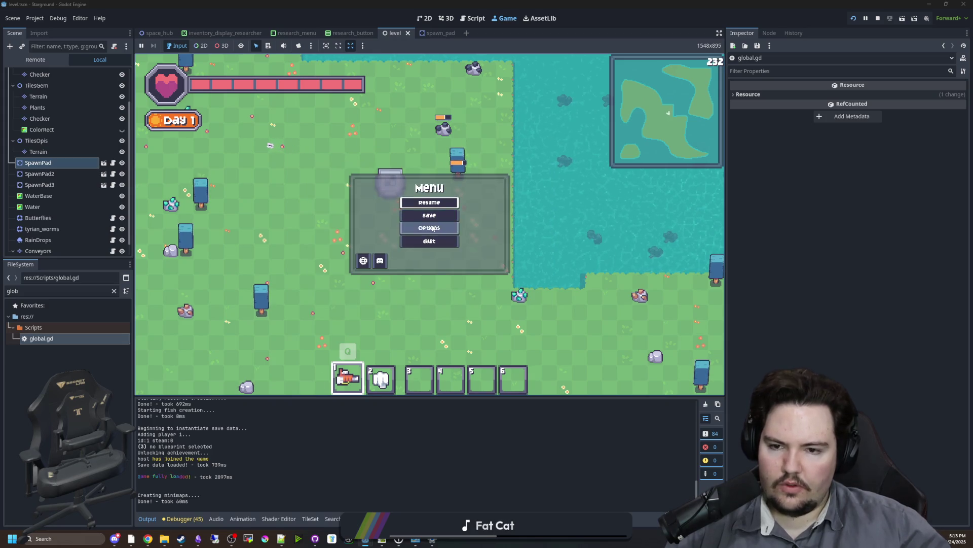
pyautogui.click(430, 213)
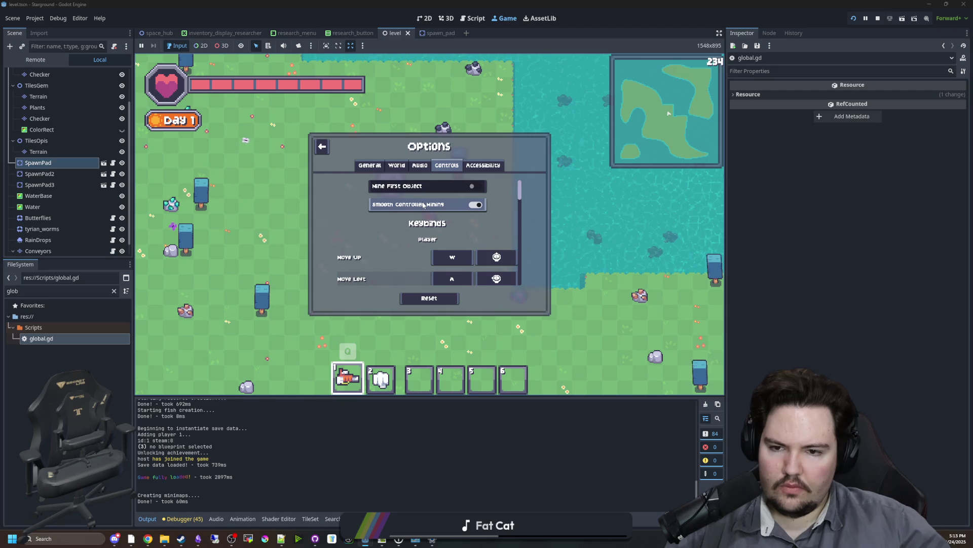
pyautogui.press('Escape')
# Mine a bit more heading down-right, then stop the running game
pyautogui.press('s')
pyautogui.press('d')
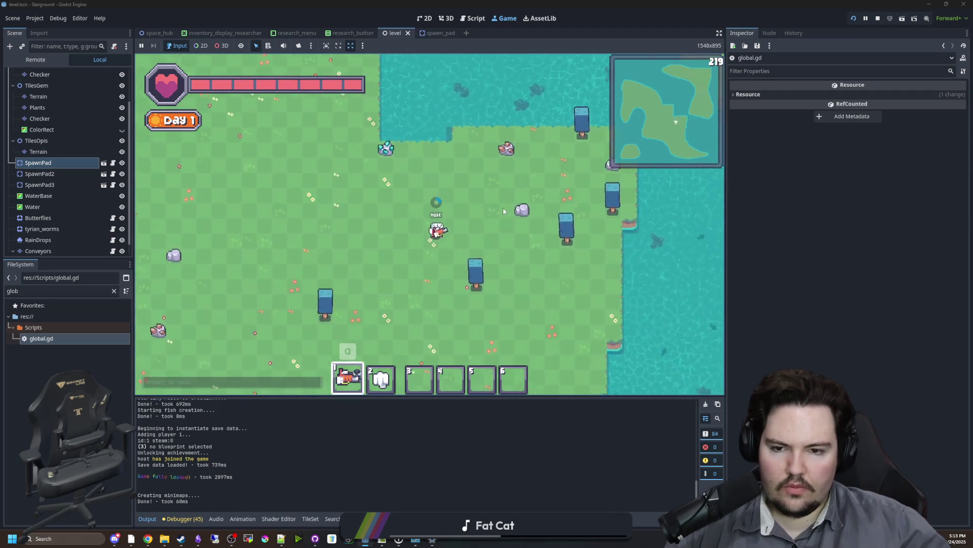
pyautogui.click(877, 18)
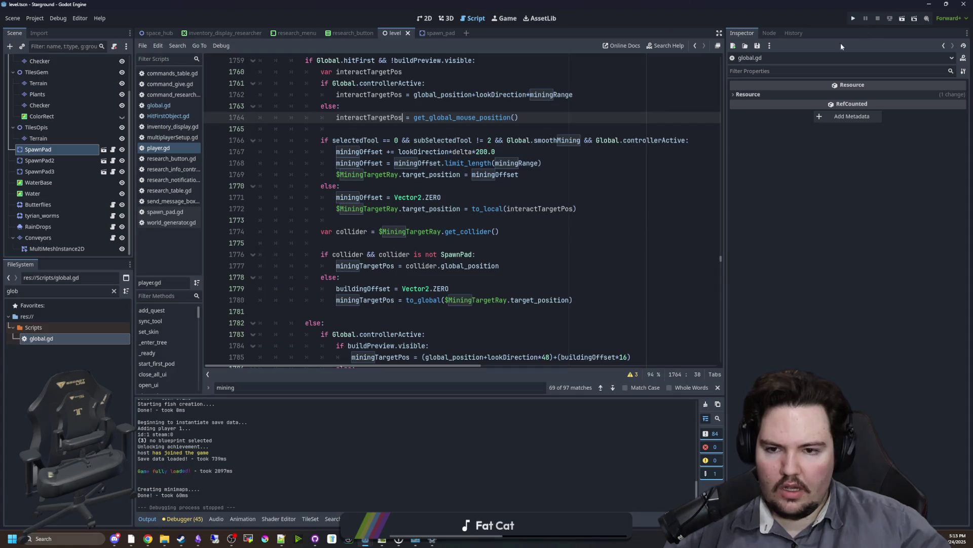
pyautogui.hotkey('ctrl', 's')
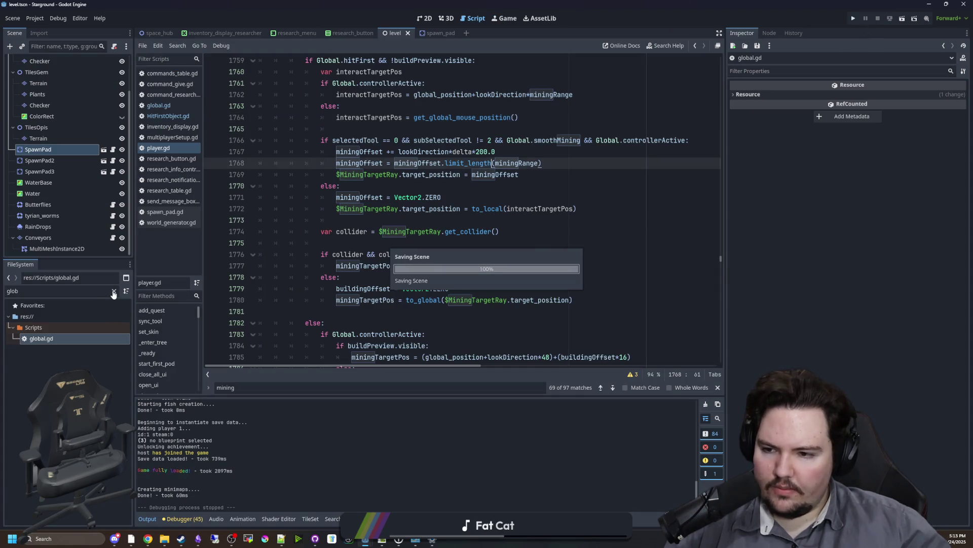
pyautogui.scroll(11, 363, 278)
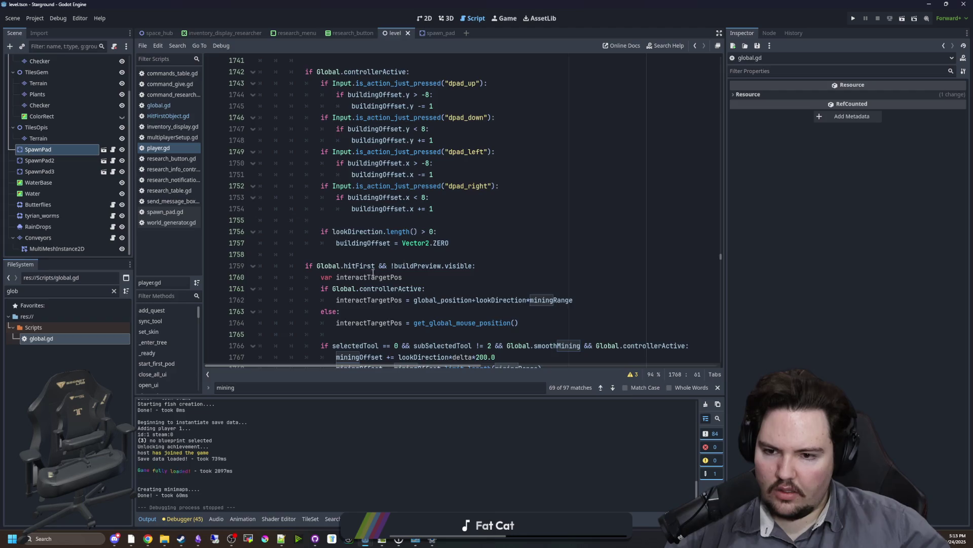
pyautogui.scroll(3, 364, 278)
pyautogui.click(399, 253)
pyautogui.hotkey('ctrl', 'f')
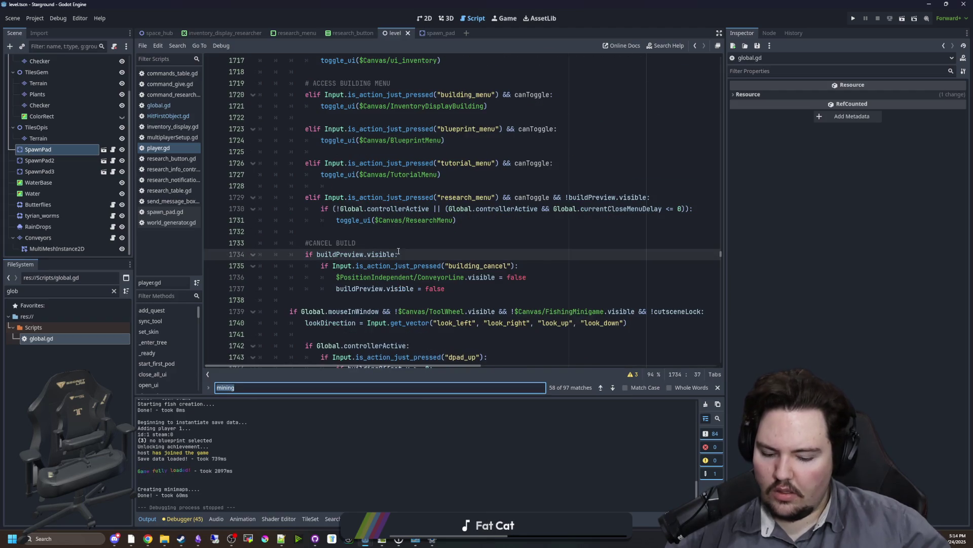
pyautogui.write('process_object')
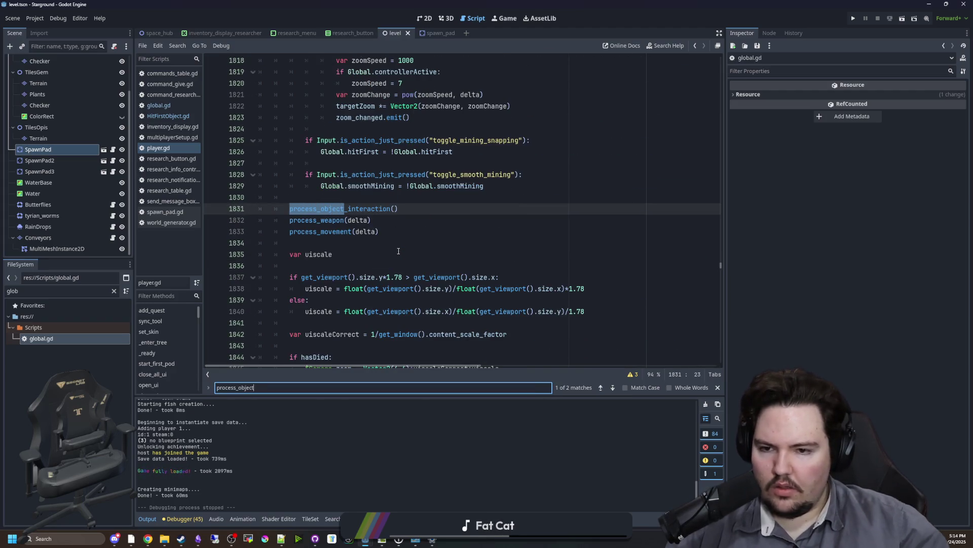
pyautogui.click(399, 253)
pyautogui.keyDown('ctrl'); pyautogui.click(372, 209); pyautogui.keyUp('ctrl')
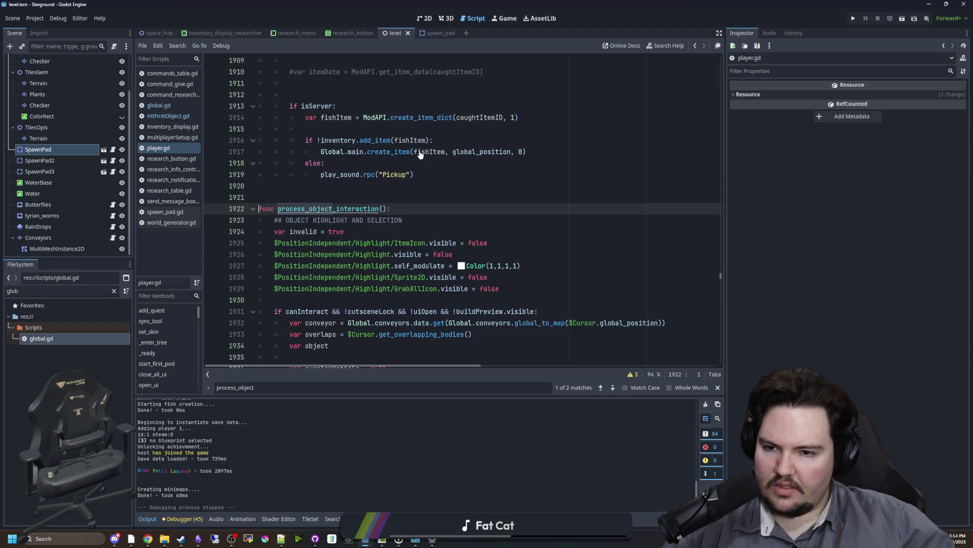
pyautogui.scroll(-15, 372, 198)
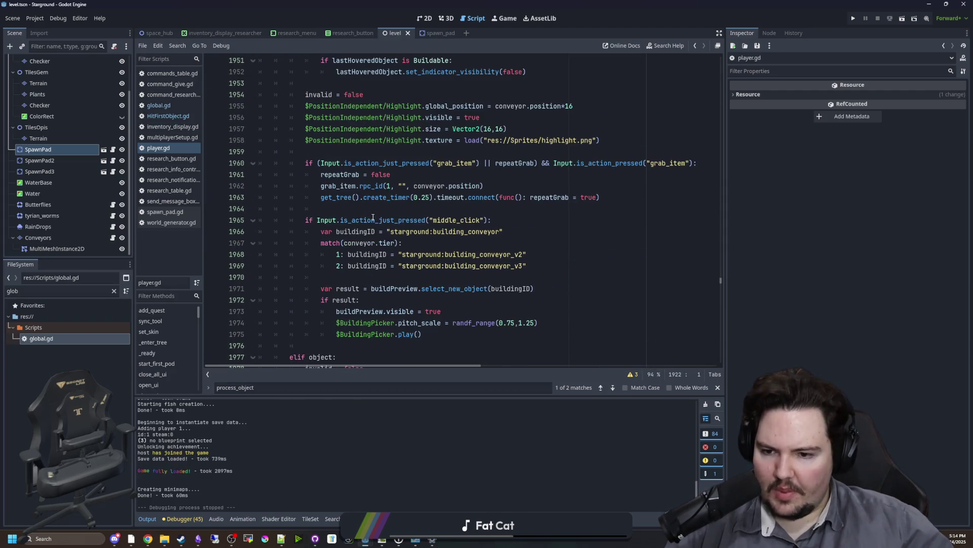
pyautogui.click(355, 248)
pyautogui.scroll(10, 360, 246)
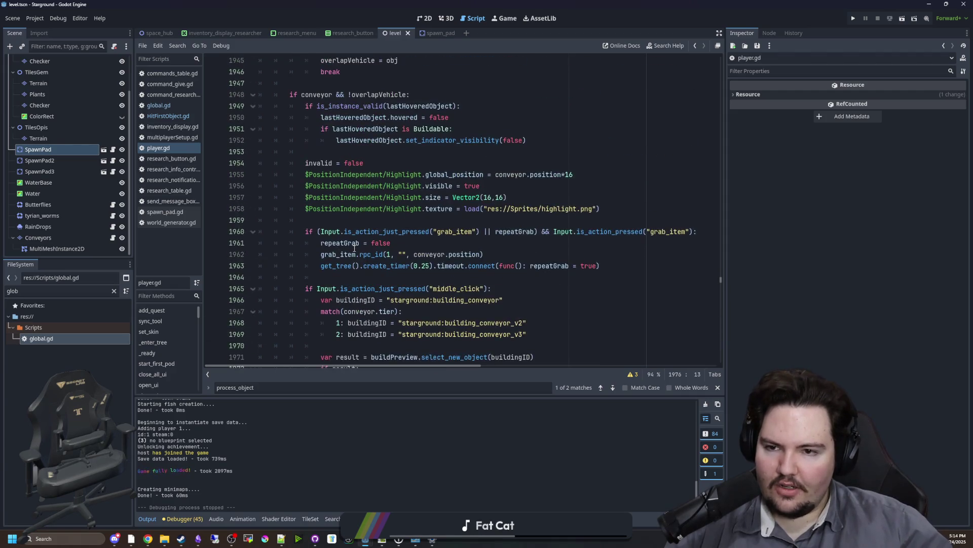
pyautogui.scroll(2, 365, 243)
pyautogui.click(319, 206)
pyautogui.click(333, 175)
pyautogui.click(364, 186)
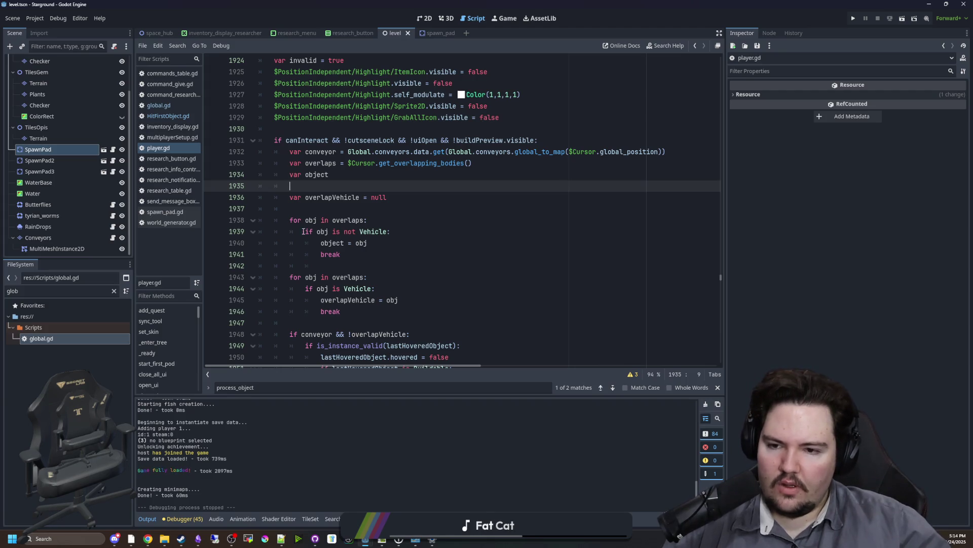
pyautogui.scroll(-1, 372, 190)
pyautogui.moveTo(364, 218); pyautogui.dragTo(218, 182)
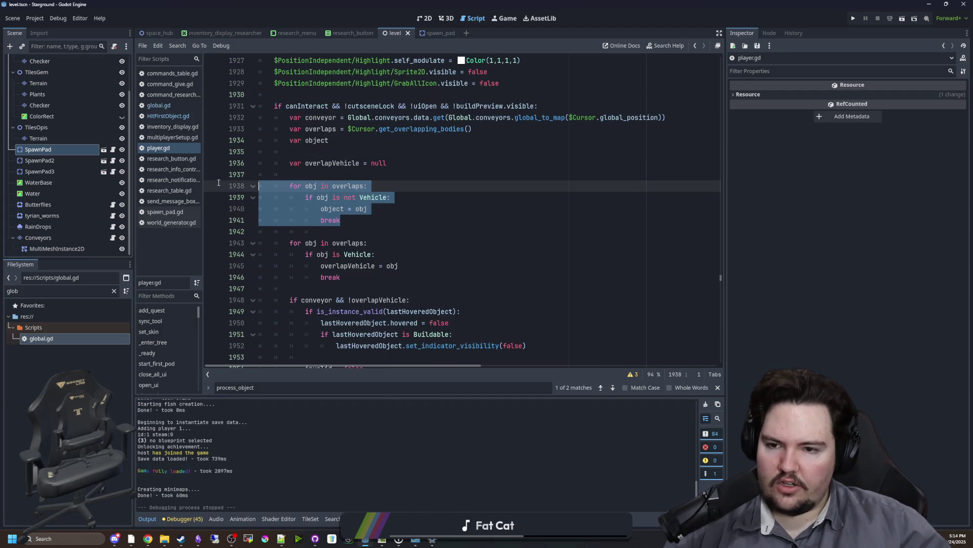
pyautogui.click(382, 220)
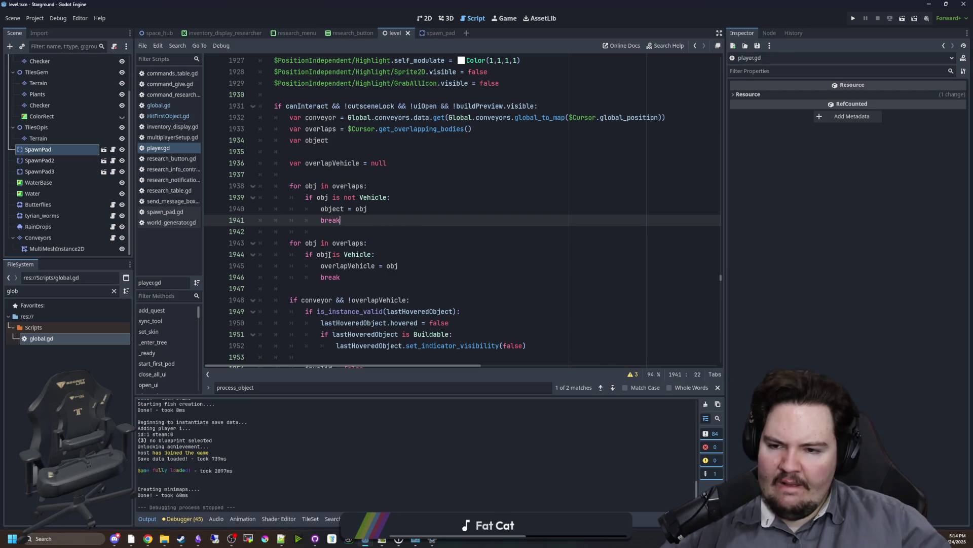
pyautogui.scroll(-3, 340, 255)
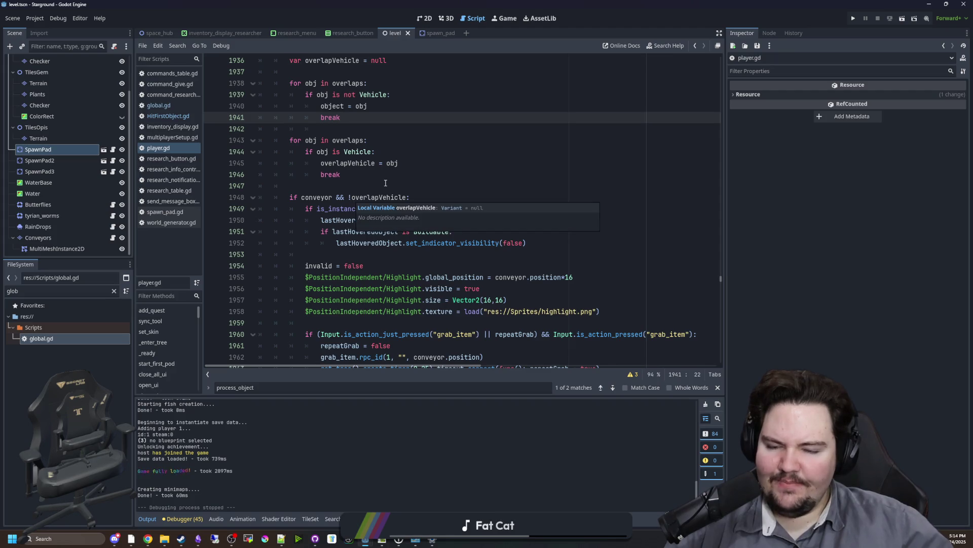
pyautogui.scroll(2, 364, 182)
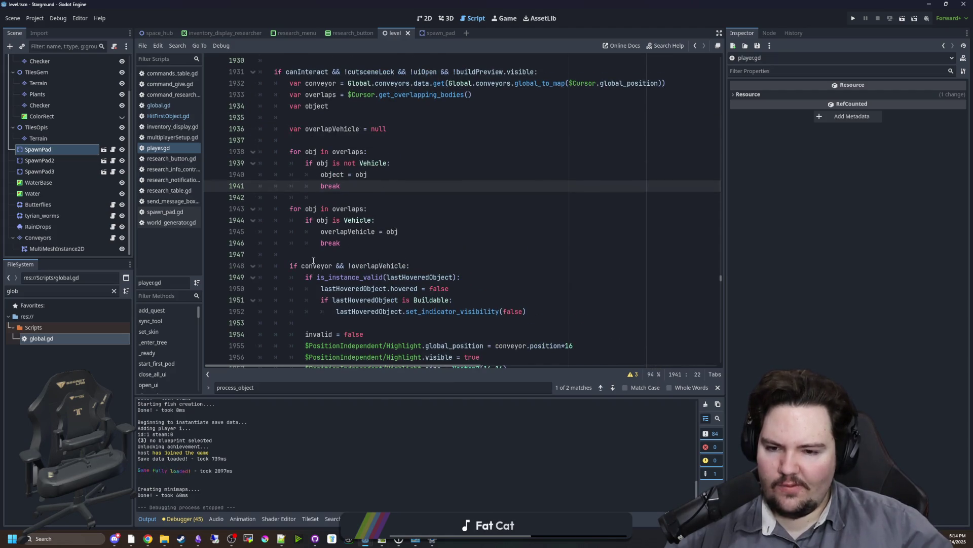
pyautogui.scroll(-10, 363, 262)
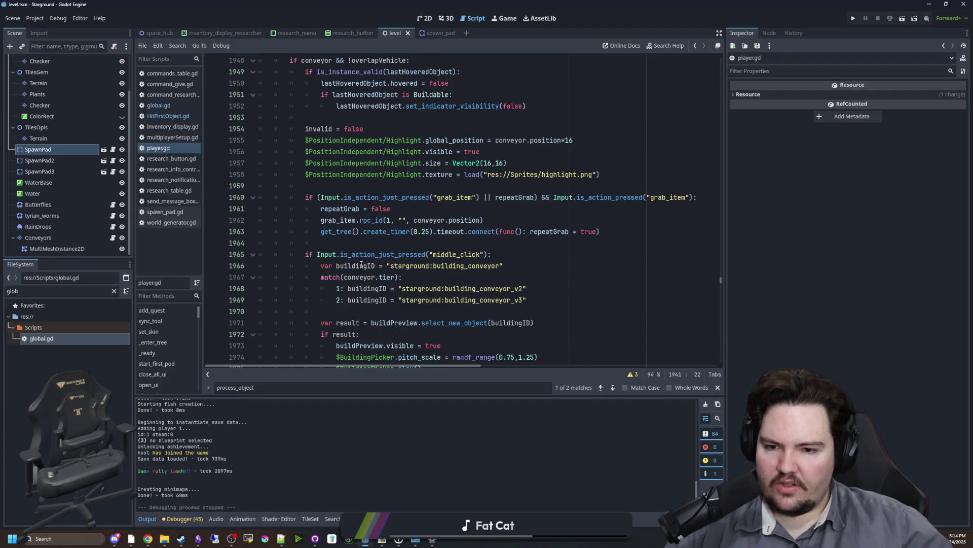
pyautogui.scroll(-18, 318, 249)
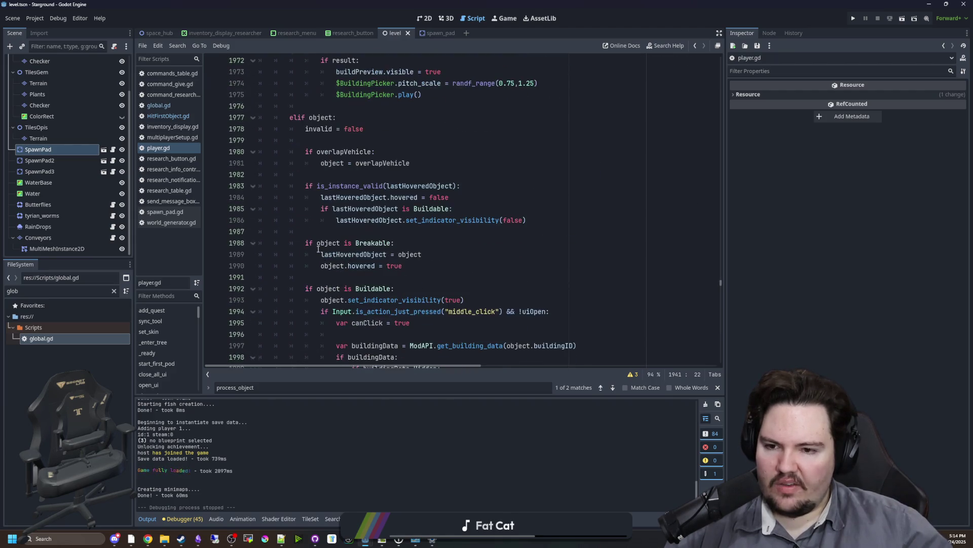
pyautogui.scroll(-13, 318, 249)
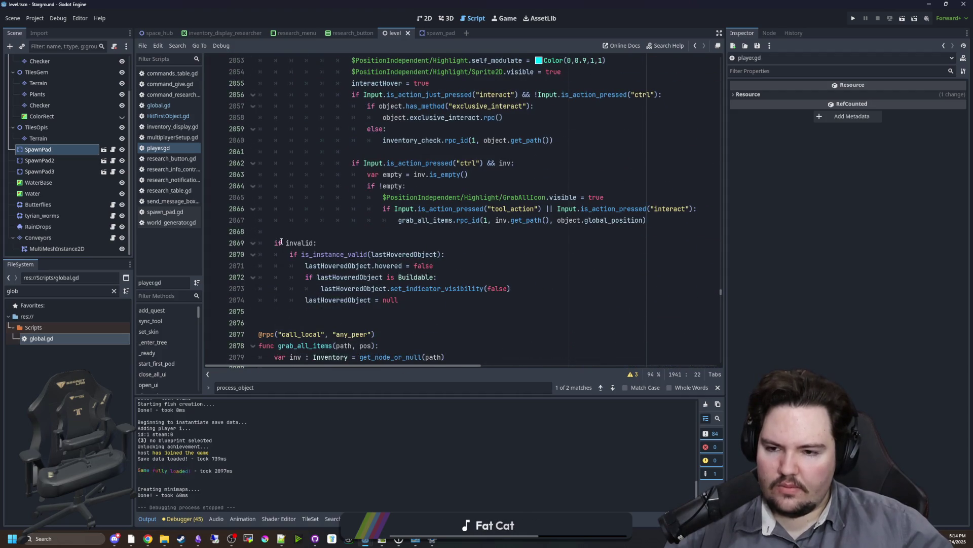
pyautogui.moveTo(279, 241); pyautogui.dragTo(437, 301)
pyautogui.click(438, 300)
pyautogui.click(335, 220)
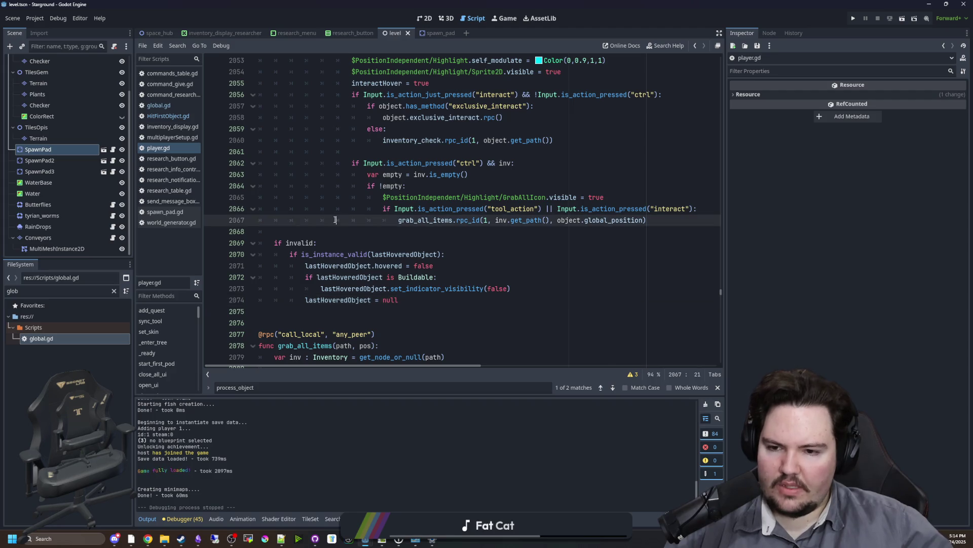
pyautogui.hotkey('ctrl', 's')
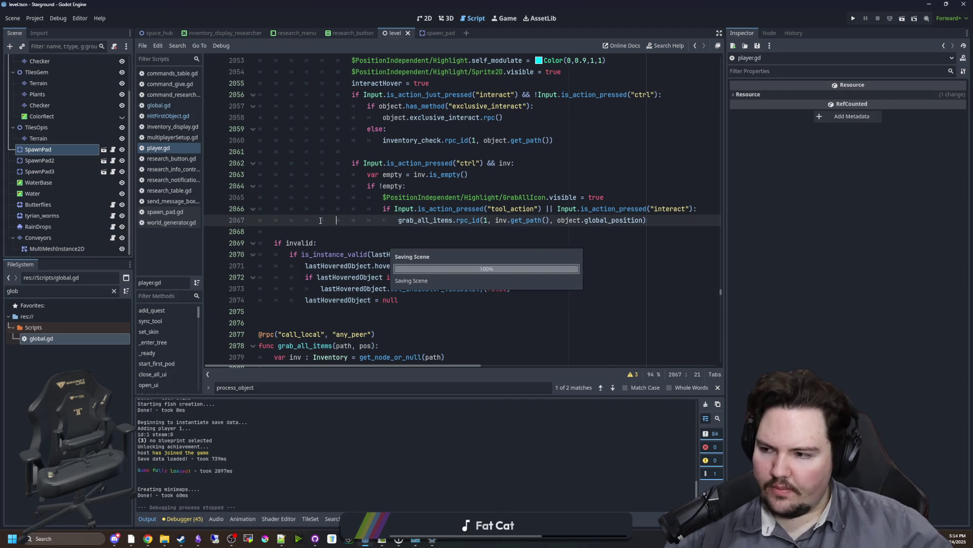
pyautogui.scroll(20, 321, 221)
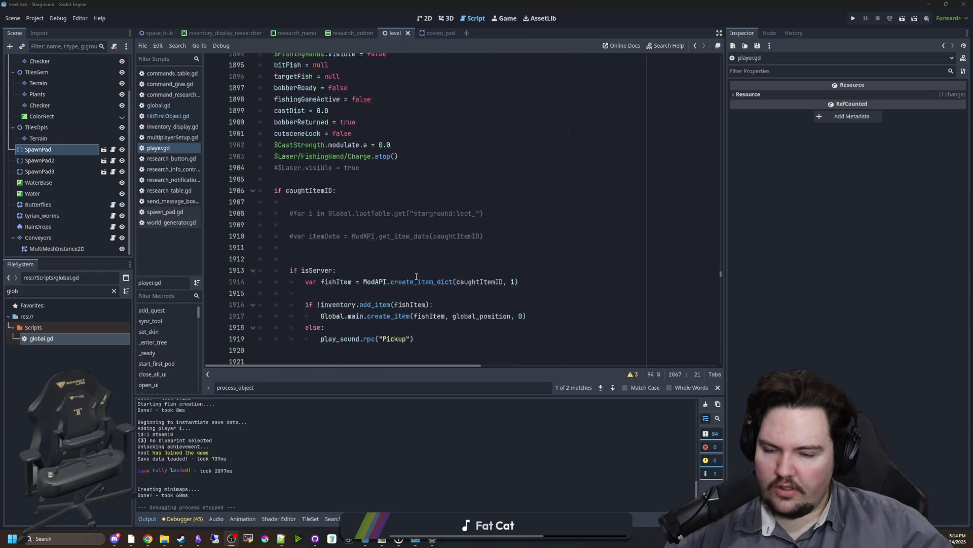
pyautogui.scroll(2, 416, 276)
pyautogui.click(358, 262)
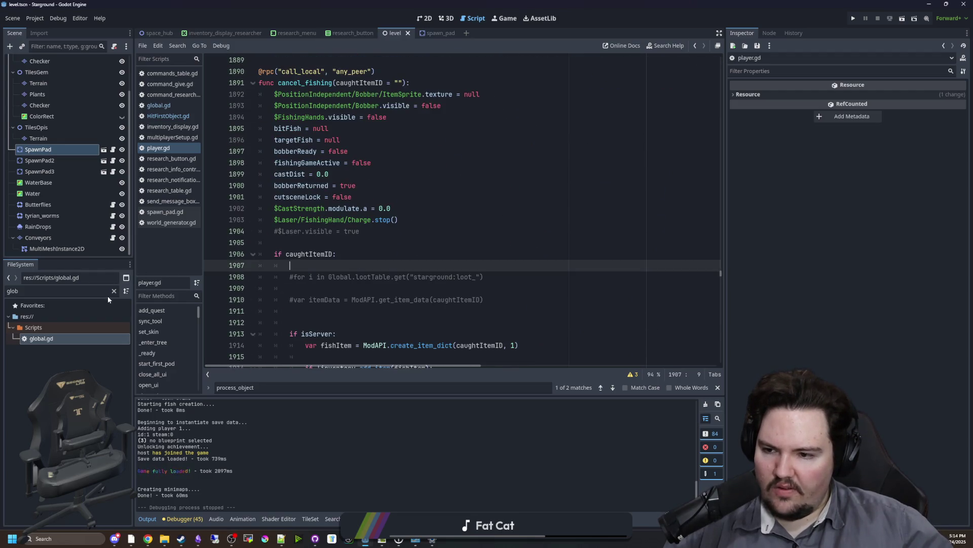
# Filter the FileSystem for 'options', open options_menu.tscn and select the HitFirstObject button
pyautogui.doubleClick(85, 291)
pyautogui.write('opt')
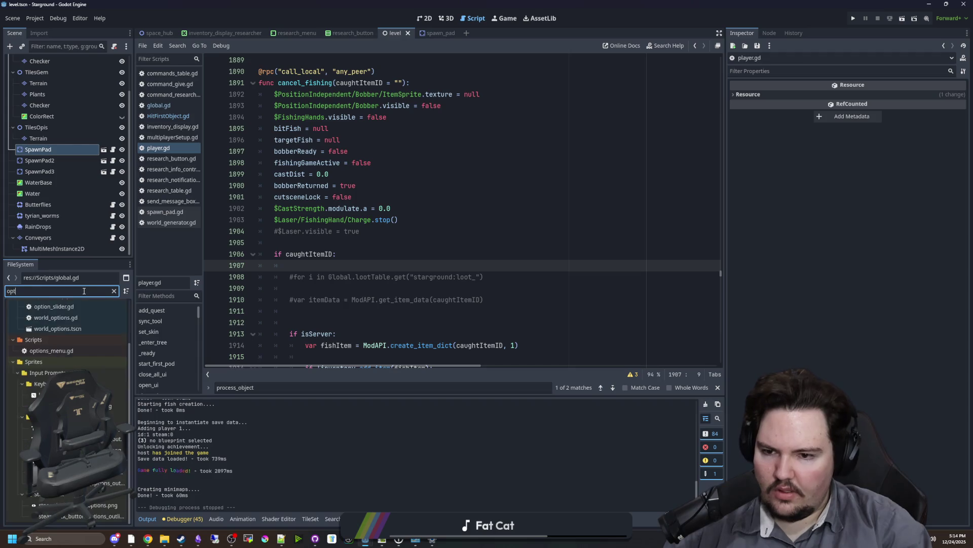
pyautogui.write('ions')
pyautogui.click(59, 340)
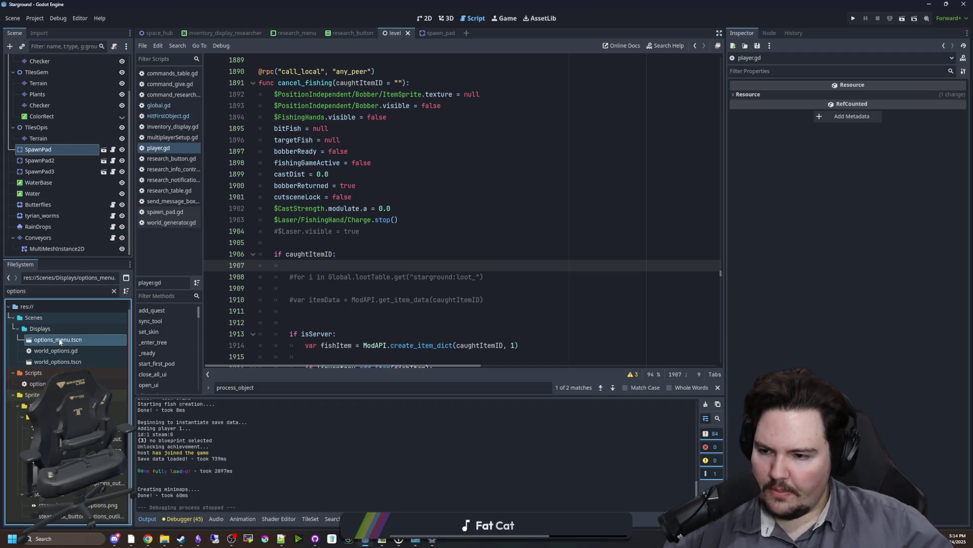
pyautogui.doubleClick(59, 340)
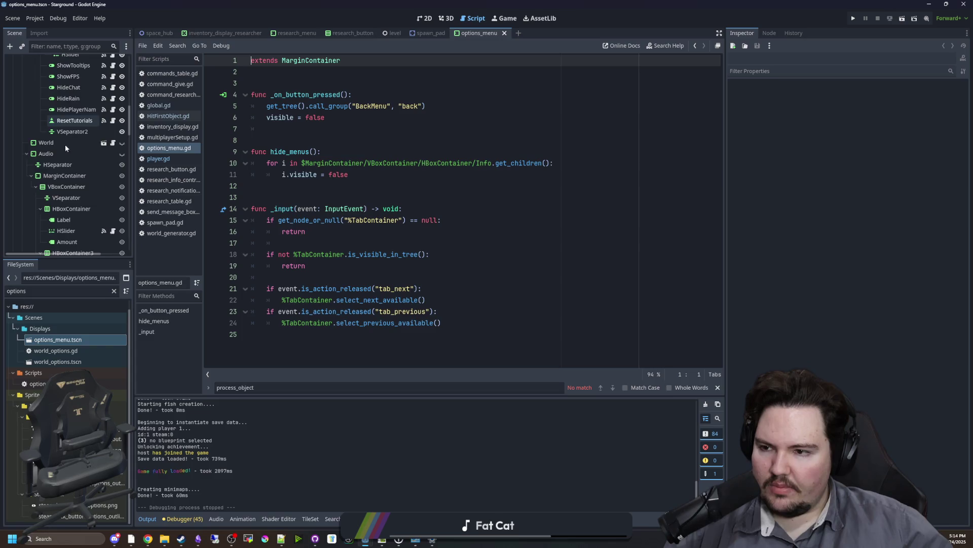
pyautogui.scroll(-5, 65, 153)
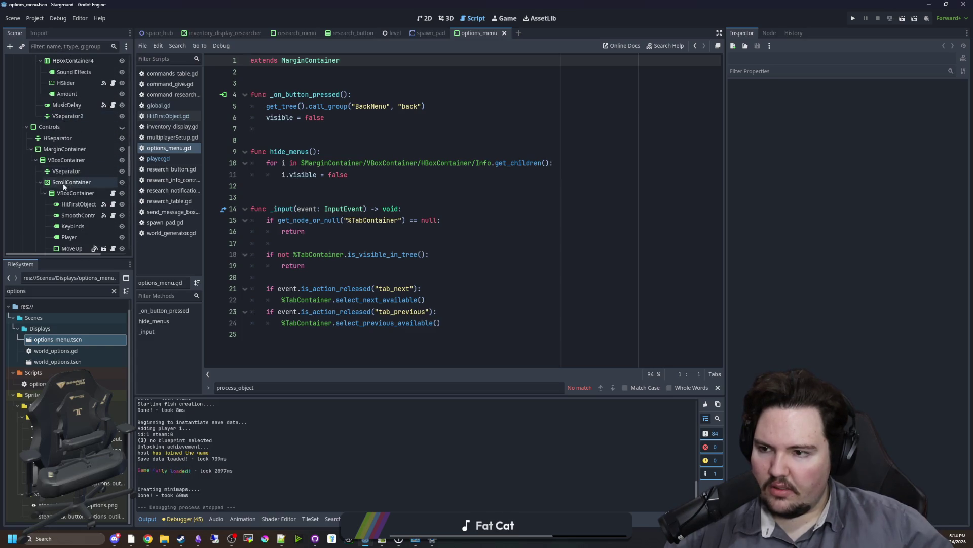
pyautogui.click(76, 204)
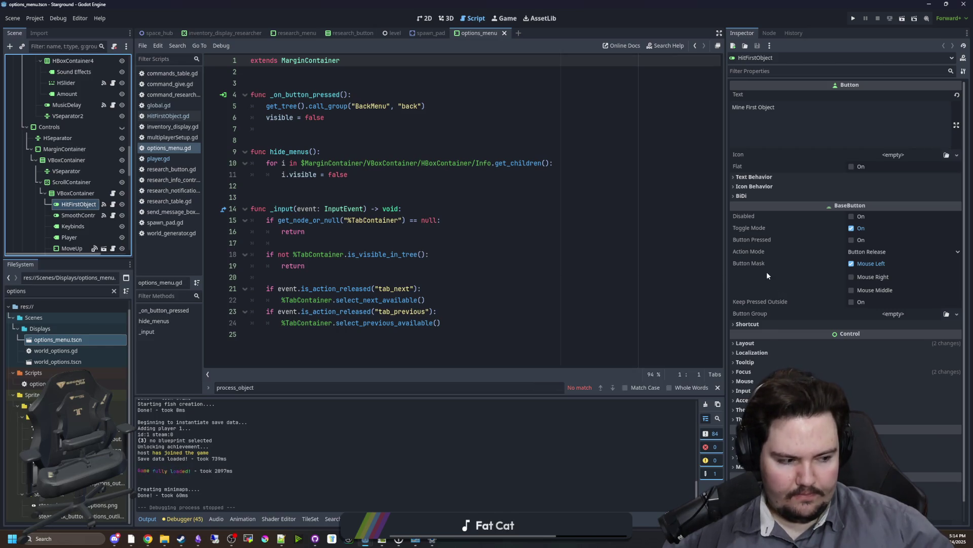
# Set HitFirstObject's tooltip to 'Snaps your mining laser to the closest object it can hit' and save
pyautogui.scroll(-1, 784, 293)
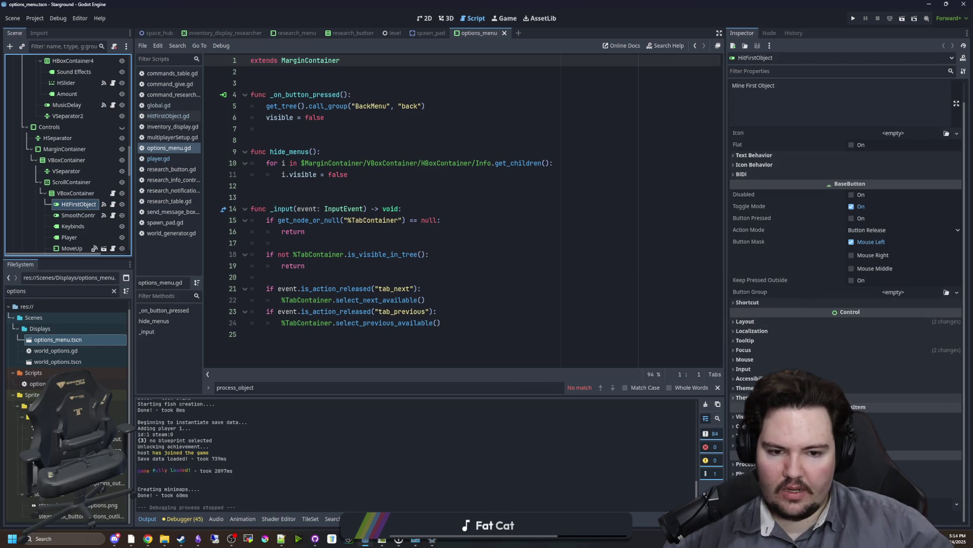
pyautogui.click(761, 340)
pyautogui.click(784, 363)
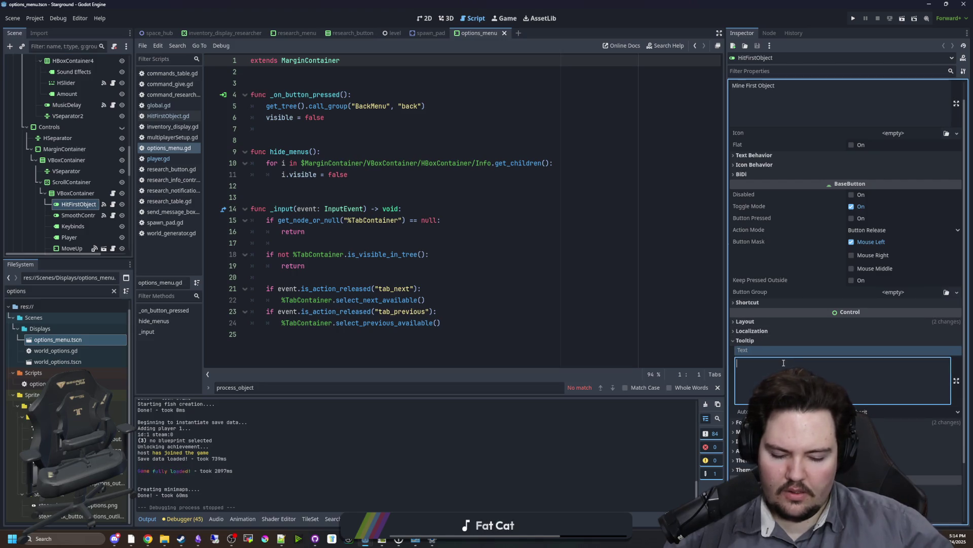
pyautogui.write('Snaps your mining laser to the closest o')
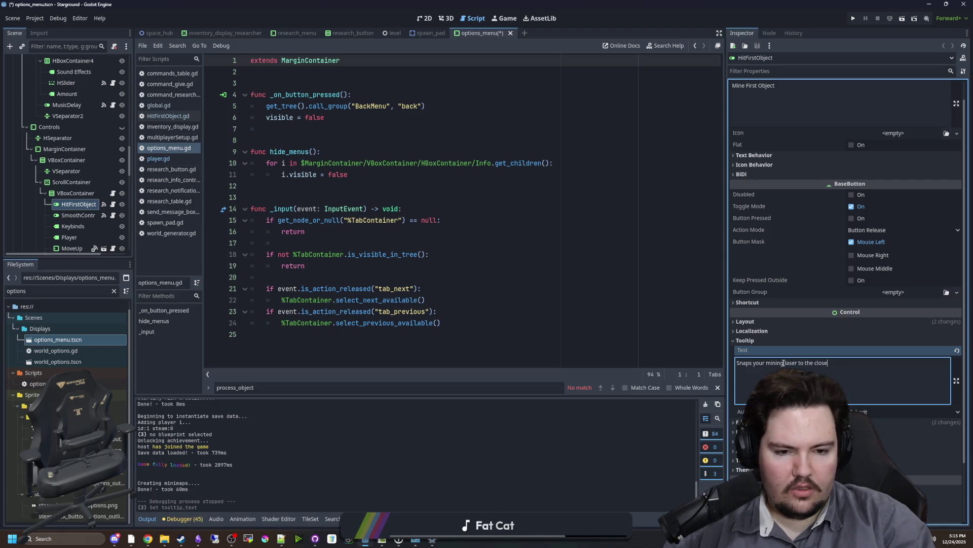
pyautogui.write('bject it can hit')
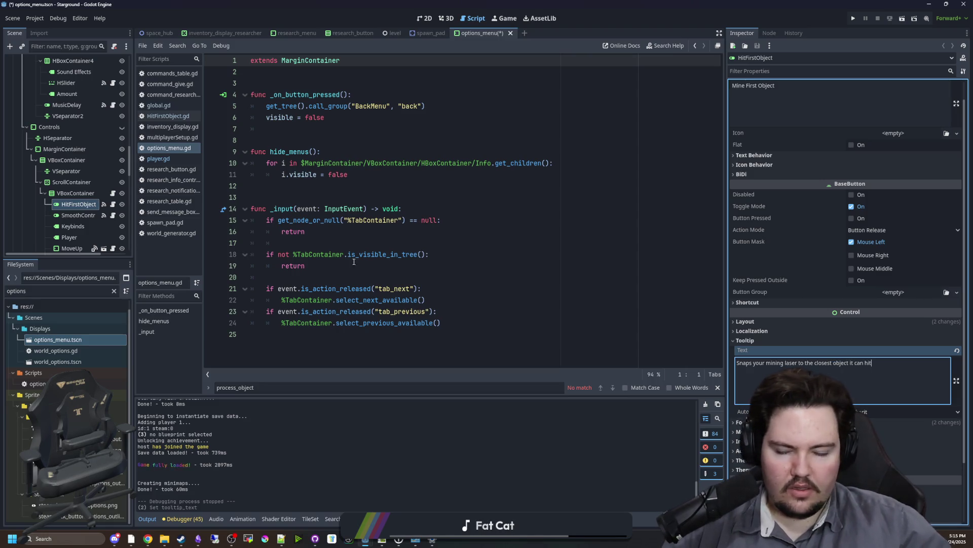
pyautogui.click(461, 207)
pyautogui.hotkey('ctrl', 's')
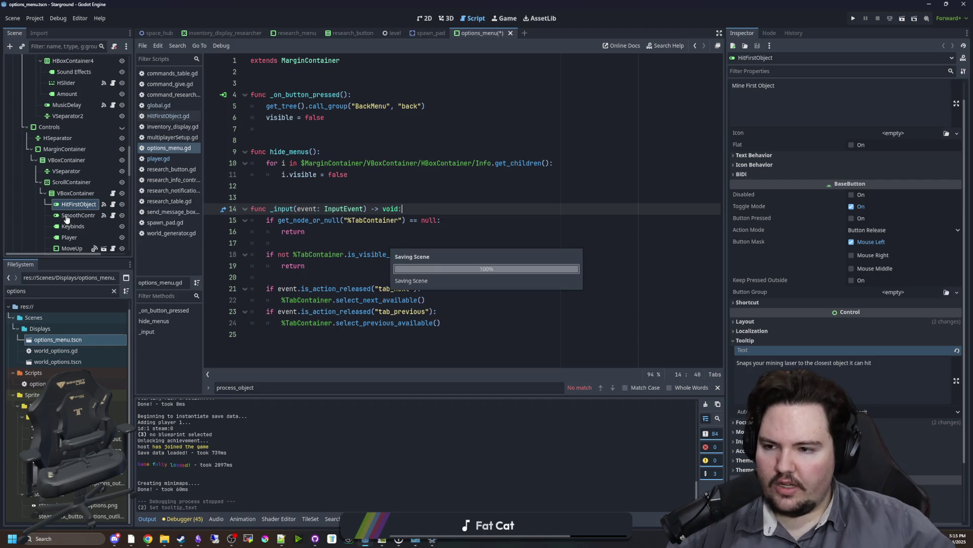
pyautogui.click(72, 215)
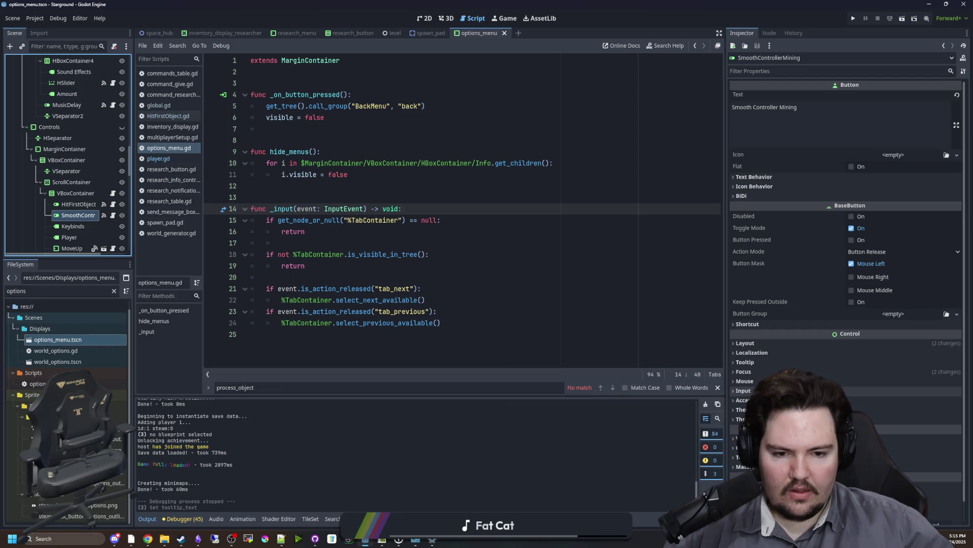
# Set SmoothControllerMining's tooltip to 'Makes your controller mining smoothly move around' and save
pyautogui.click(755, 363)
pyautogui.click(761, 388)
pyautogui.write('Mk')
pyautogui.press('BackSpace')
pyautogui.write('akes')
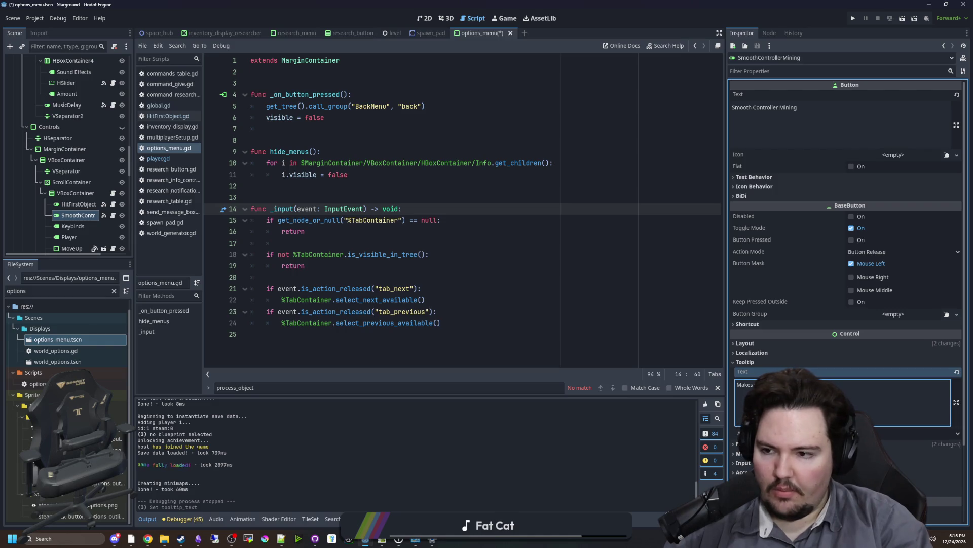
pyautogui.write(' your controller mining smoothly')
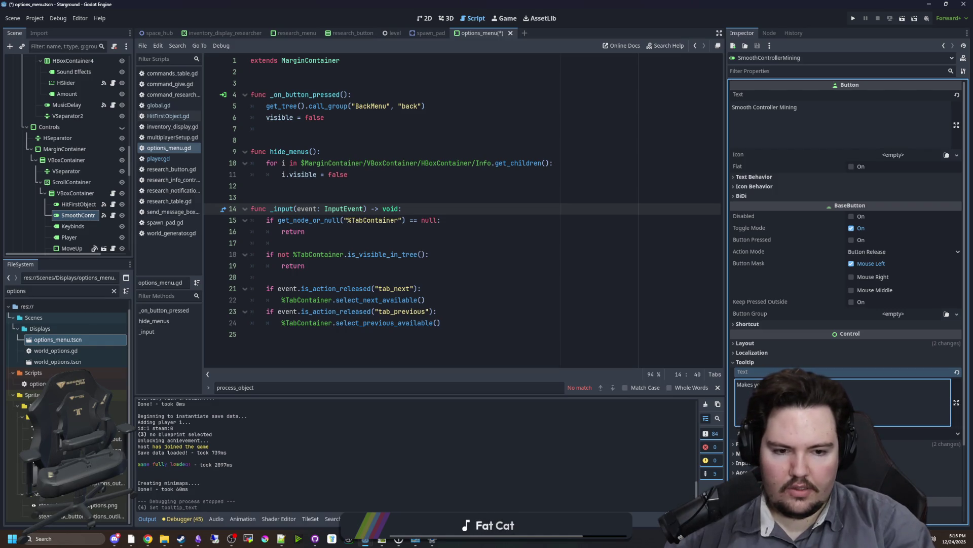
pyautogui.write(' move around')
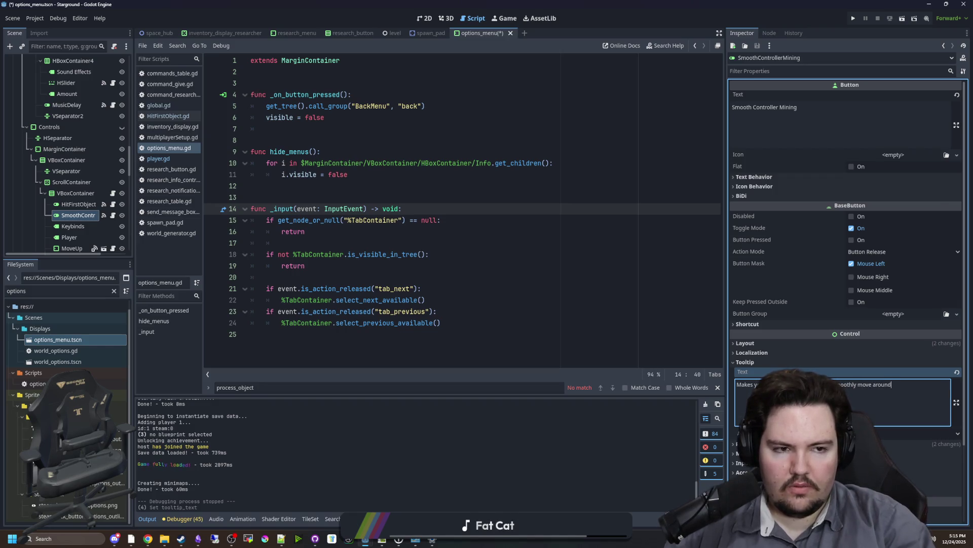
pyautogui.click(307, 277)
pyautogui.hotkey('ctrl', 's')
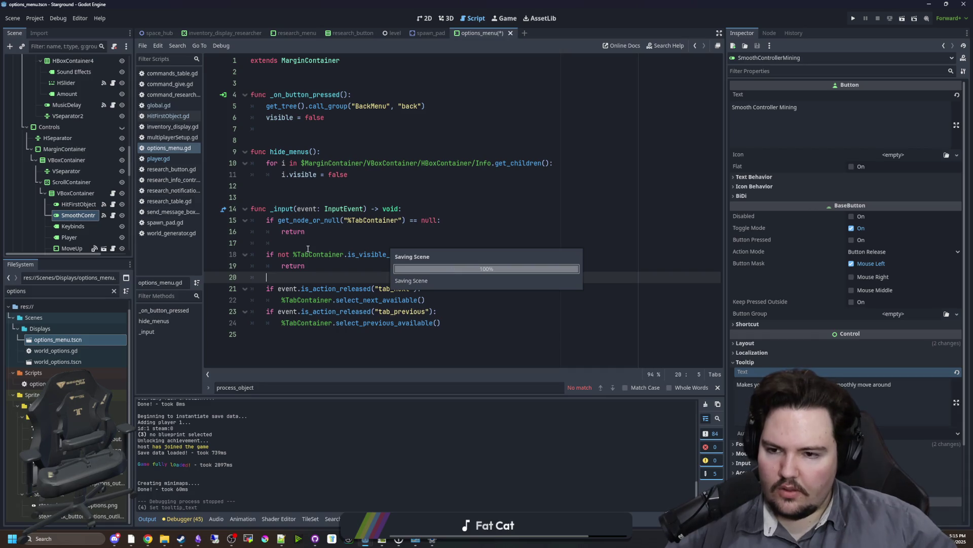
# Place the caret around lines 12-13 and save the scene again
pyautogui.click(289, 193)
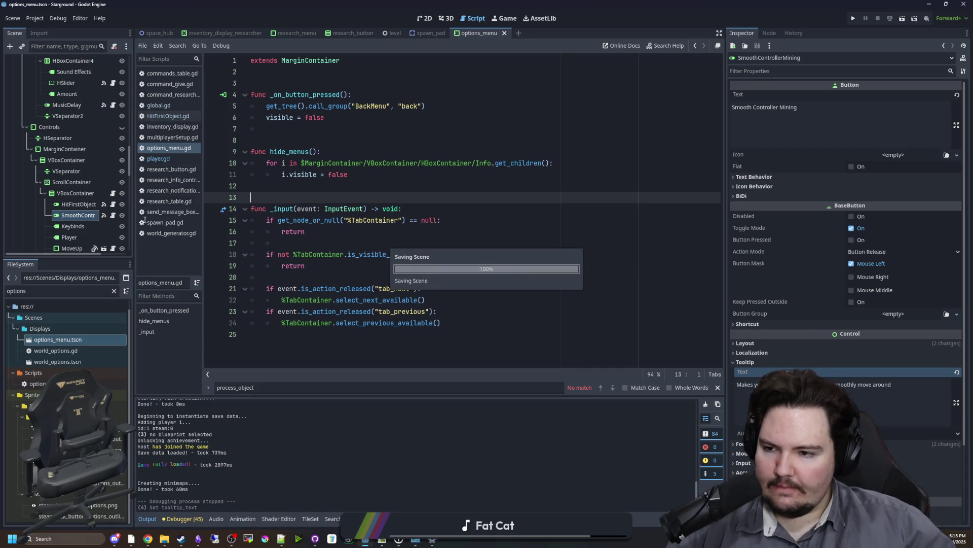
pyautogui.scroll(-3, 83, 224)
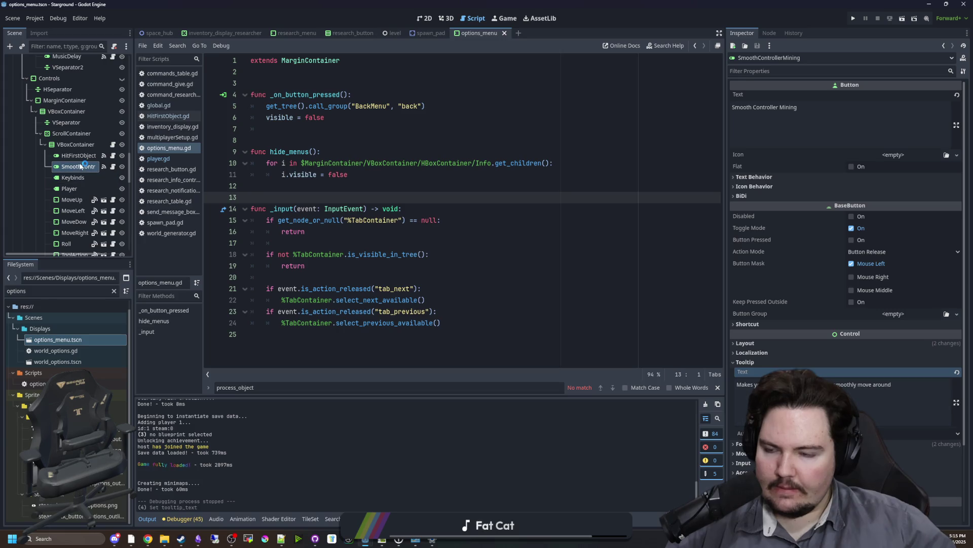
pyautogui.click(315, 187)
pyautogui.hotkey('ctrl', 's')
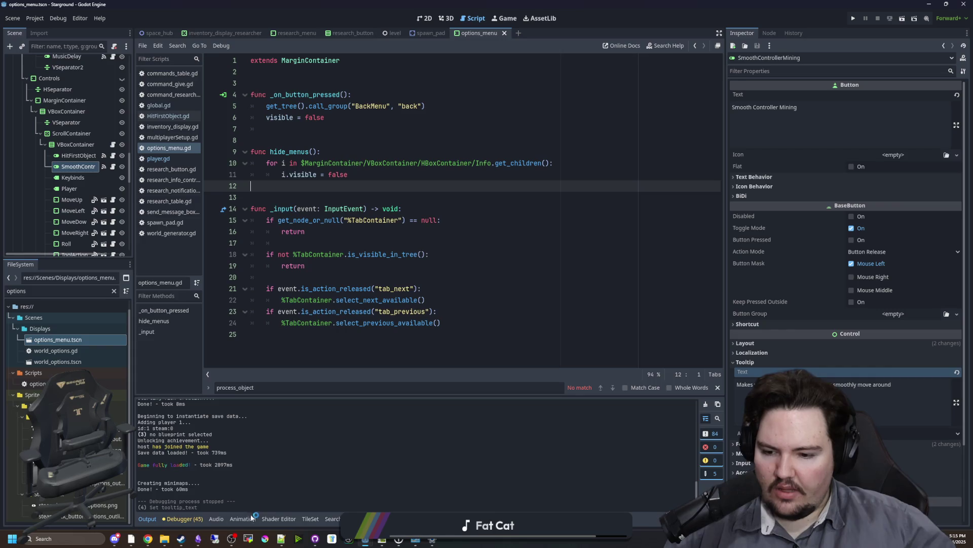
# Add the spawn-pad snapping fix and 'Added tooltips to mining snapping and smooth controller mining options' lines to the 0.15 note
pyautogui.click(198, 539)
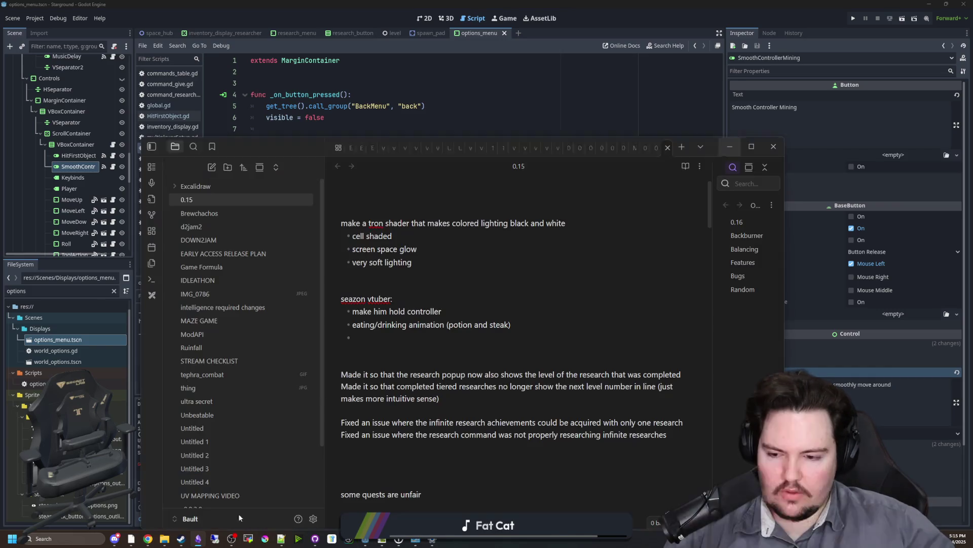
pyautogui.moveTo(375, 170)
pyautogui.mouseDown()
pyautogui.moveTo(972, 127)
pyautogui.moveTo(778, 96)
pyautogui.moveTo(376, 159)
pyautogui.mouseUp()
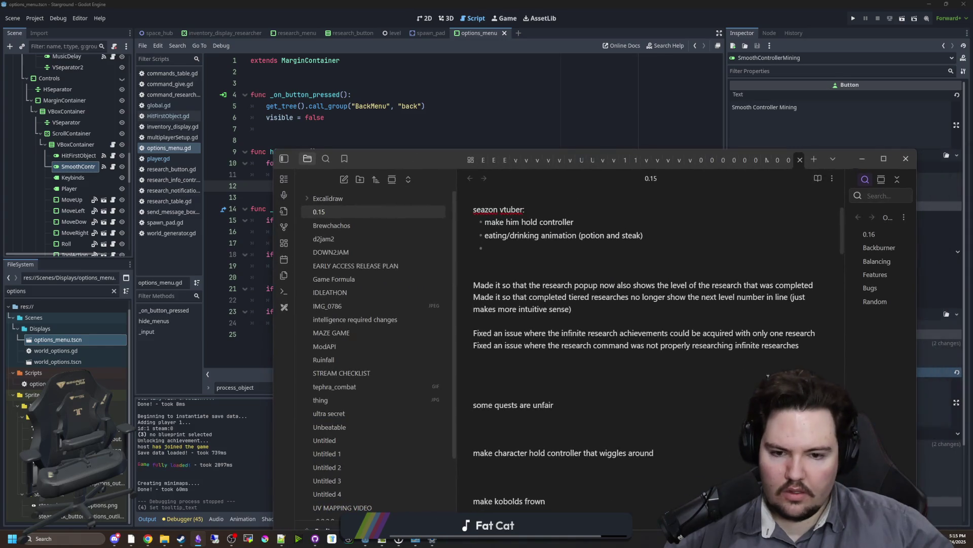
pyautogui.press('Return')
pyautogui.write('Fixed an issue where mining snapping would snap to th')
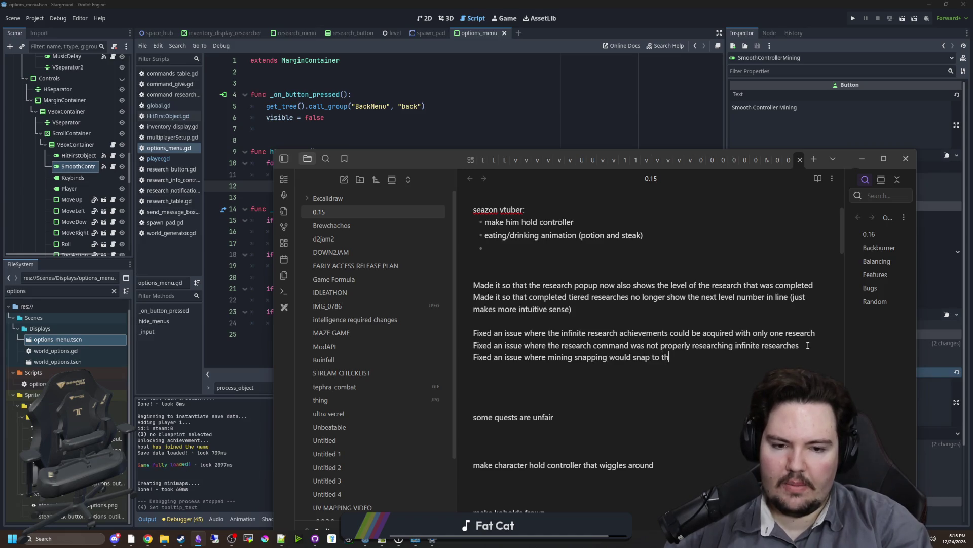
pyautogui.write('d')
pyautogui.press('Return')
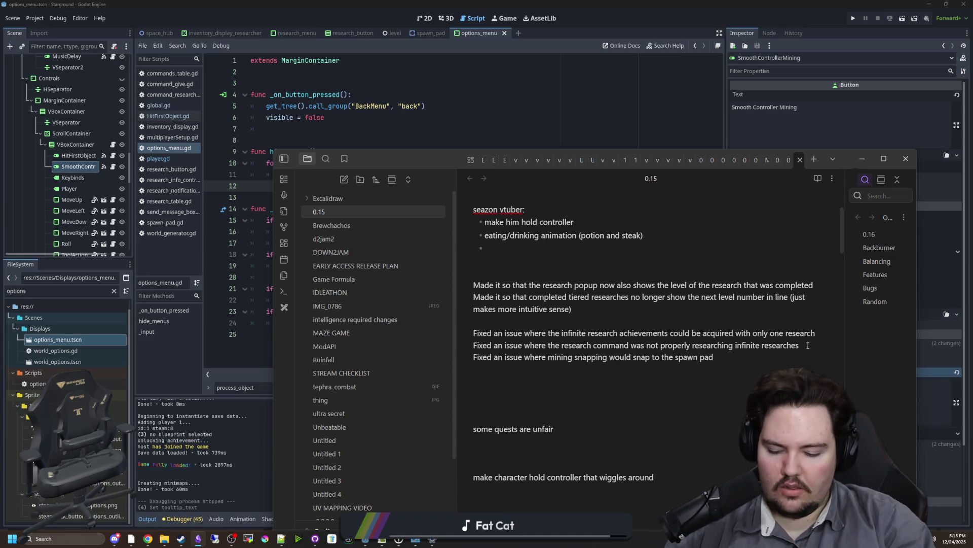
pyautogui.write('A')
pyautogui.press('BackSpace')
pyautogui.press('BackSpace')
pyautogui.press('Up')
pyautogui.press('Up')
pyautogui.press('Up')
pyautogui.press('Up')
pyautogui.press('Return')
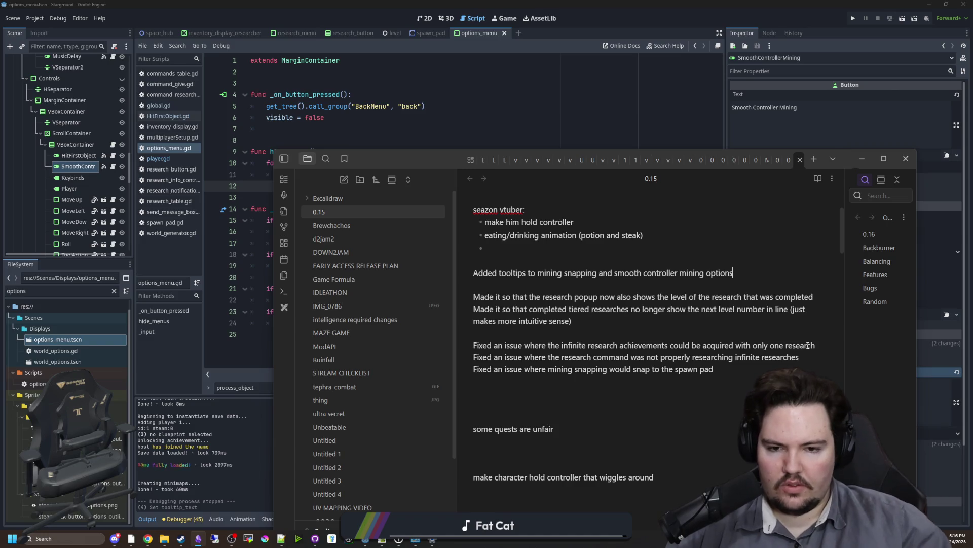
pyautogui.hotkey('alt', 'Tab')
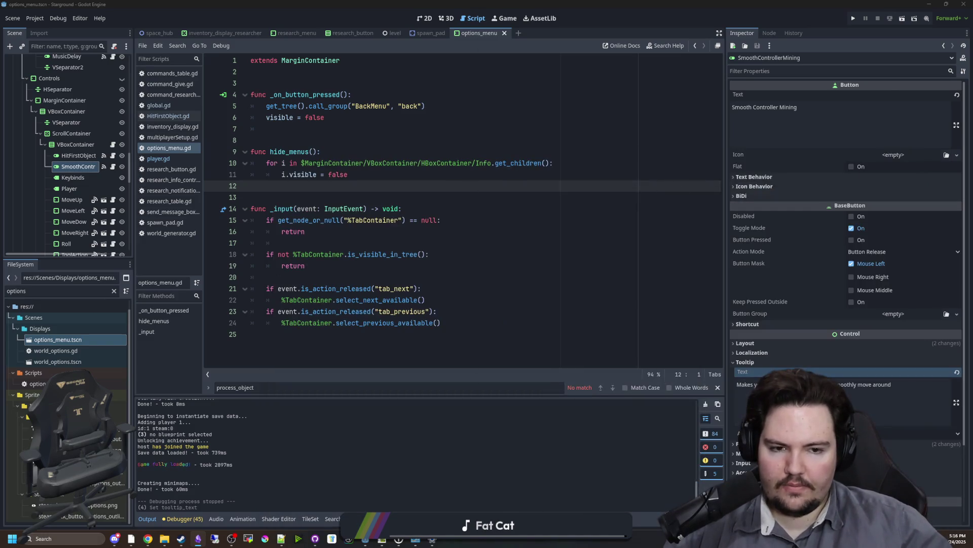
# Save the options menu scene after dismissing the _input popup, then minimize Godot
pyautogui.press('Up')
pyautogui.hotkey('ctrl', 's')
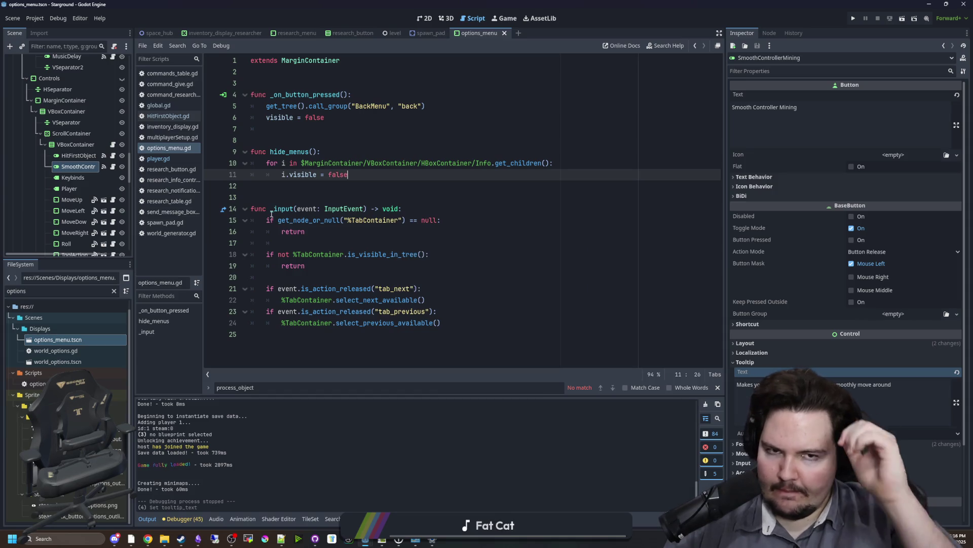
pyautogui.moveTo(271, 214)
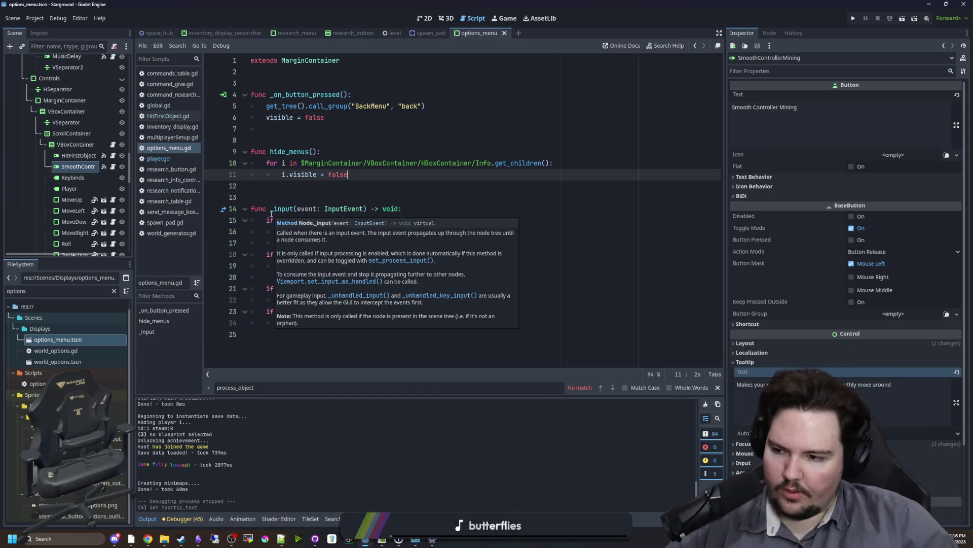
pyautogui.click(280, 144)
pyautogui.hotkey('ctrl', 's')
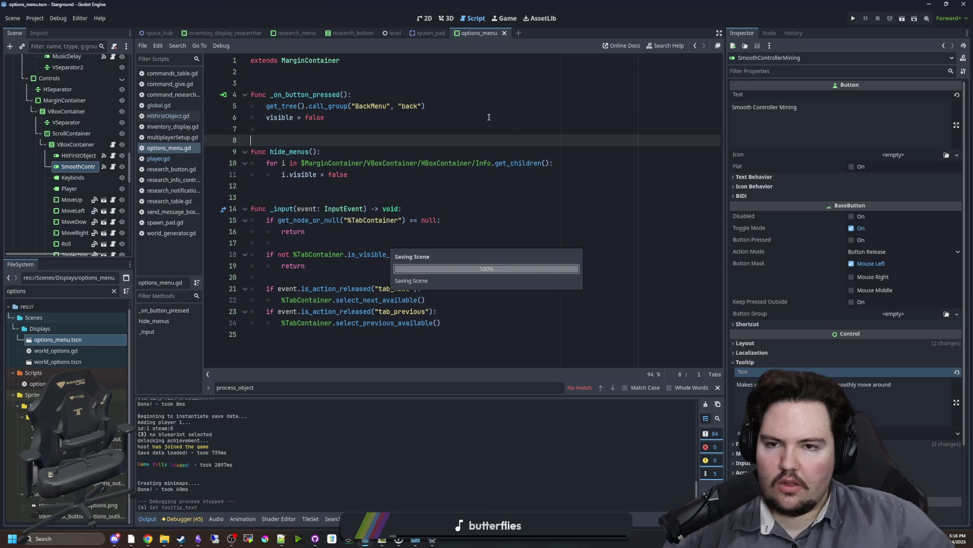
pyautogui.click(929, 4)
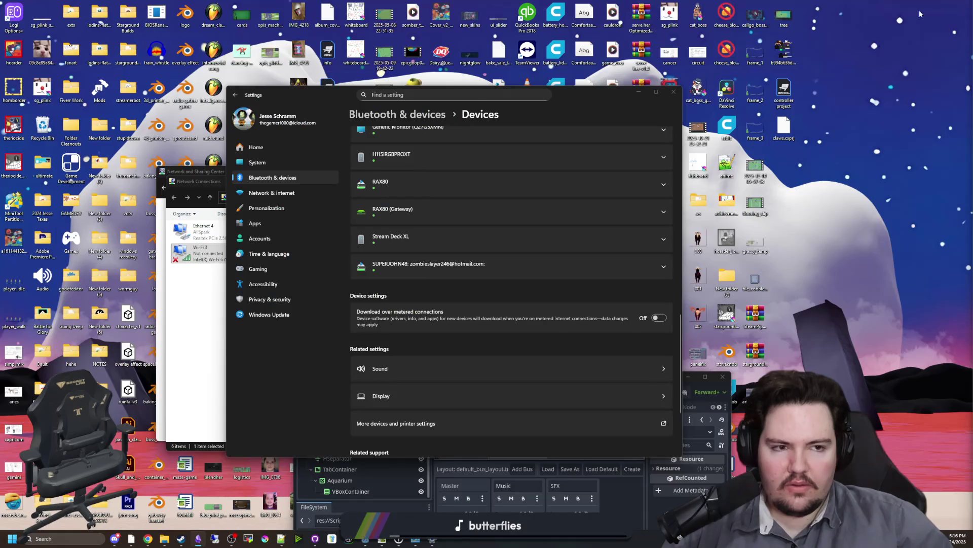
# Close the Settings, Network Connections and Network and Sharing Center windows to reveal GitHub Desktop
pyautogui.scroll(10, 568, 185)
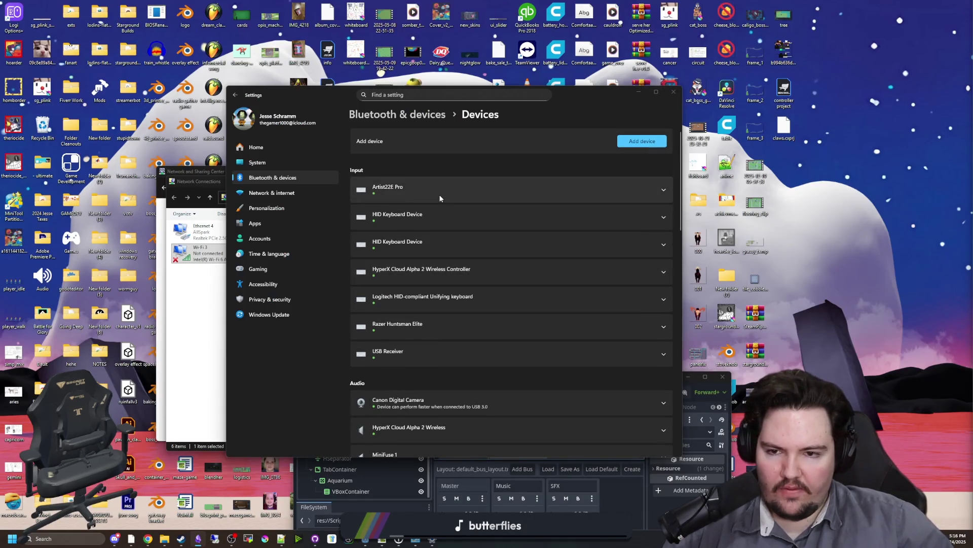
pyautogui.click(673, 92)
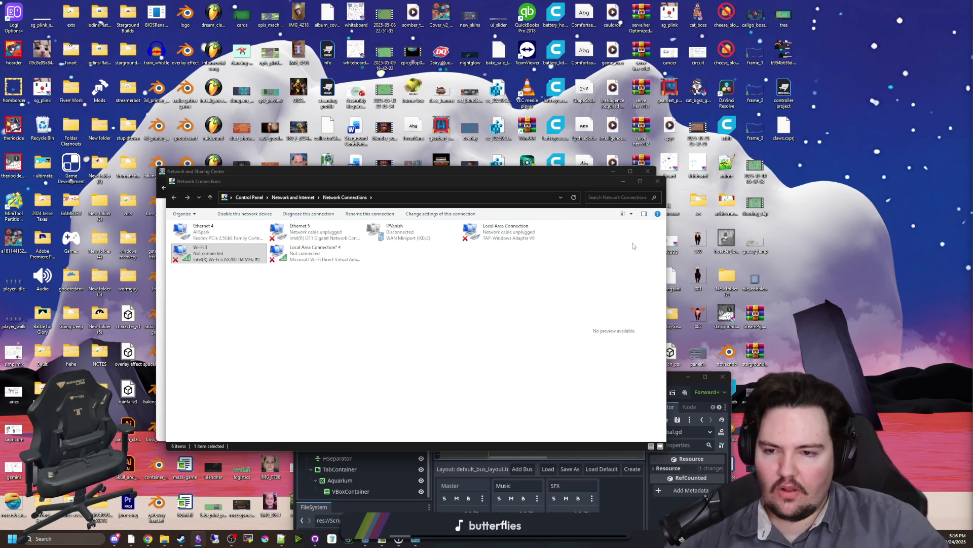
pyautogui.click(432, 293)
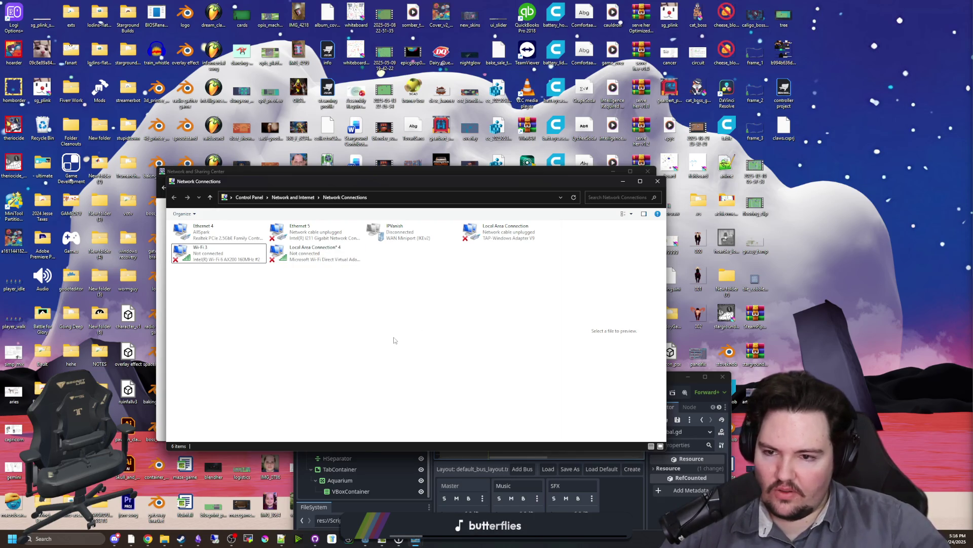
pyautogui.click(658, 182)
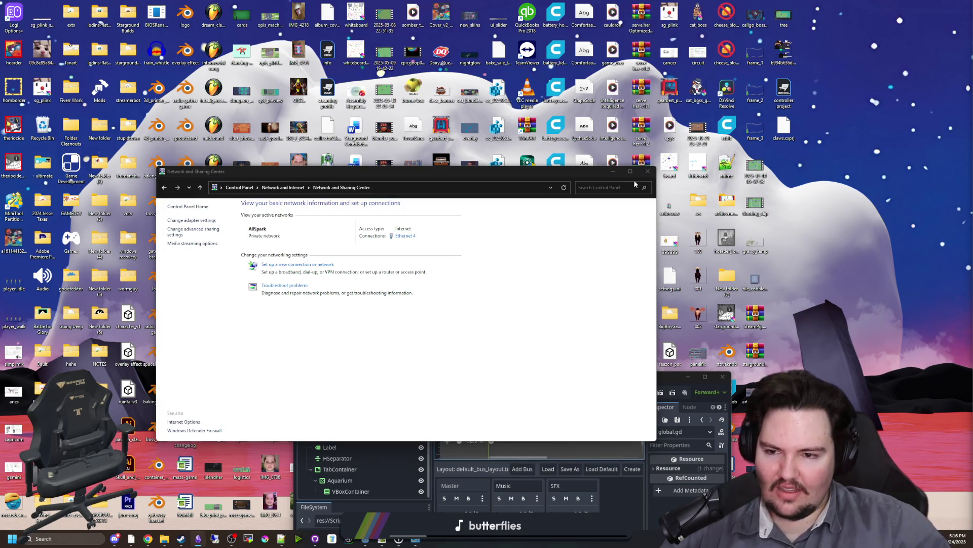
pyautogui.click(648, 171)
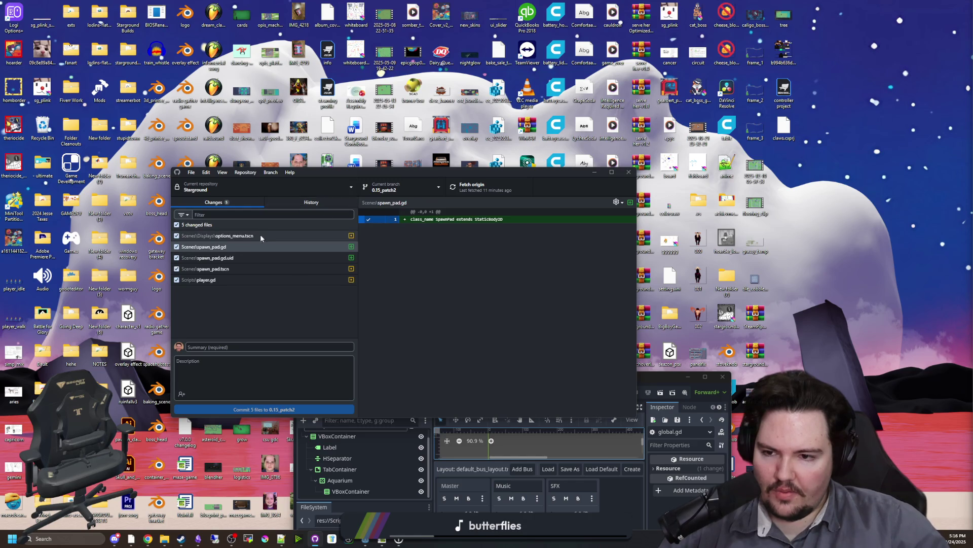
# Minimize GitHub Desktop, bring the Deadlift old_robot editor forward maximized, and save old_robot.tscn
pyautogui.click(595, 173)
pyautogui.moveTo(595, 380); pyautogui.dragTo(509, 4)
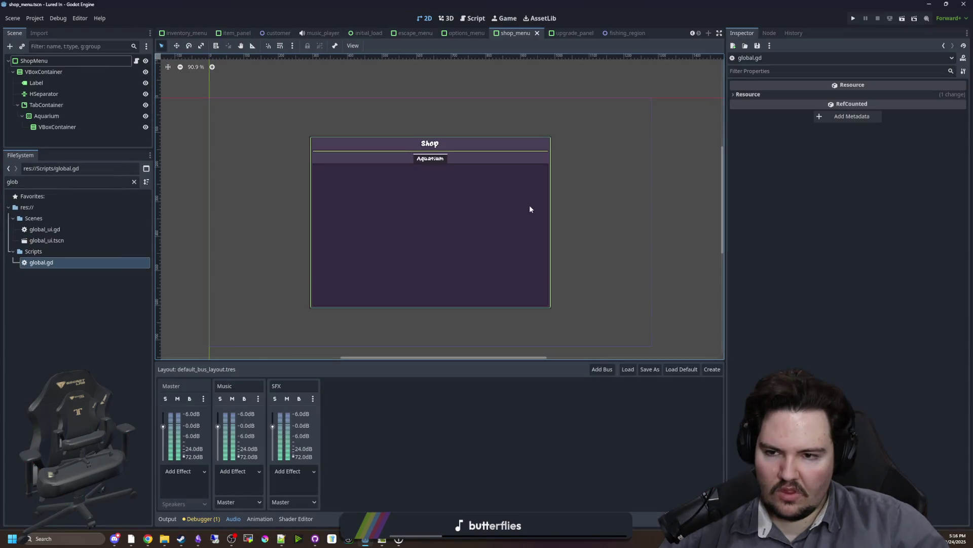
pyautogui.moveTo(365, 538)
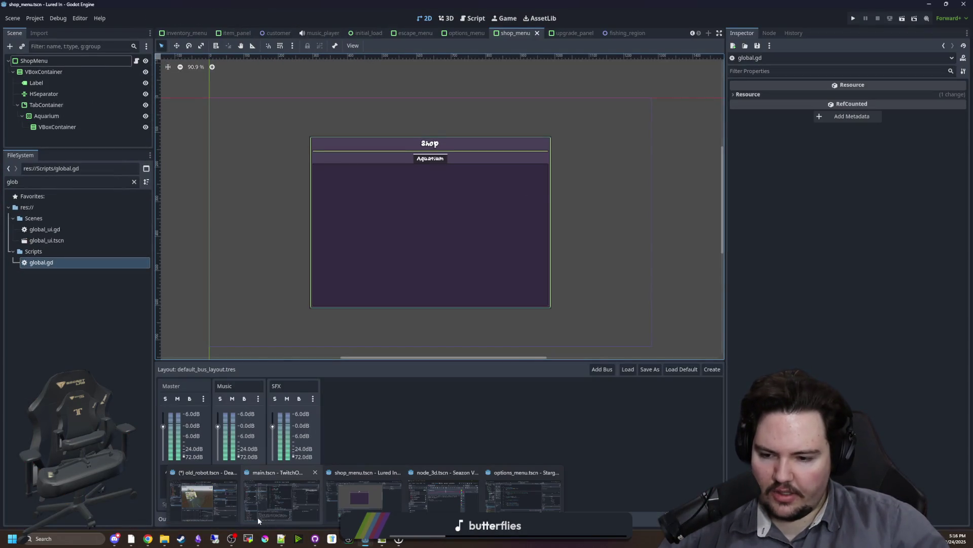
pyautogui.moveTo(249, 516)
pyautogui.click(203, 496)
pyautogui.moveTo(369, 275); pyautogui.dragTo(461, 3)
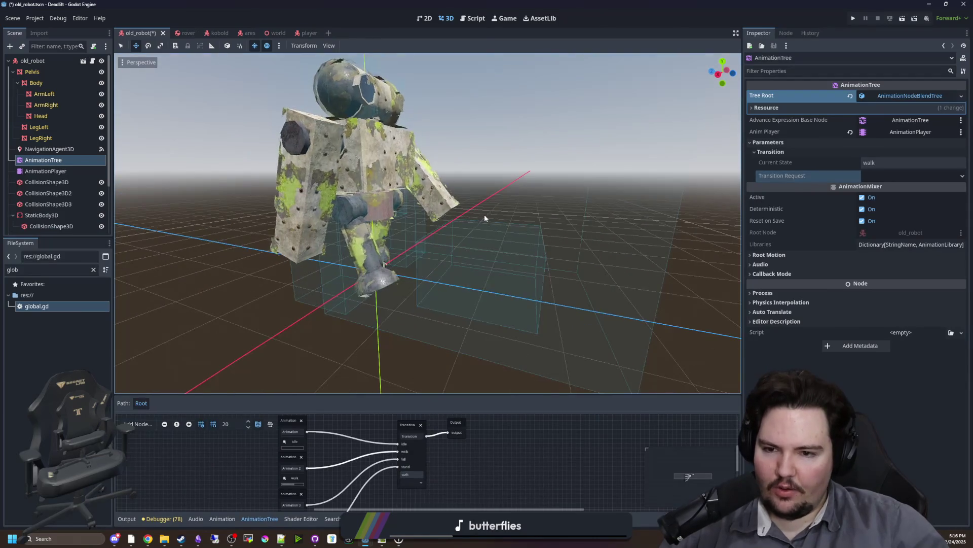
pyautogui.scroll(4, 471, 209)
pyautogui.hotkey('ctrl', 's')
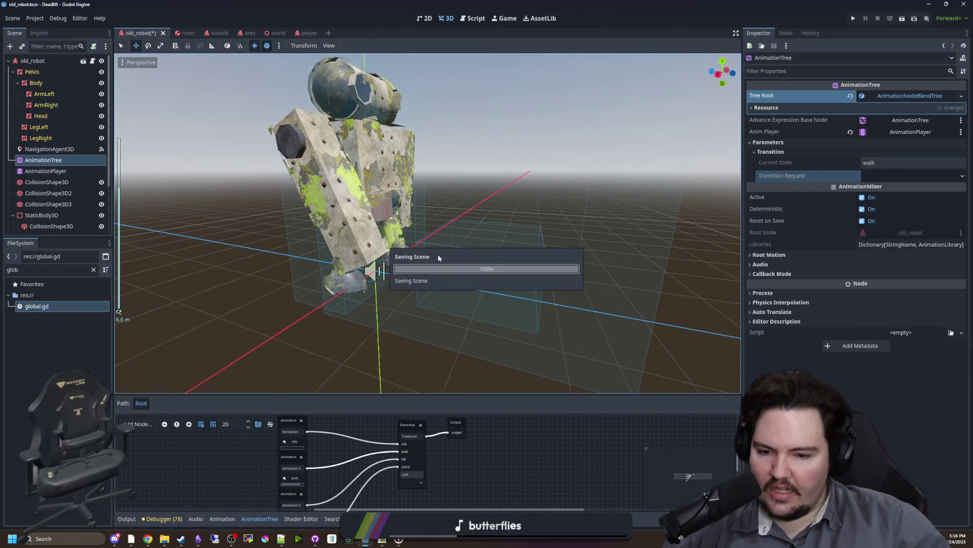
pyautogui.scroll(-4, 457, 258)
pyautogui.scroll(3, 460, 265)
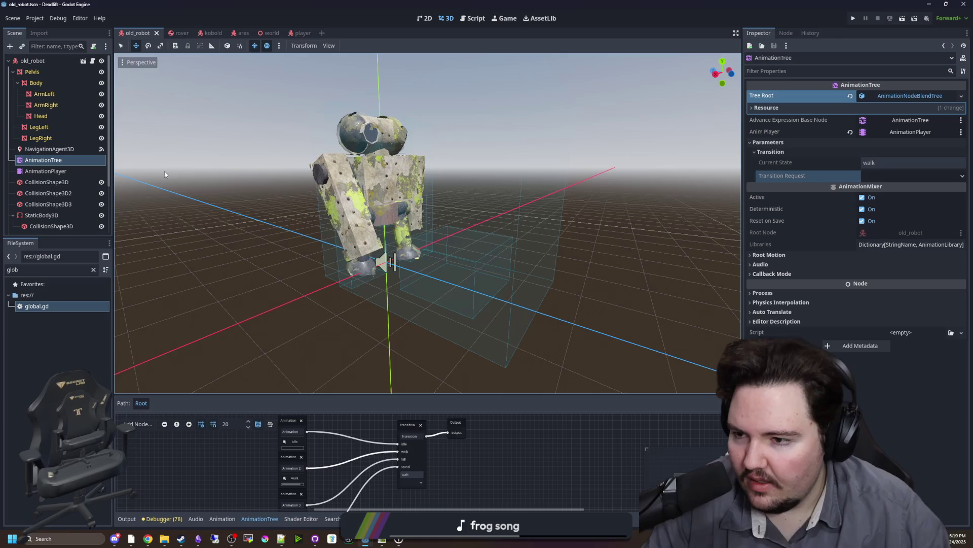
# Switch to the world scene and open its world.gd script
pyautogui.scroll(-3, 152, 175)
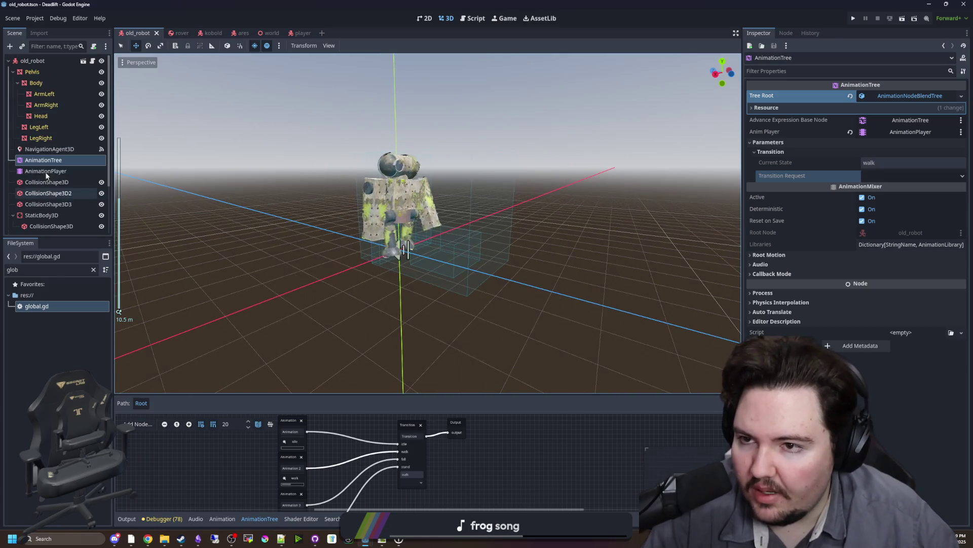
pyautogui.click(269, 33)
pyautogui.click(92, 60)
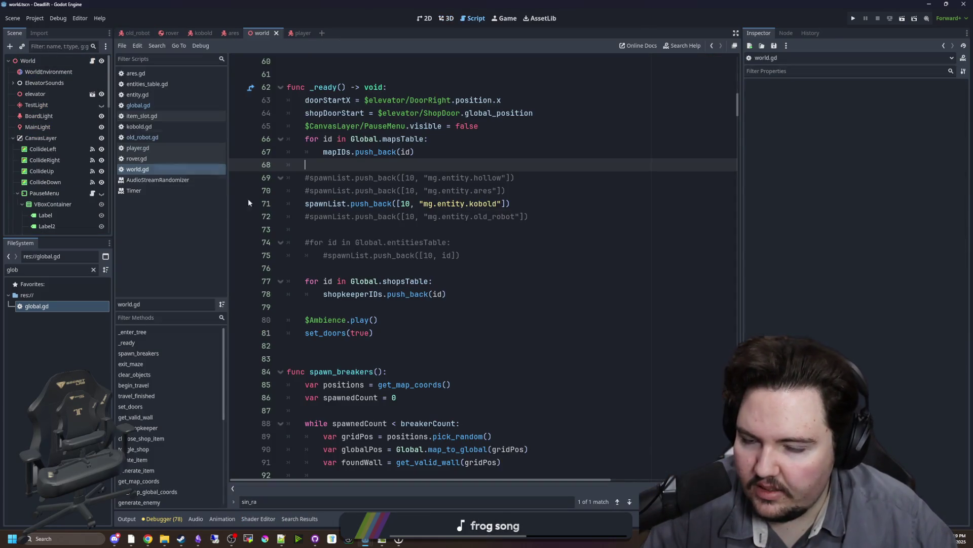
pyautogui.scroll(3, 407, 260)
pyautogui.scroll(12, 671, 320)
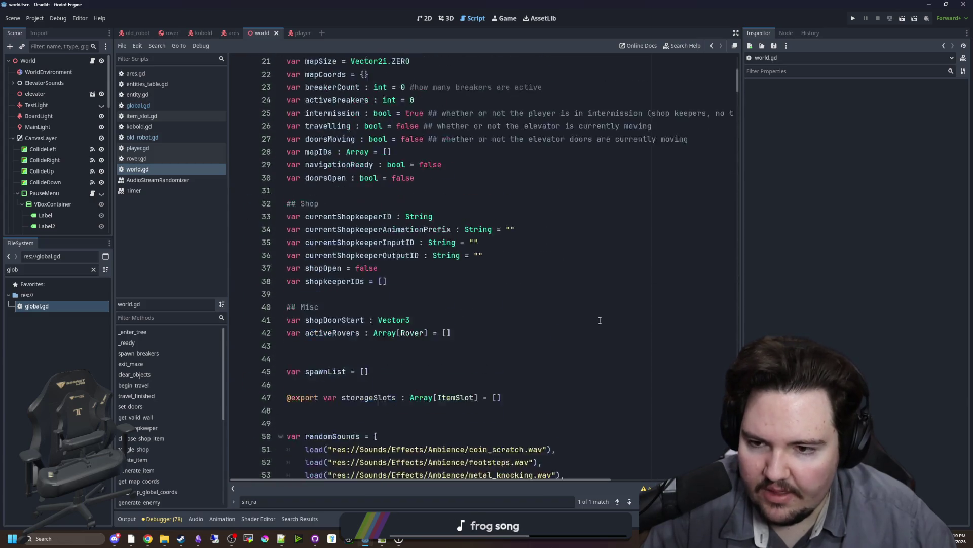
pyautogui.scroll(-6, 459, 340)
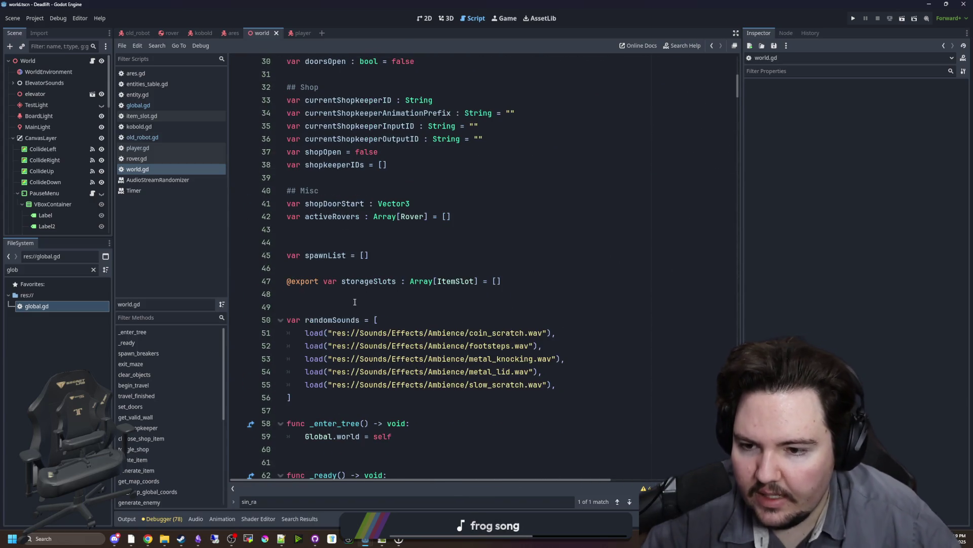
# Insert 'var difficulty = 0.0' after line 49, above the randomSounds list
pyautogui.click(355, 303)
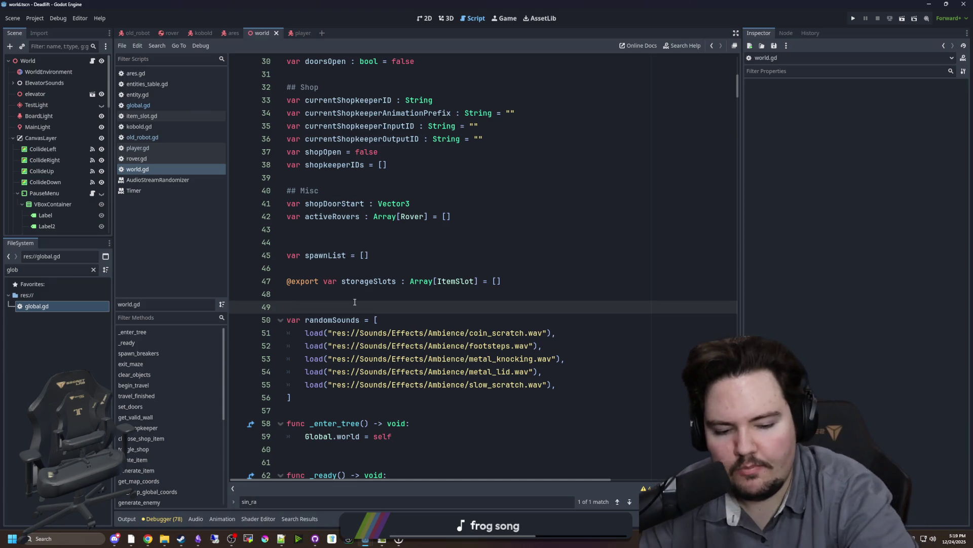
pyautogui.press('Return')
pyautogui.press('Return')
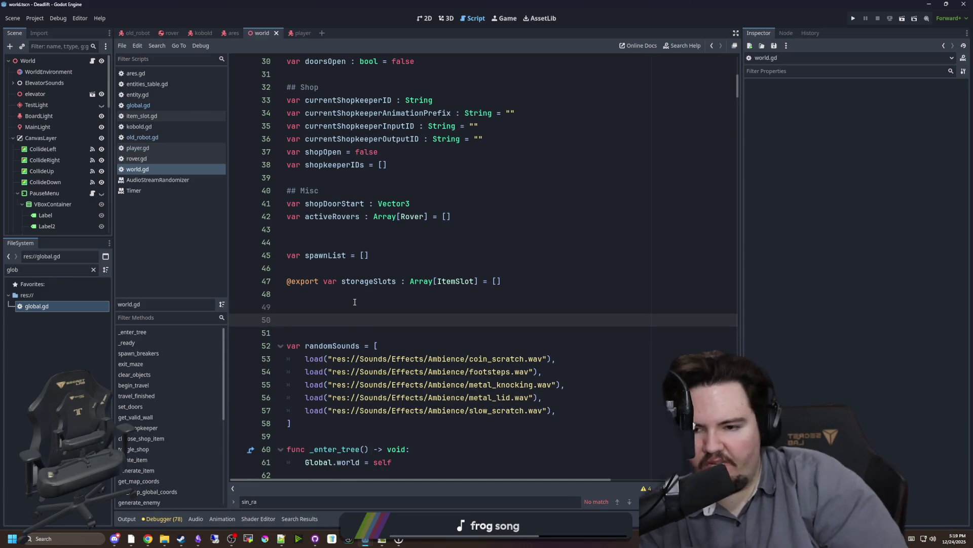
pyautogui.press('Up')
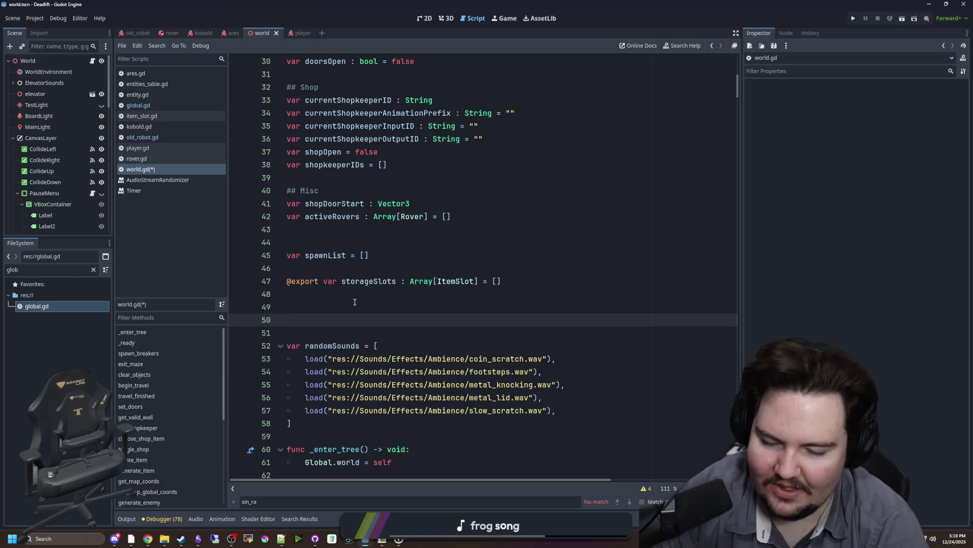
pyautogui.write('var diffic')
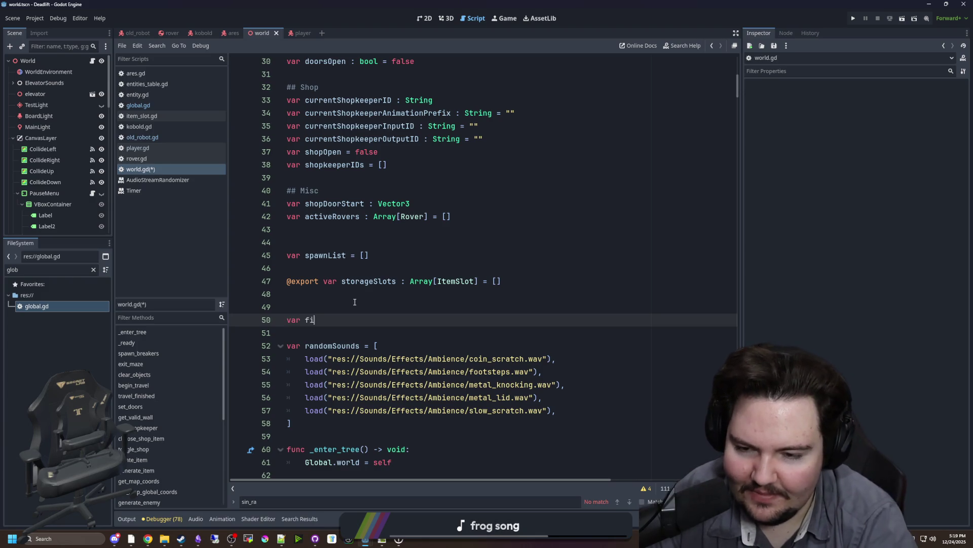
pyautogui.write('ulty = 0.0')
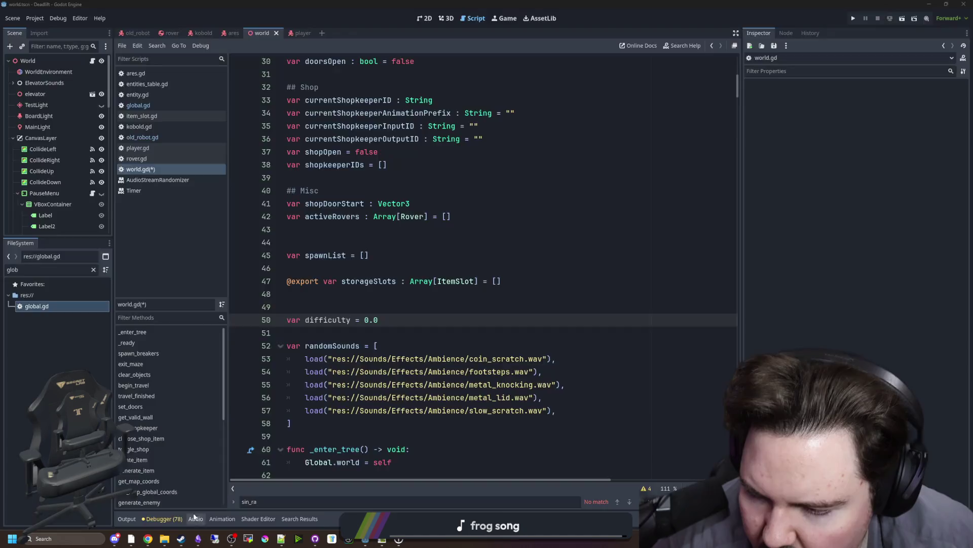
pyautogui.click(193, 512)
# Search the Steam library for 'ble', select Blender under Software, and launch it with PLAY
pyautogui.moveTo(84, 23)
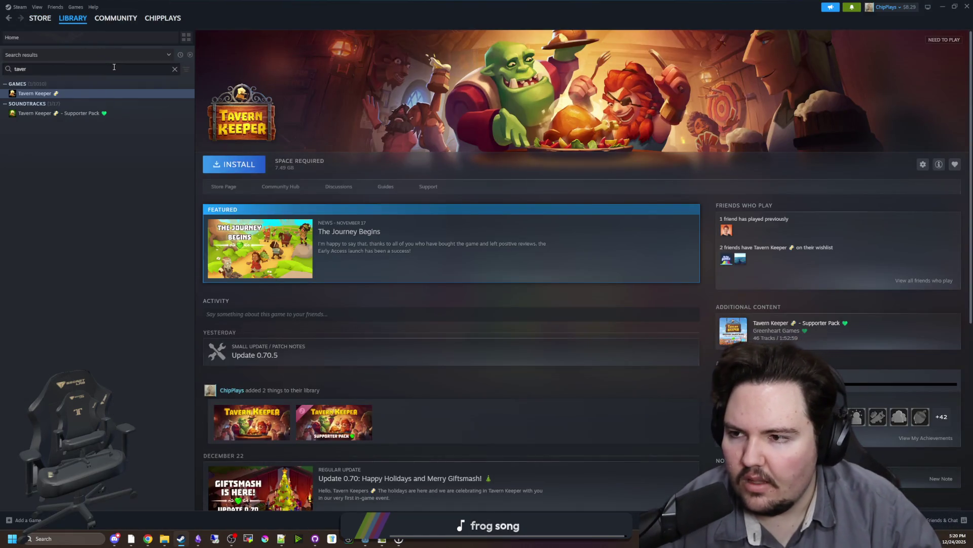
pyautogui.click(173, 68)
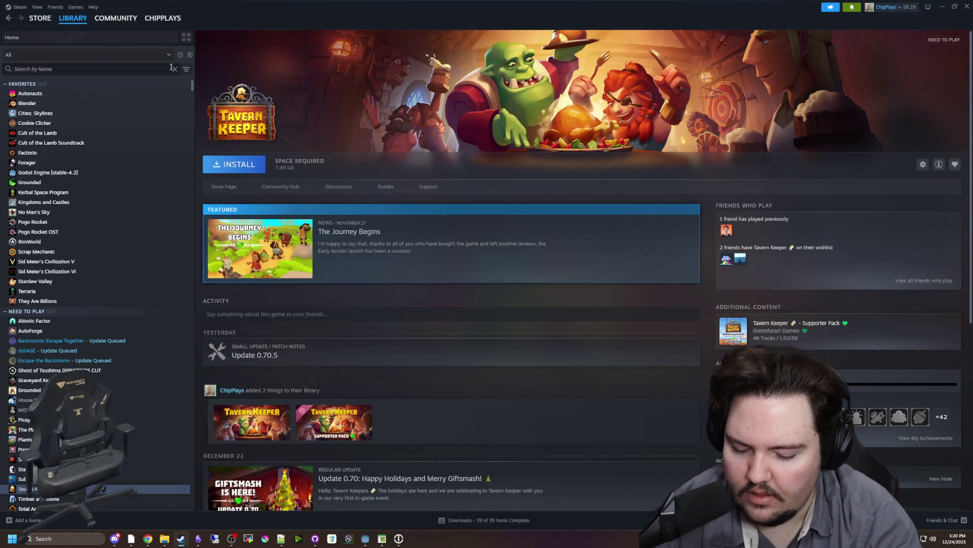
pyautogui.write('ble')
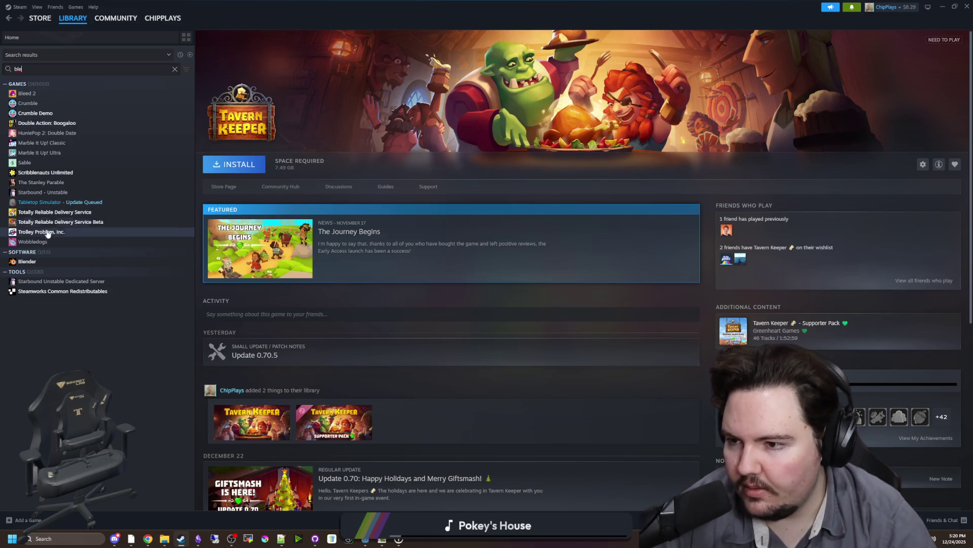
pyautogui.click(69, 261)
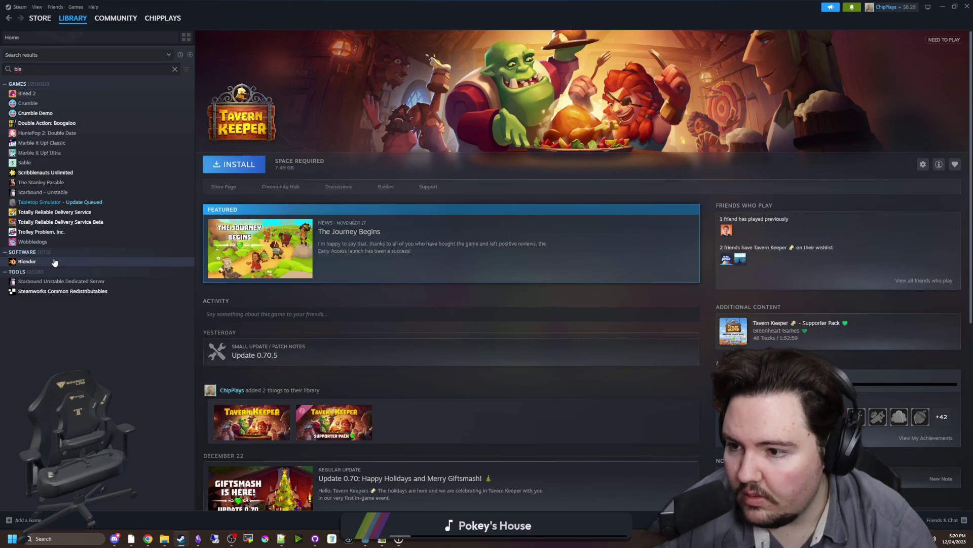
pyautogui.click(217, 171)
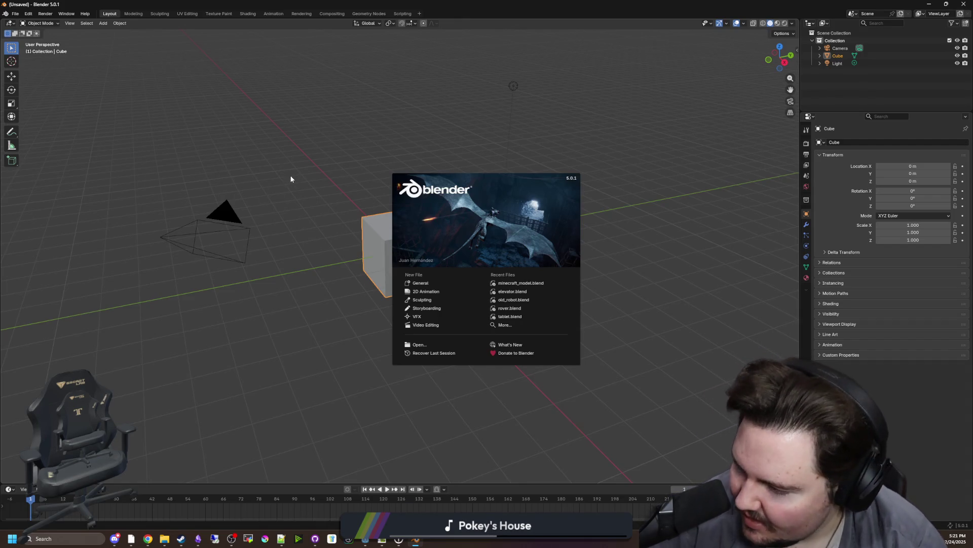
# Dismiss the splash screen and delete the default cube, leaving the Camera and Light
pyautogui.click(430, 285)
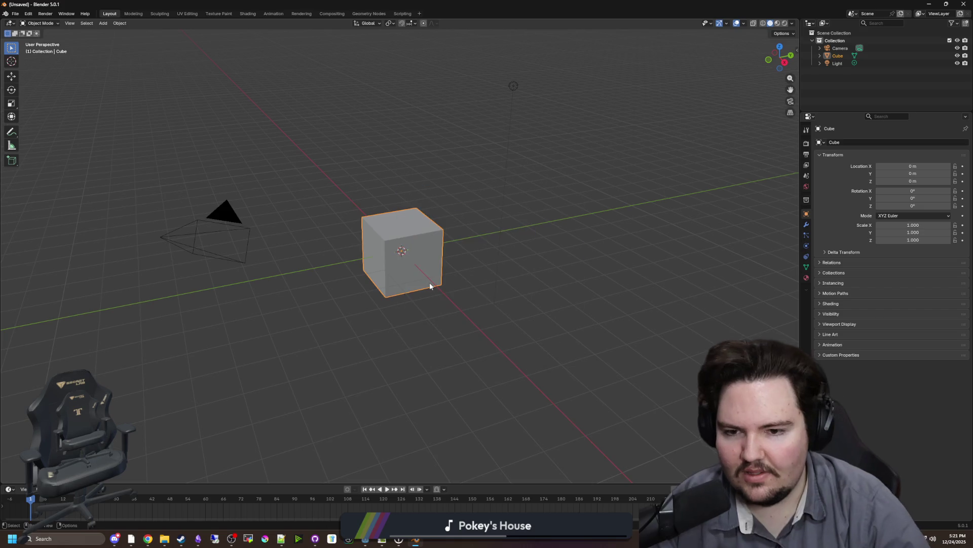
pyautogui.click(430, 285)
pyautogui.press('Delete')
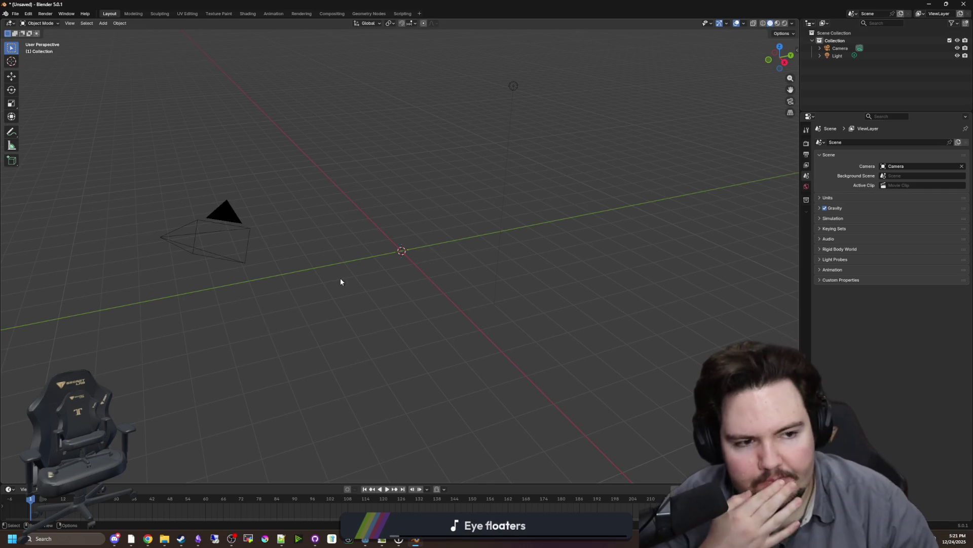
# Orbit the viewport about 90 degrees around the new flattened cube slab
pyautogui.rightClick(488, 301)
pyautogui.moveTo(644, 283); pyautogui.dragTo(505, 274)
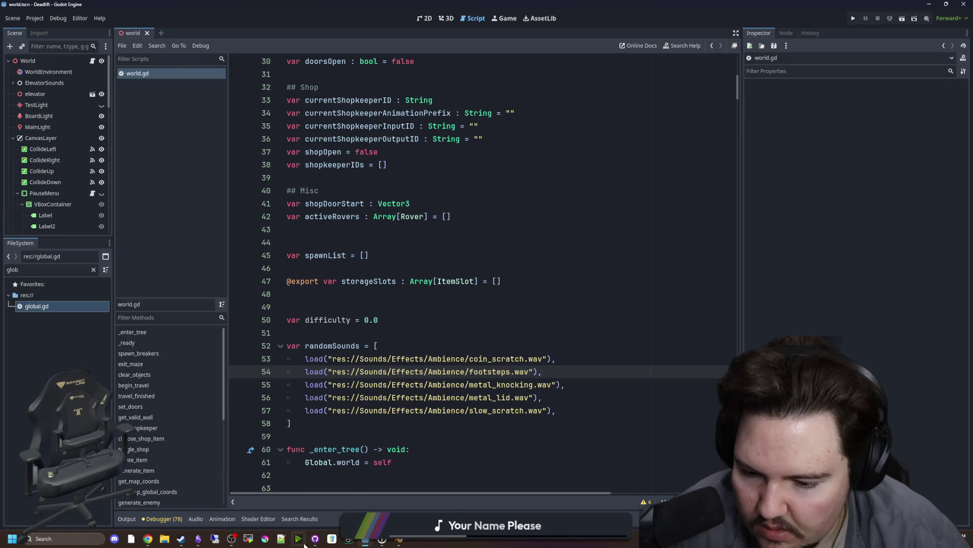
pyautogui.moveTo(311, 542)
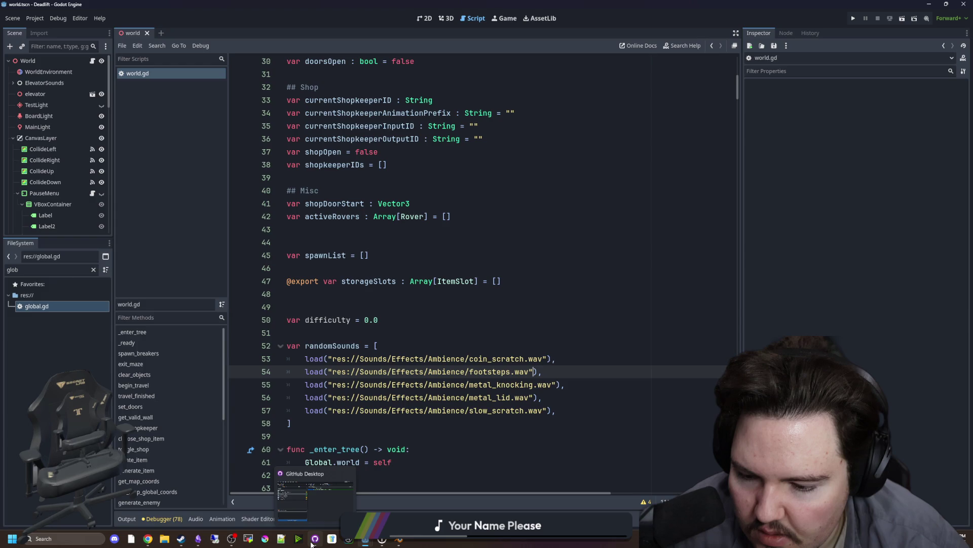
# Bring the Blender window with the tabletop slab back in front of Godot
pyautogui.click(399, 538)
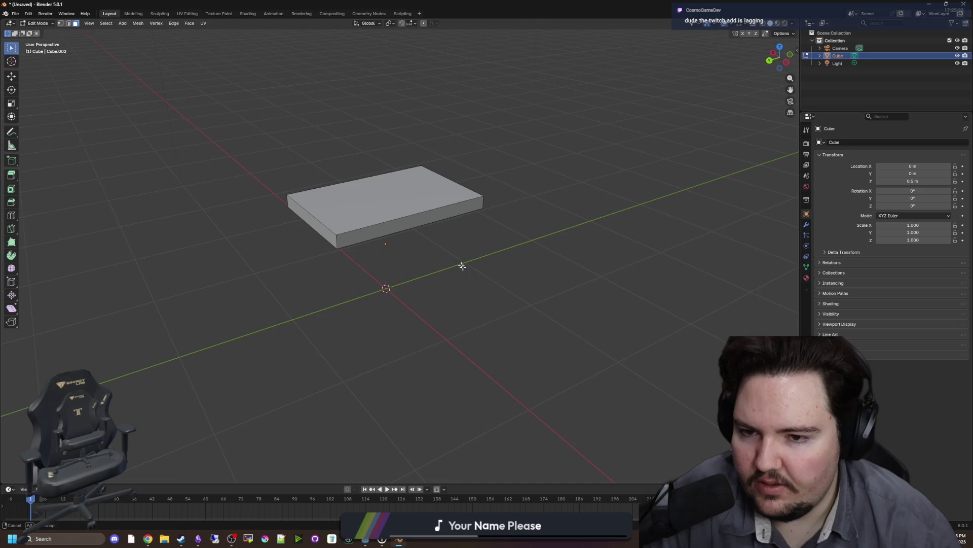
# Orbit and zoom to view the slab from below, then switch to the industrial table image results
pyautogui.moveTo(462, 267)
pyautogui.mouseDown()
pyautogui.moveTo(347, 295)
pyautogui.moveTo(416, 299)
pyautogui.mouseUp()
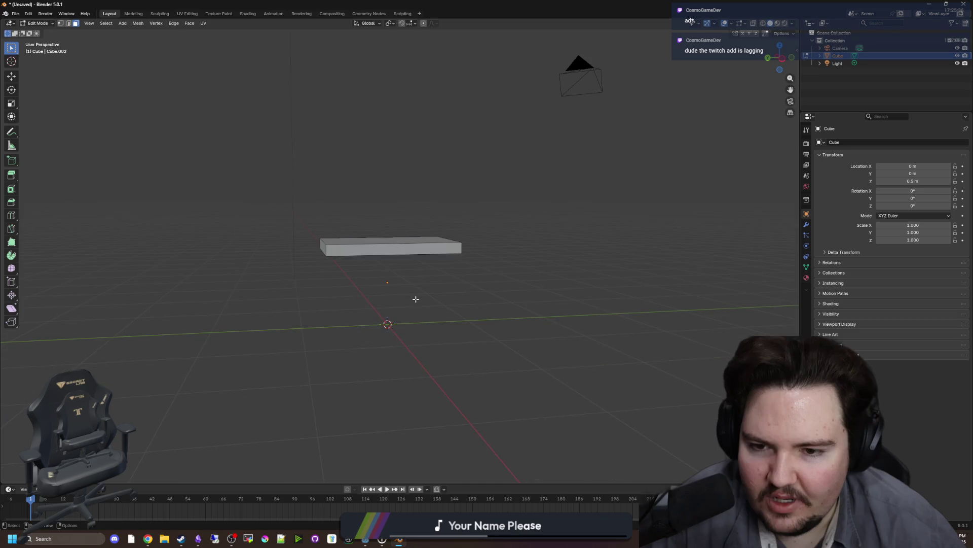
pyautogui.scroll(2, 416, 299)
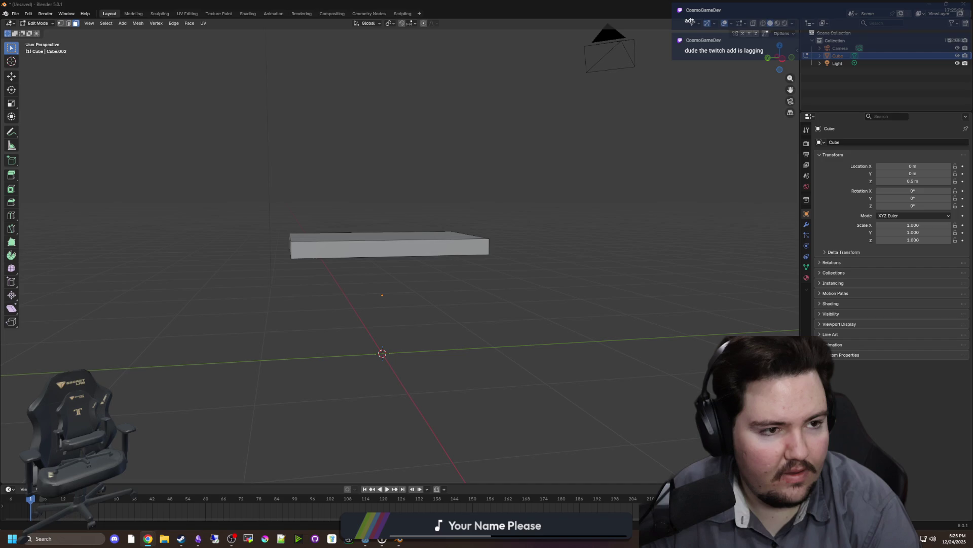
pyautogui.hotkey('alt', 'Tab')
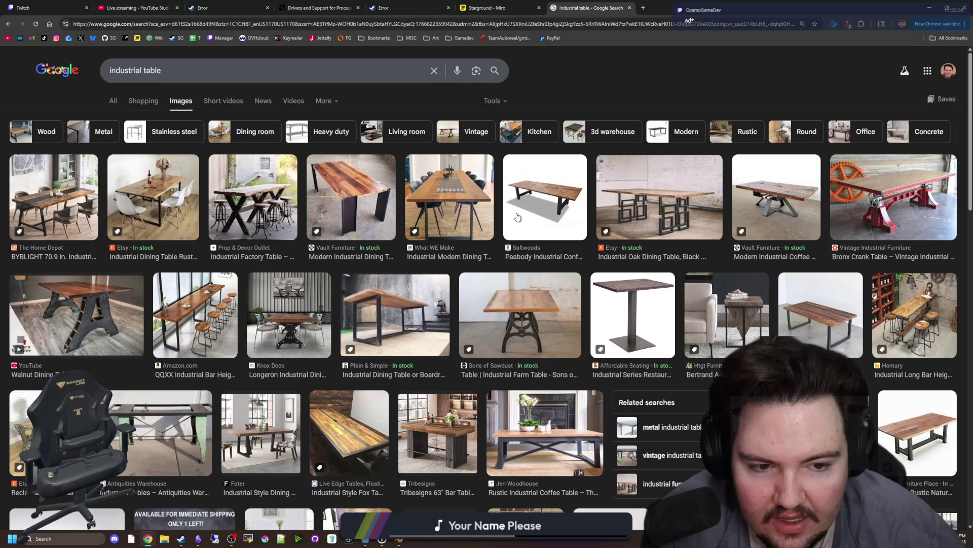
# Preview the stainless work table image, then minimize Chrome to get back to Blender
pyautogui.scroll(-10, 518, 217)
pyautogui.click(441, 258)
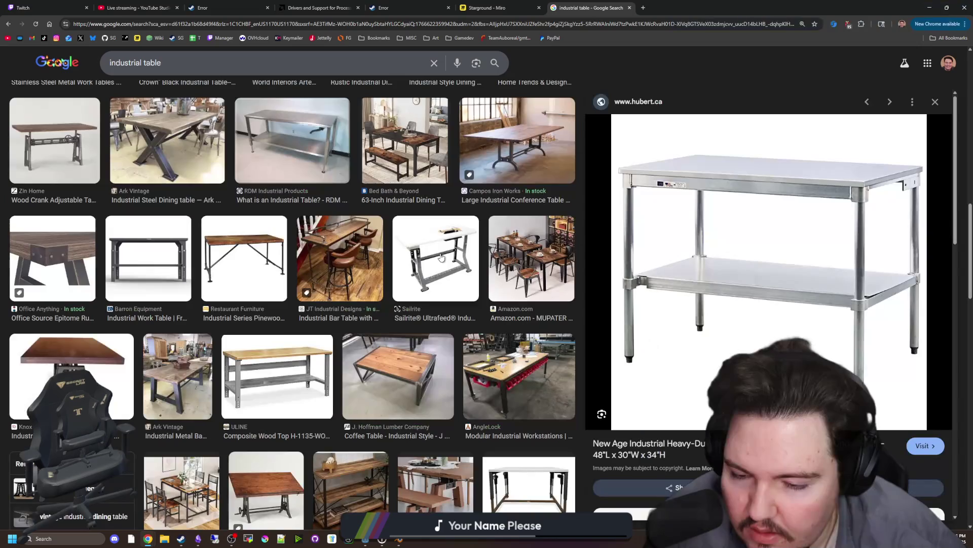
pyautogui.press('super+Down')
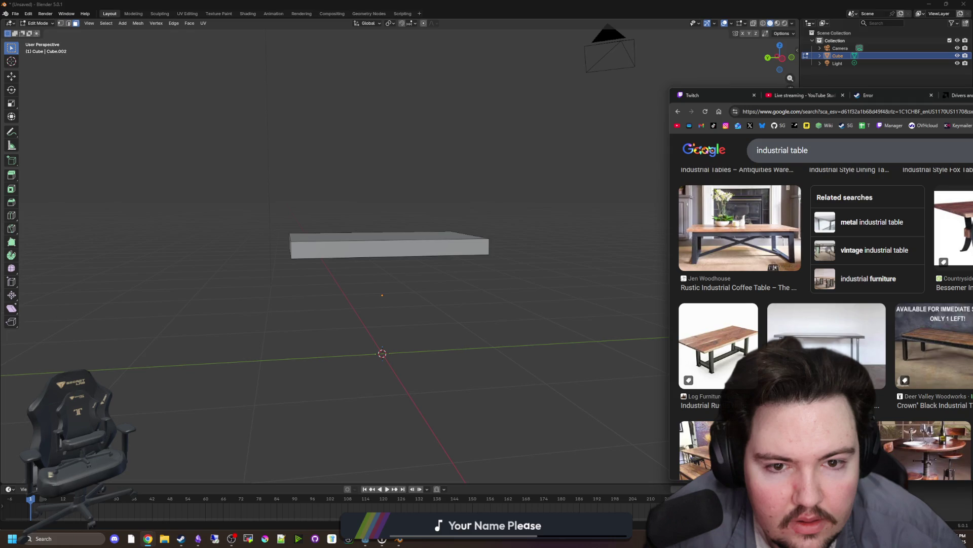
pyautogui.press('super+Down')
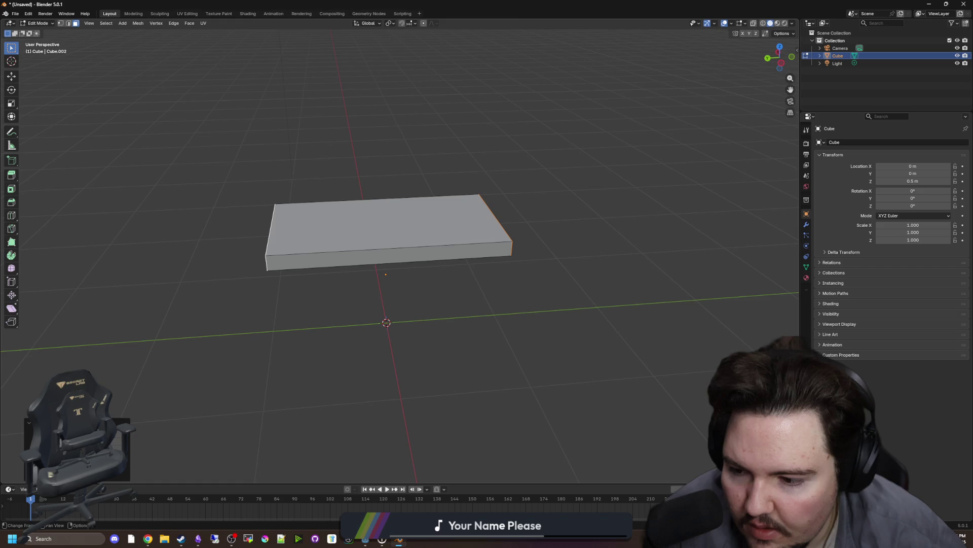
# Shrink the cylinder into a thin leg under the slab and add a Mirror modifier with Y enabled
pyautogui.press('Tab')
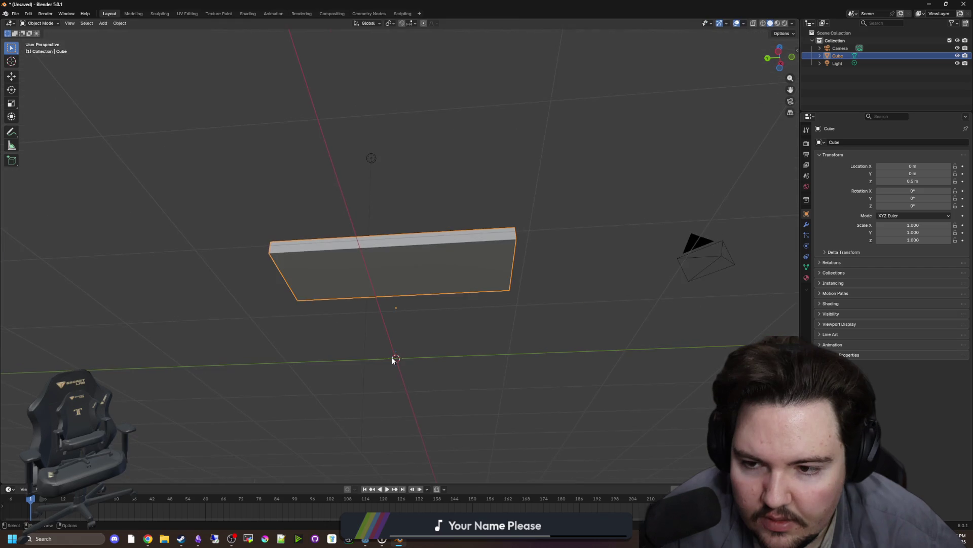
pyautogui.moveTo(394, 360); pyautogui.dragTo(353, 365)
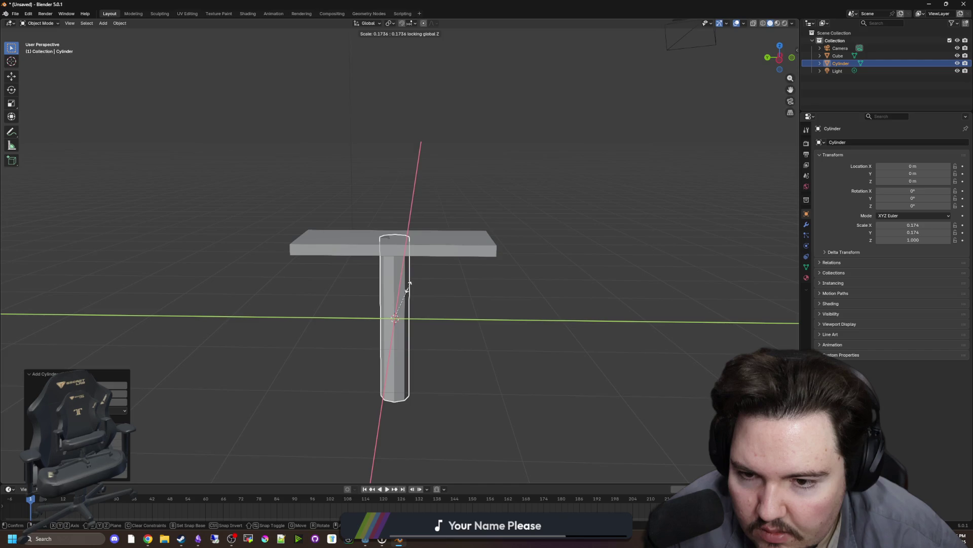
pyautogui.click(637, 315)
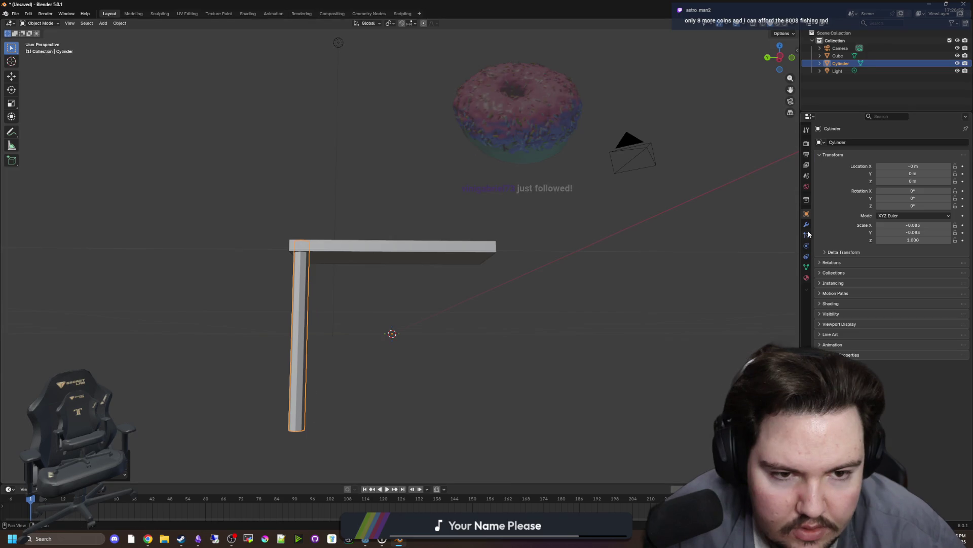
pyautogui.click(807, 227)
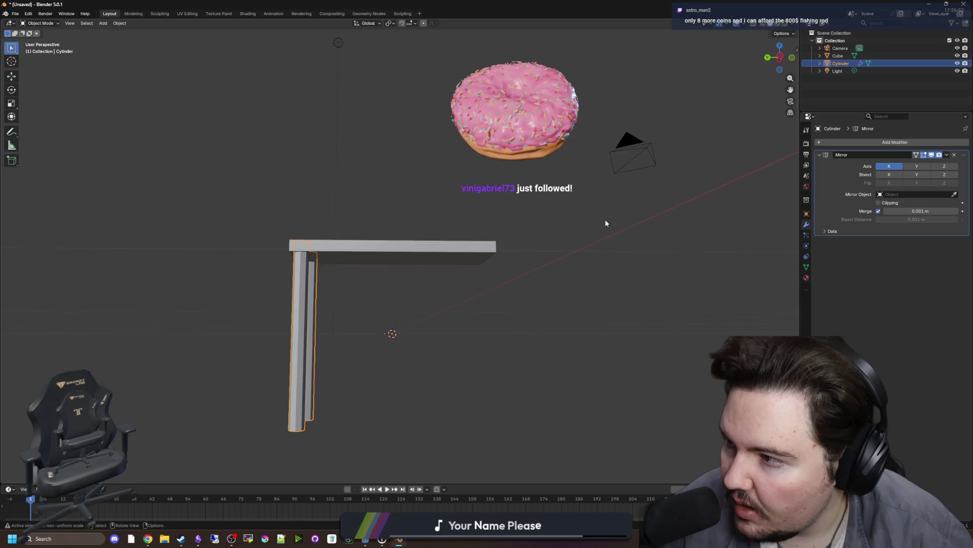
pyautogui.click(917, 166)
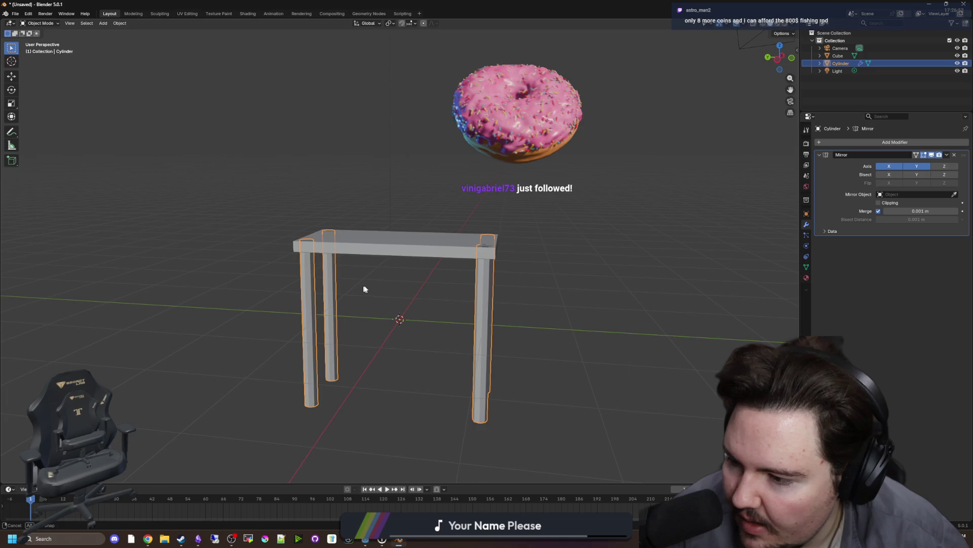
# Inspect the mirrored legs from the front and in perspective, toggling between Edit and Object Mode
pyautogui.press('Tab')
pyautogui.press('KP_1')
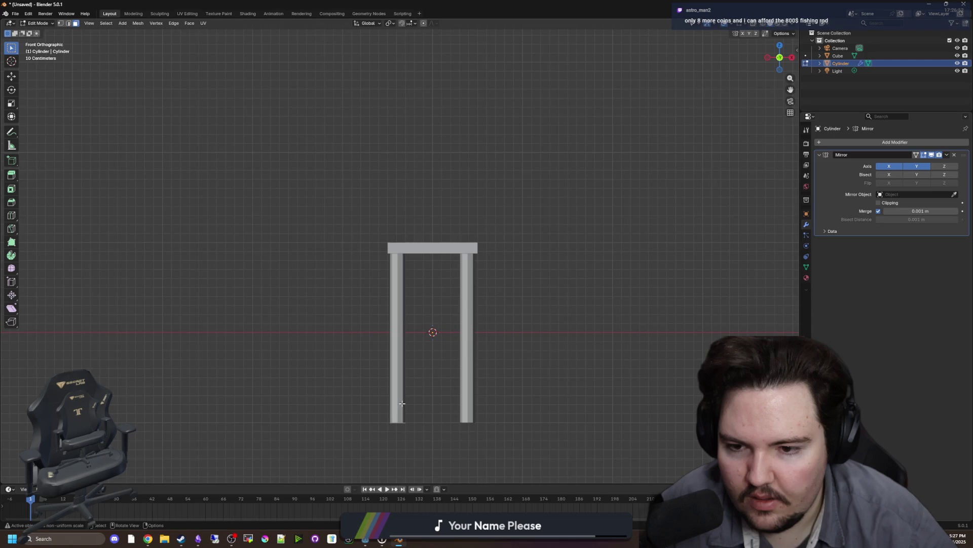
pyautogui.press('Tab')
pyautogui.moveTo(402, 403); pyautogui.dragTo(450, 343)
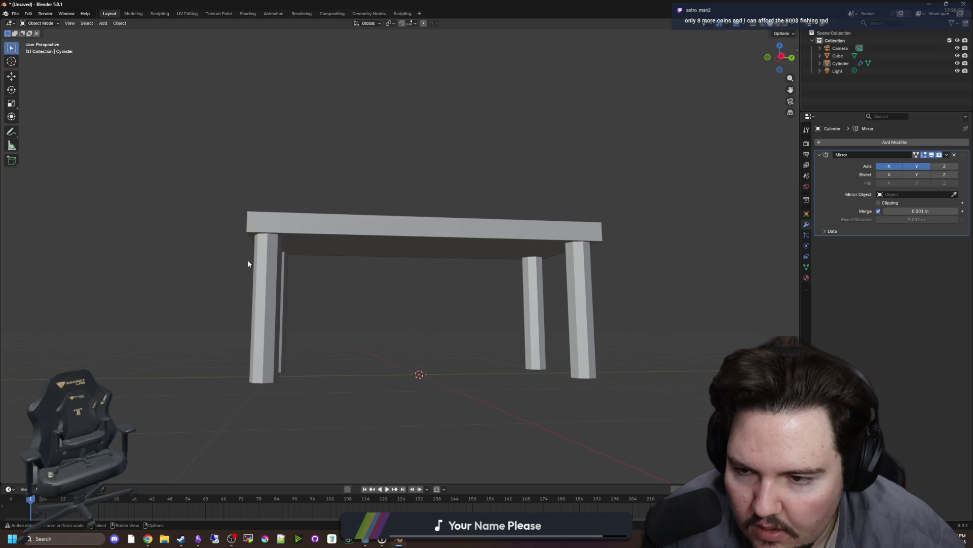
pyautogui.press('Tab')
pyautogui.moveTo(248, 263); pyautogui.dragTo(247, 242)
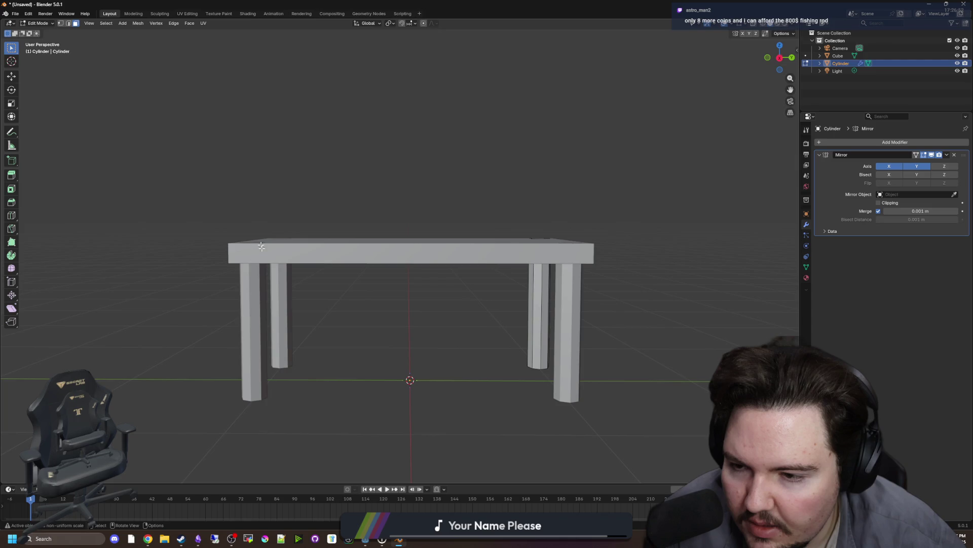
# Box-select the leg vertices and move them along Z into the tabletop, then reselect the legs object
pyautogui.moveTo(261, 246); pyautogui.dragTo(399, 209)
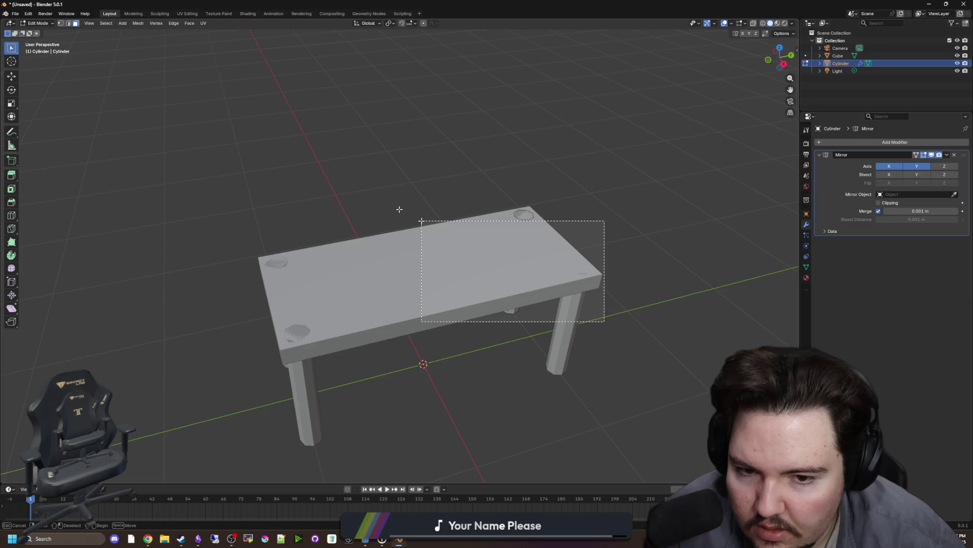
pyautogui.press('g')
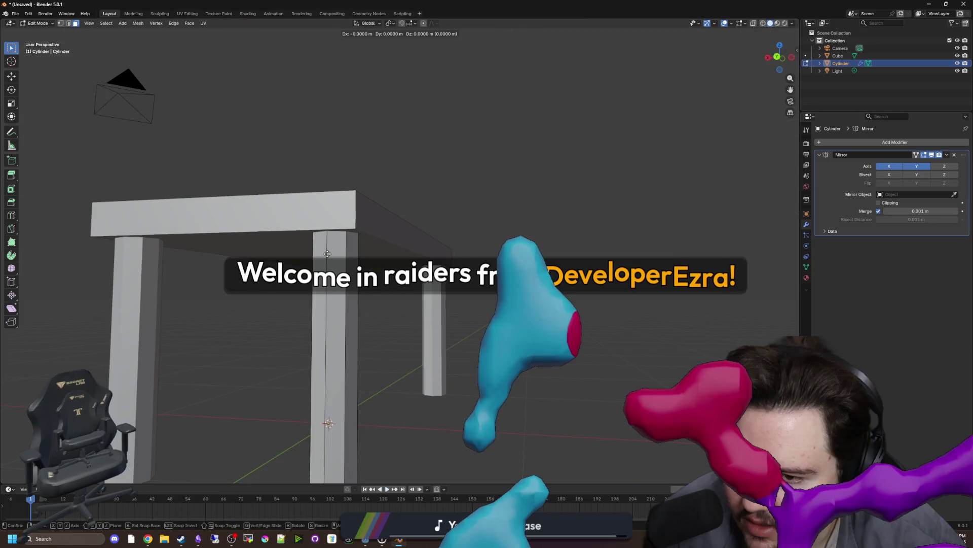
pyautogui.press('z')
pyautogui.press('Escape')
pyautogui.scroll(-3, 542, 270)
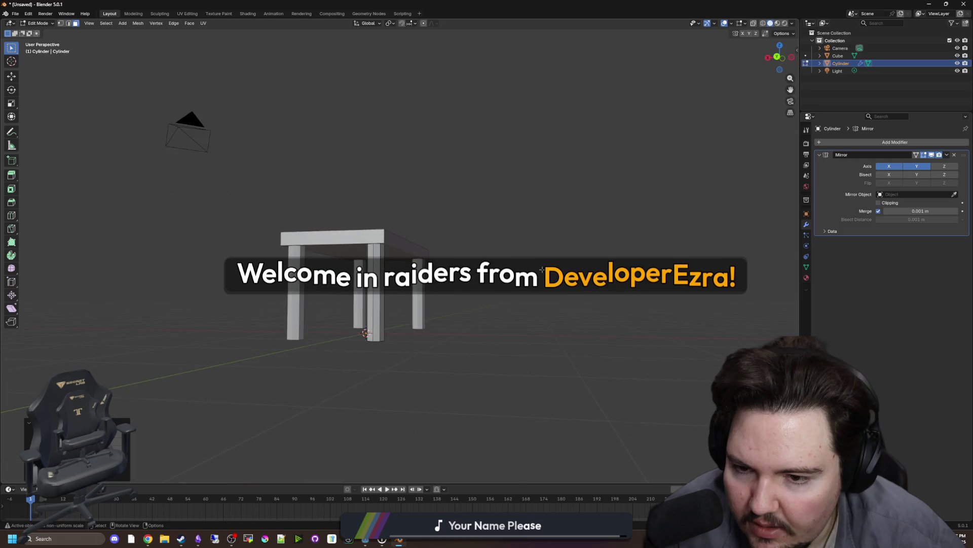
pyautogui.press('Tab')
pyautogui.moveTo(542, 269)
pyautogui.mouseDown()
pyautogui.moveTo(495, 231)
pyautogui.moveTo(359, 282)
pyautogui.mouseUp()
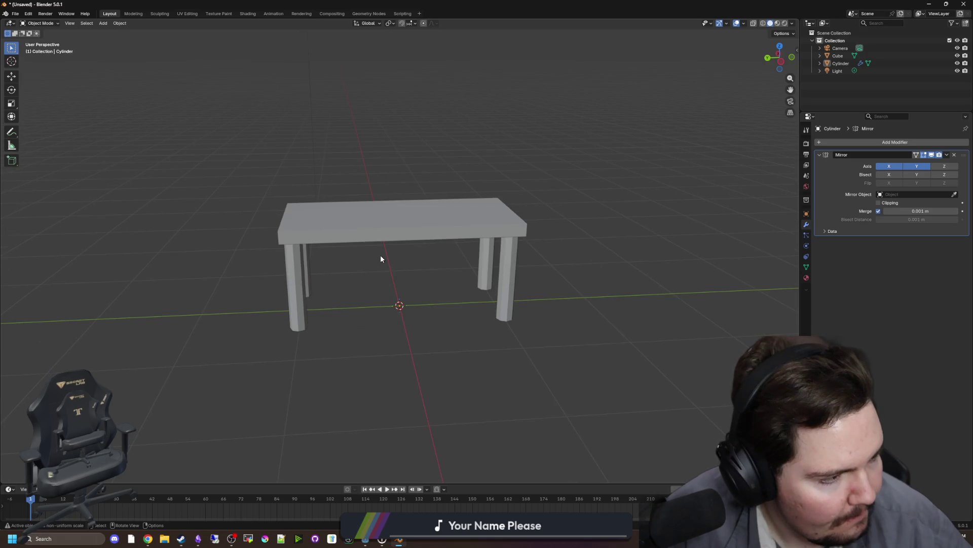
pyautogui.scroll(2, 381, 258)
pyautogui.click(257, 315)
pyautogui.moveTo(263, 315); pyautogui.dragTo(437, 311)
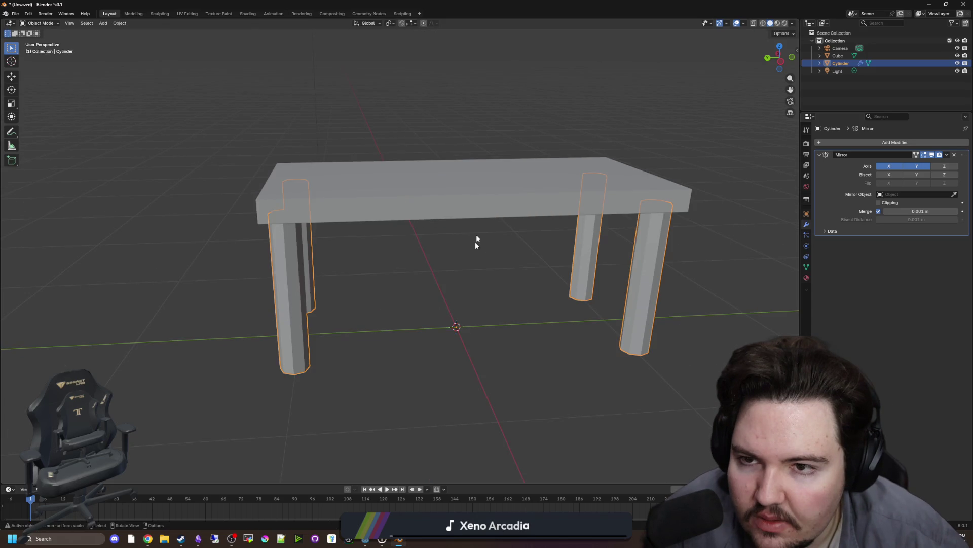
# Try snapping the legs to the 3D cursor in Local orientation, undo it, and return to Global
pyautogui.click(368, 24)
pyautogui.click(355, 55)
pyautogui.hotkey('shift', 's')
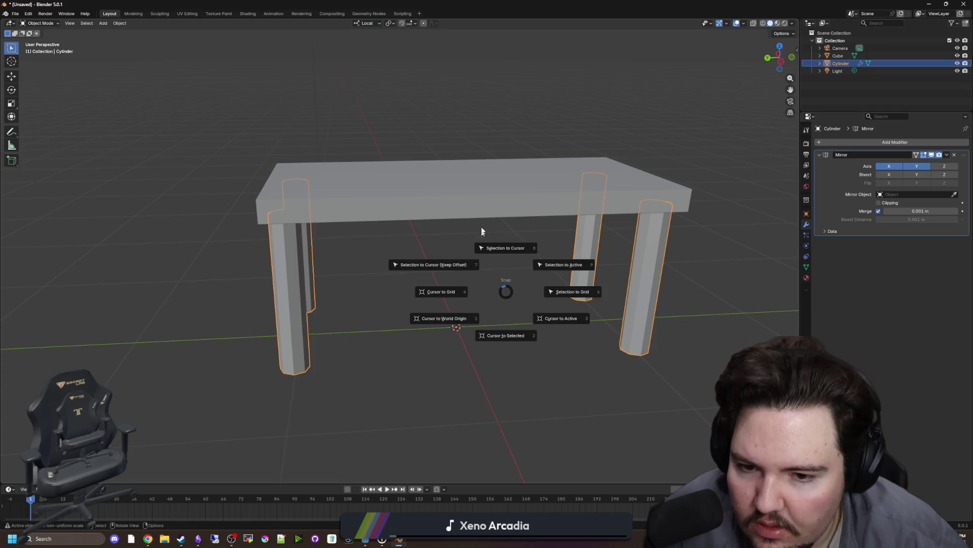
pyautogui.click(501, 217)
pyautogui.hotkey('ctrl', 'z')
pyautogui.click(362, 24)
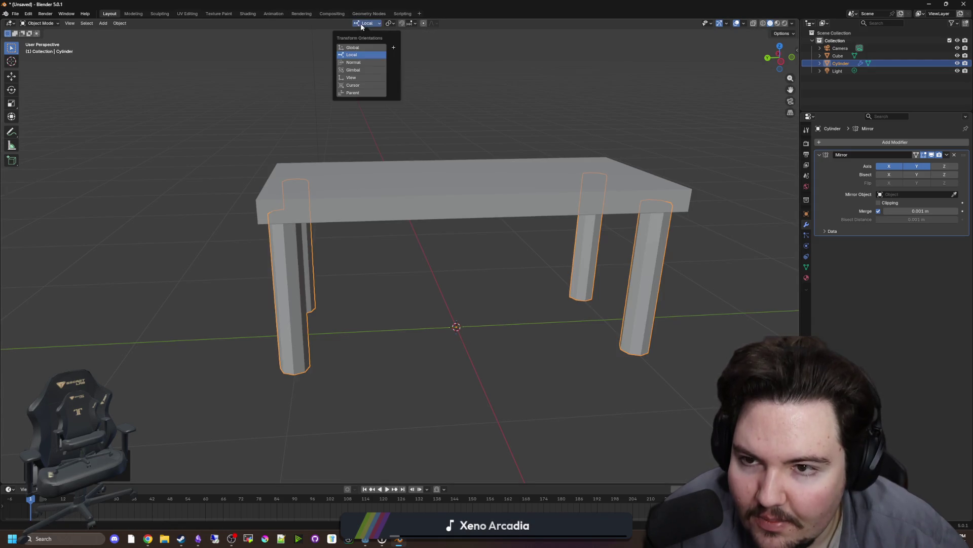
pyautogui.click(363, 46)
# Set the leg's origin to its center of mass and scale it thinner on X and Y
pyautogui.rightClick(336, 243)
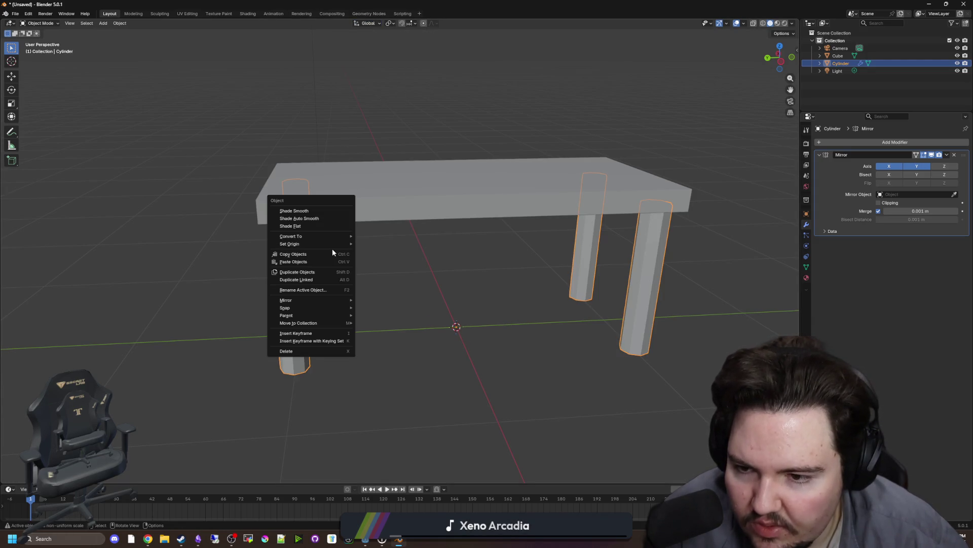
pyautogui.moveTo(350, 245)
pyautogui.click(396, 269)
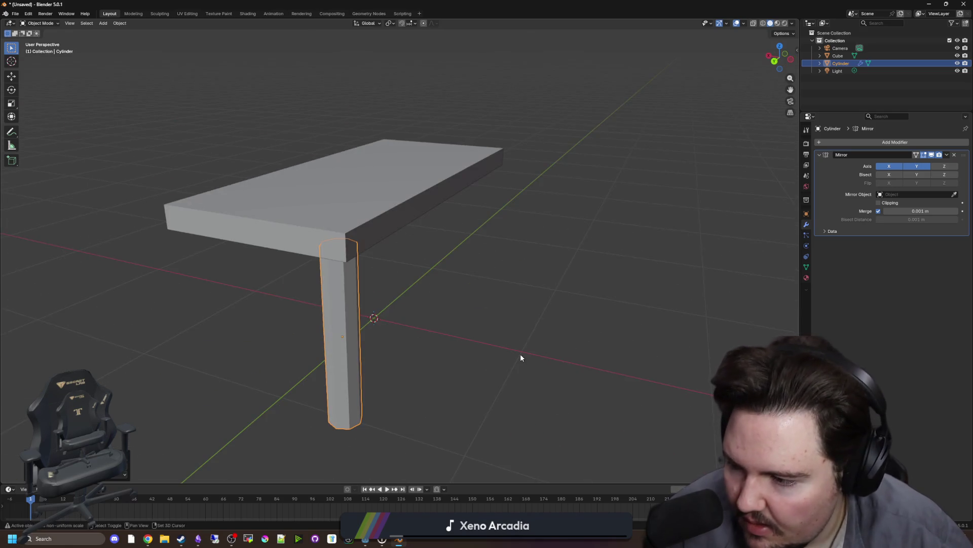
pyautogui.press('s')
pyautogui.hotkey('shift', 'z')
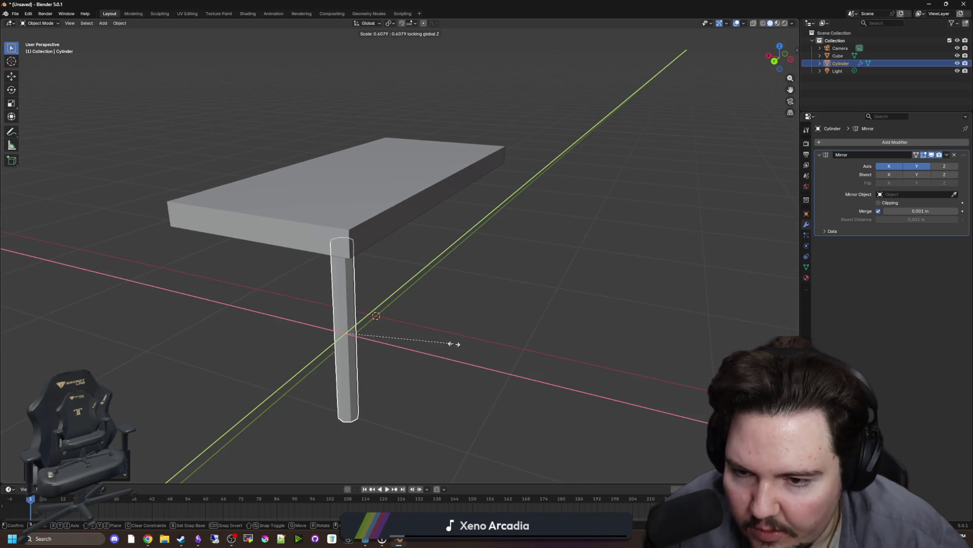
pyautogui.click(451, 347)
# Orbit to view the thinner leg from below and from the side
pyautogui.moveTo(451, 347)
pyautogui.mouseDown()
pyautogui.moveTo(395, 275)
pyautogui.moveTo(410, 268)
pyautogui.moveTo(452, 324)
pyautogui.moveTo(482, 342)
pyautogui.moveTo(474, 336)
pyautogui.mouseUp()
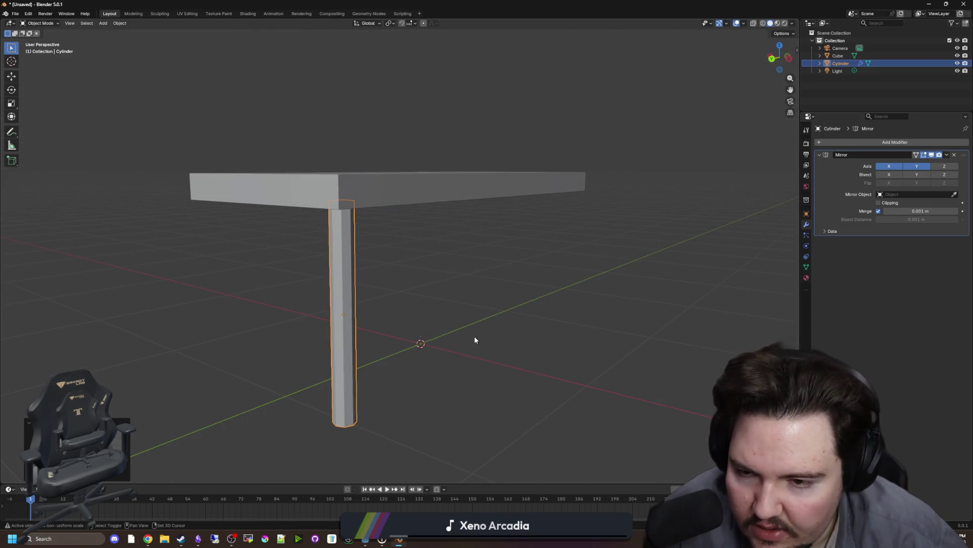
pyautogui.hotkey('shift', 's')
pyautogui.press('Escape')
pyautogui.moveTo(459, 240)
pyautogui.mouseDown()
pyautogui.moveTo(468, 326)
pyautogui.moveTo(461, 304)
pyautogui.mouseUp()
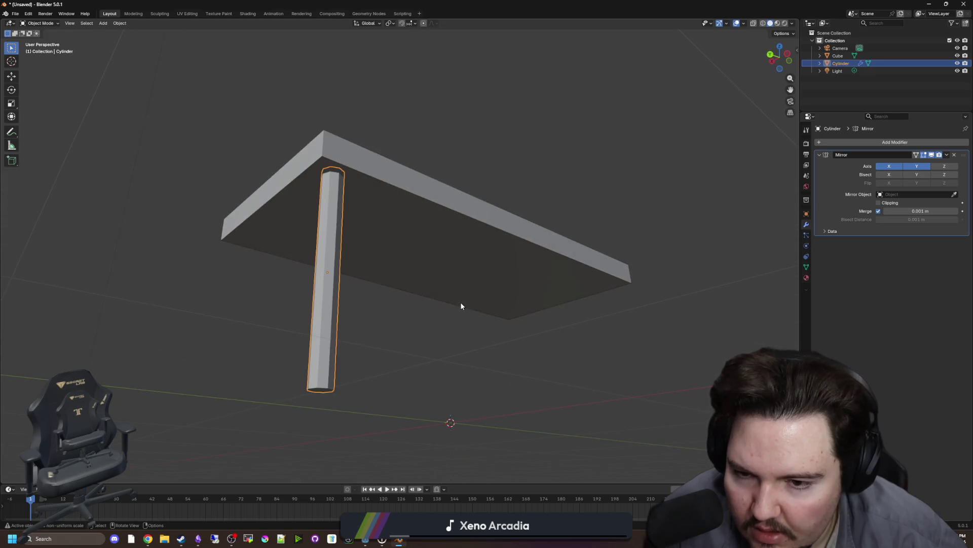
pyautogui.moveTo(538, 324); pyautogui.dragTo(510, 317)
pyautogui.press('Escape')
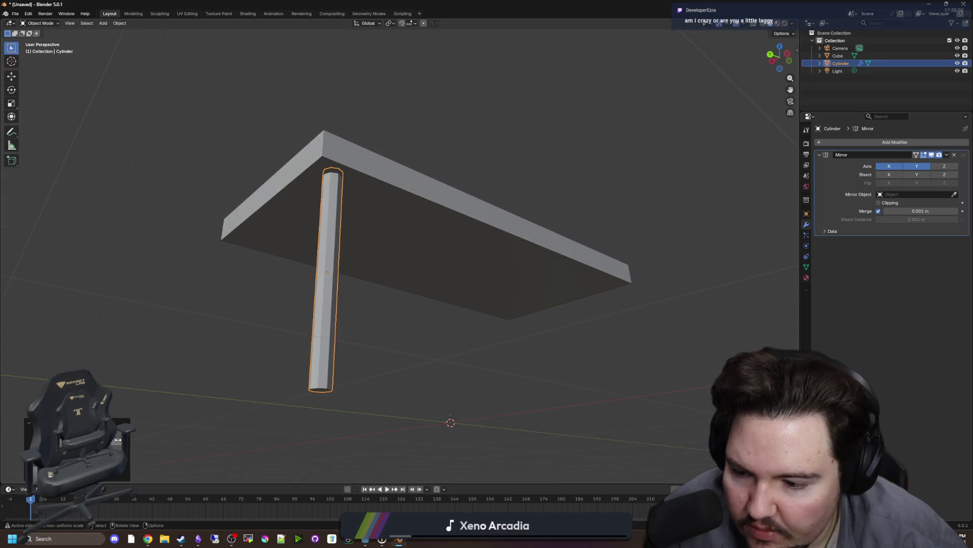
pyautogui.moveTo(166, 415)
pyautogui.mouseDown()
pyautogui.moveTo(154, 385)
pyautogui.moveTo(261, 332)
pyautogui.moveTo(354, 341)
pyautogui.mouseUp()
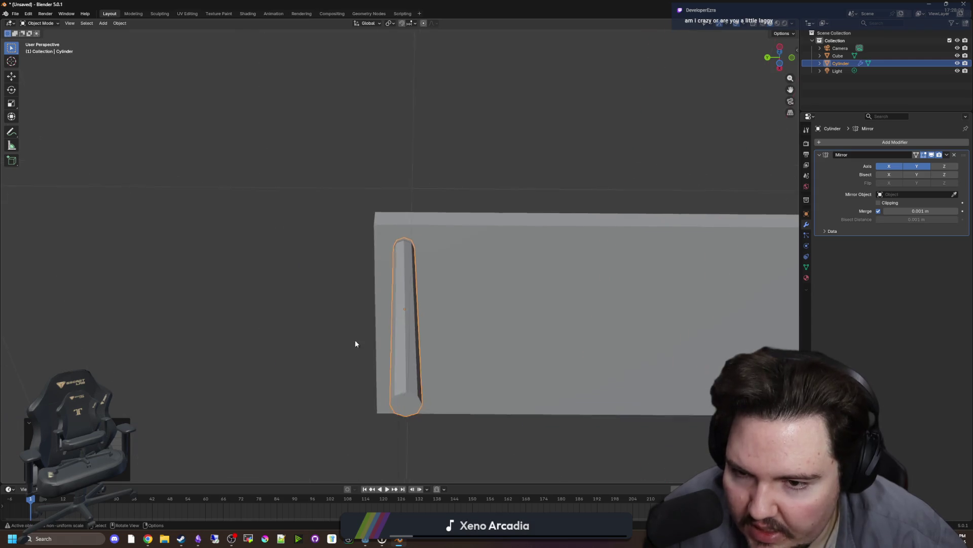
# Move the leg along Y and X so the mirrored legs sit under the tabletop corners
pyautogui.press('g')
pyautogui.press('y')
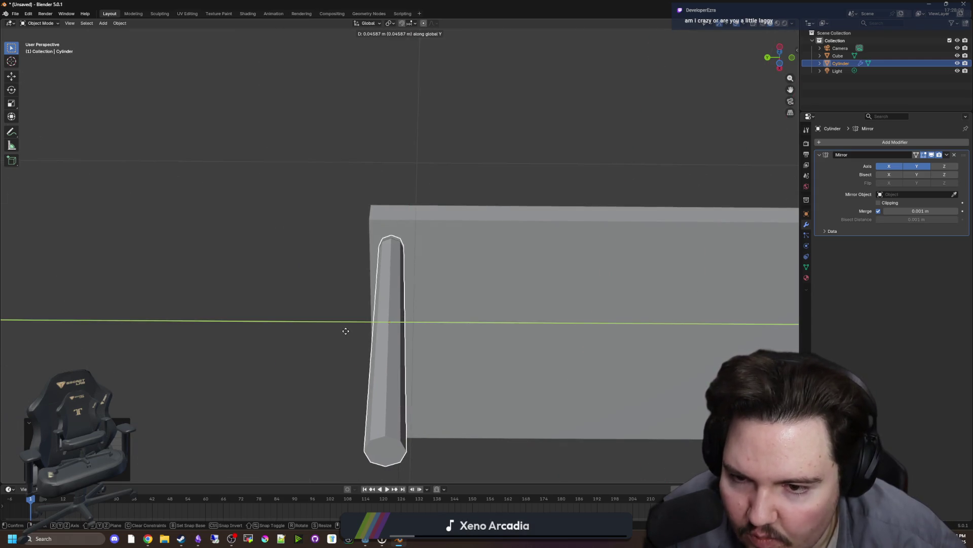
pyautogui.moveTo(346, 334)
pyautogui.mouseDown()
pyautogui.moveTo(441, 326)
pyautogui.moveTo(439, 341)
pyautogui.moveTo(387, 330)
pyautogui.moveTo(390, 316)
pyautogui.moveTo(461, 321)
pyautogui.moveTo(424, 314)
pyautogui.moveTo(428, 304)
pyautogui.moveTo(413, 334)
pyautogui.moveTo(473, 314)
pyautogui.moveTo(457, 343)
pyautogui.moveTo(354, 335)
pyautogui.moveTo(370, 323)
pyautogui.mouseUp()
pyautogui.press('x')
pyautogui.click(449, 321)
pyautogui.press('g')
pyautogui.press('x')
pyautogui.click(426, 305)
# Set the leg's origin to the 3D cursor, then select the tabletop instead
pyautogui.rightClick(370, 323)
pyautogui.moveTo(372, 323)
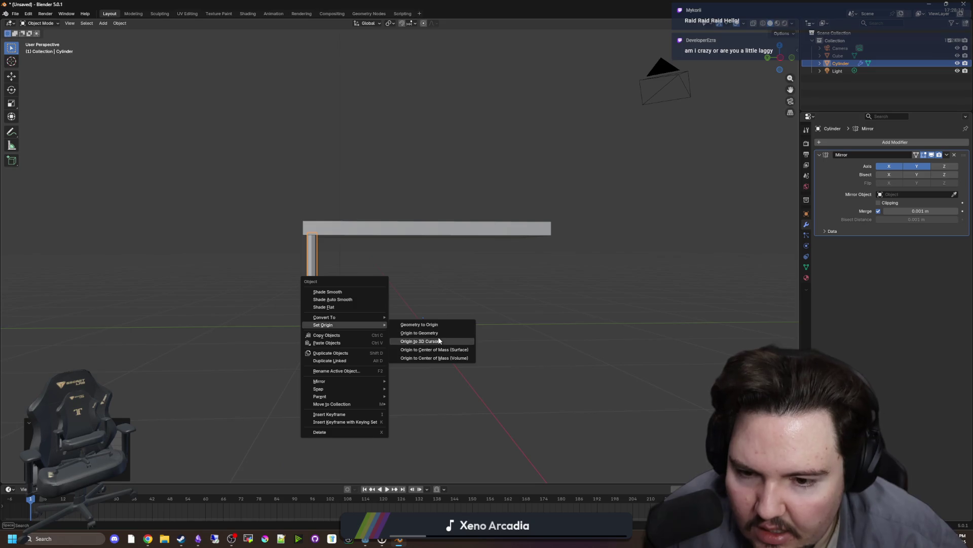
pyautogui.click(402, 340)
pyautogui.moveTo(458, 322)
pyautogui.mouseDown()
pyautogui.moveTo(576, 319)
pyautogui.moveTo(426, 318)
pyautogui.mouseUp()
pyautogui.click(576, 320)
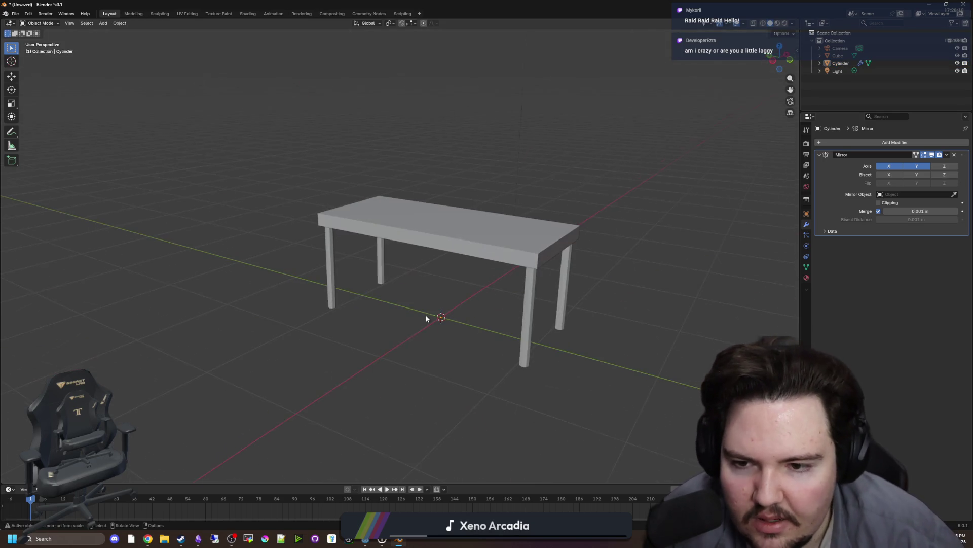
pyautogui.click(415, 250)
pyautogui.moveTo(421, 263); pyautogui.dragTo(430, 265)
pyautogui.scroll(2, 431, 267)
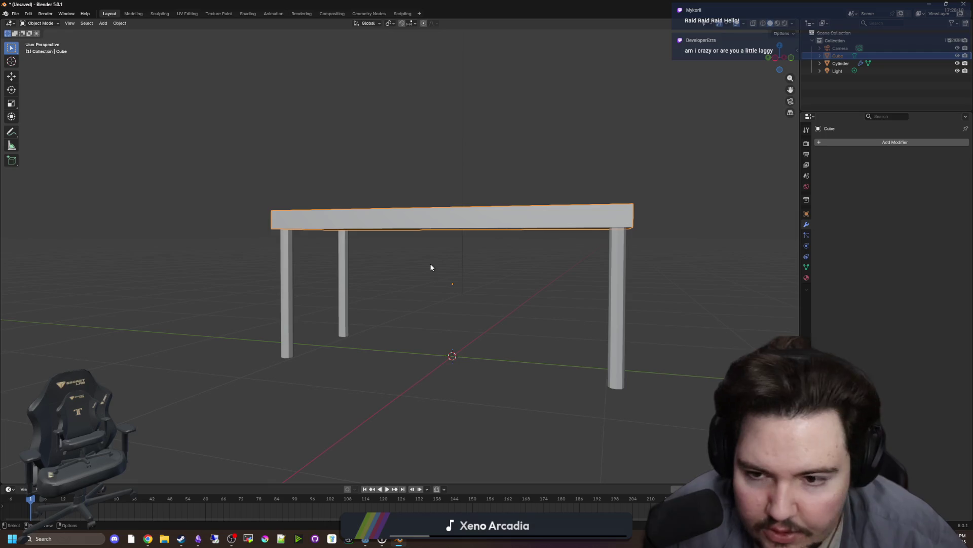
# Add a horizontal edge loop around the tabletop's edge in Edit Mode
pyautogui.press('Tab')
pyautogui.scroll(2, 411, 255)
pyautogui.click(12, 216)
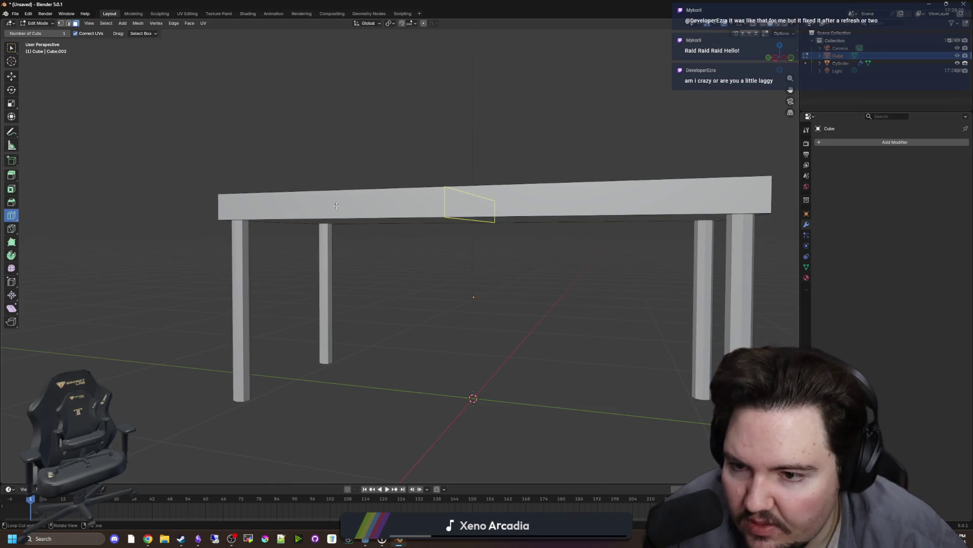
pyautogui.click(222, 207)
# In face select mode, select the tabletop's top face
pyautogui.click(75, 24)
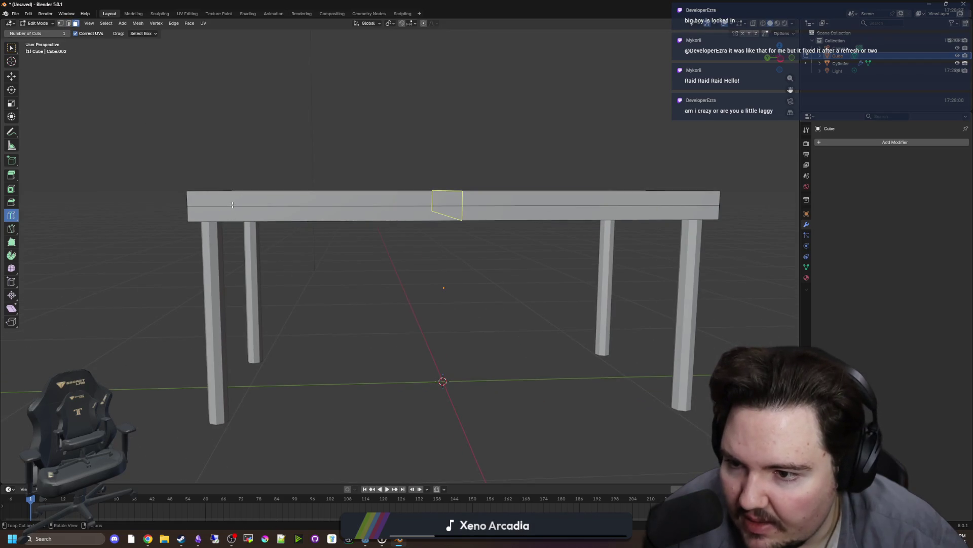
pyautogui.press('w')
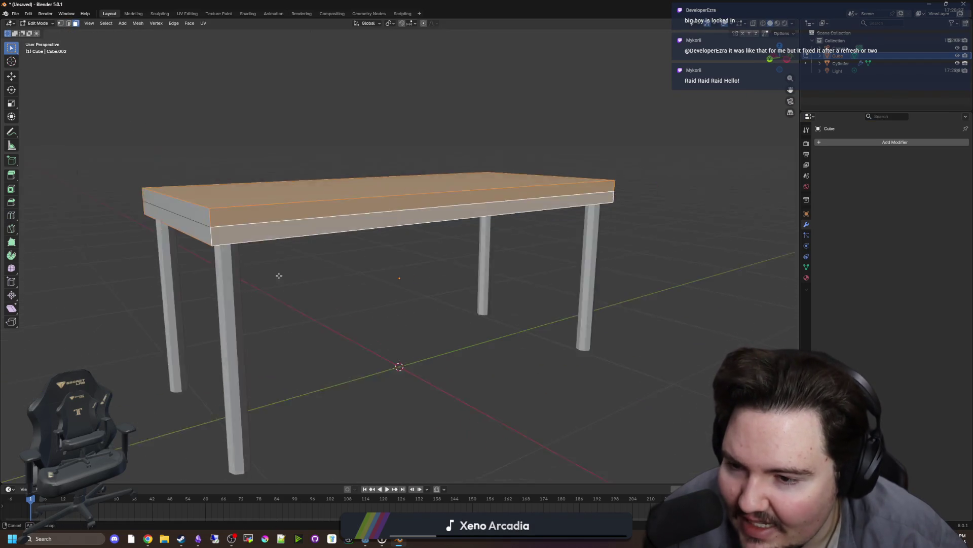
pyautogui.click(319, 218)
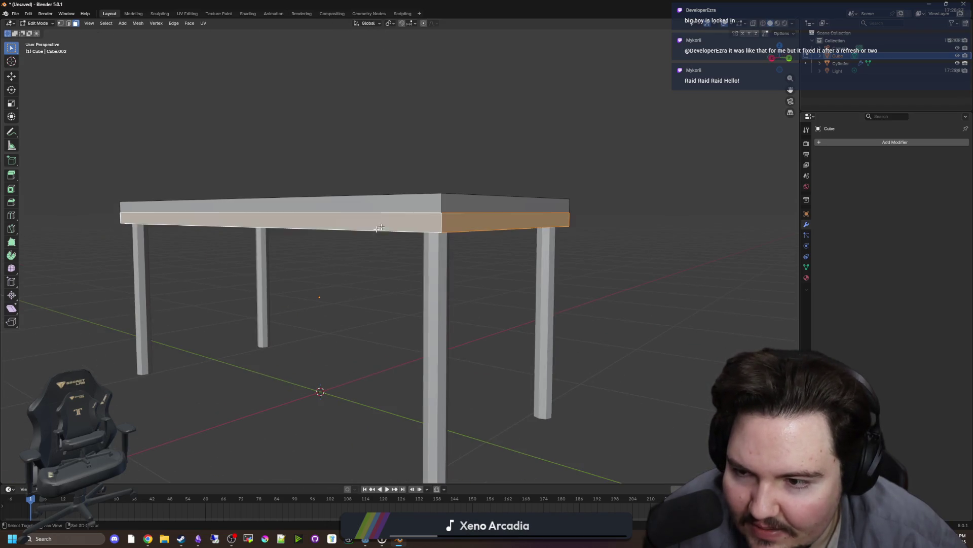
pyautogui.click(484, 230)
pyautogui.moveTo(484, 229); pyautogui.dragTo(384, 322)
pyautogui.click(280, 229)
pyautogui.click(284, 261)
pyautogui.moveTo(284, 262); pyautogui.dragTo(347, 276)
pyautogui.keyDown('shift'); pyautogui.click(234, 247); pyautogui.keyUp('shift')
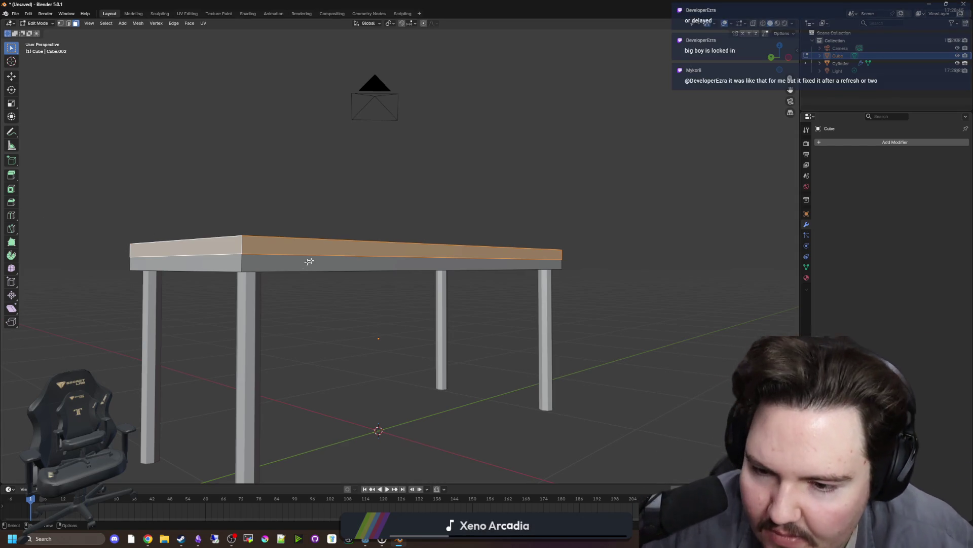
pyautogui.hotkey('alt', 'a')
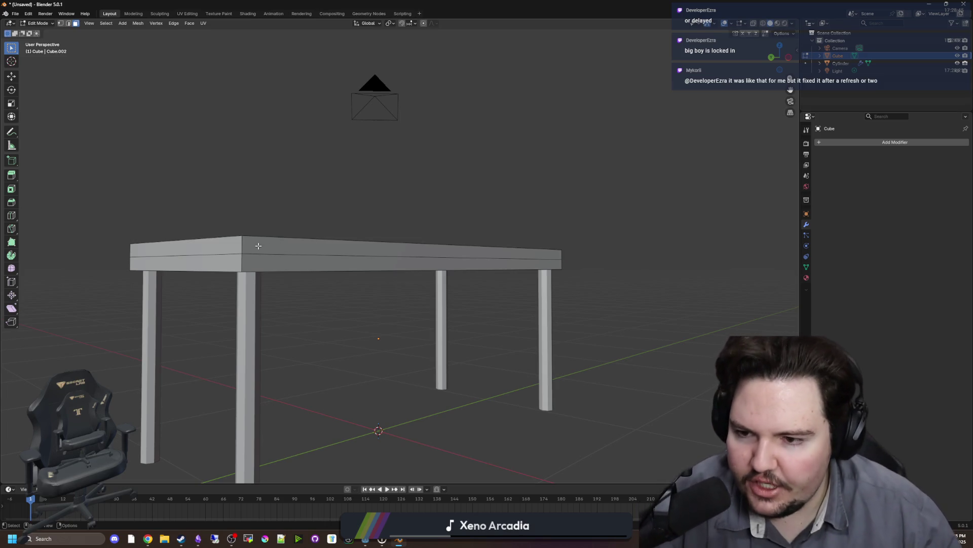
pyautogui.click(247, 244)
pyautogui.moveTo(301, 182); pyautogui.dragTo(203, 188)
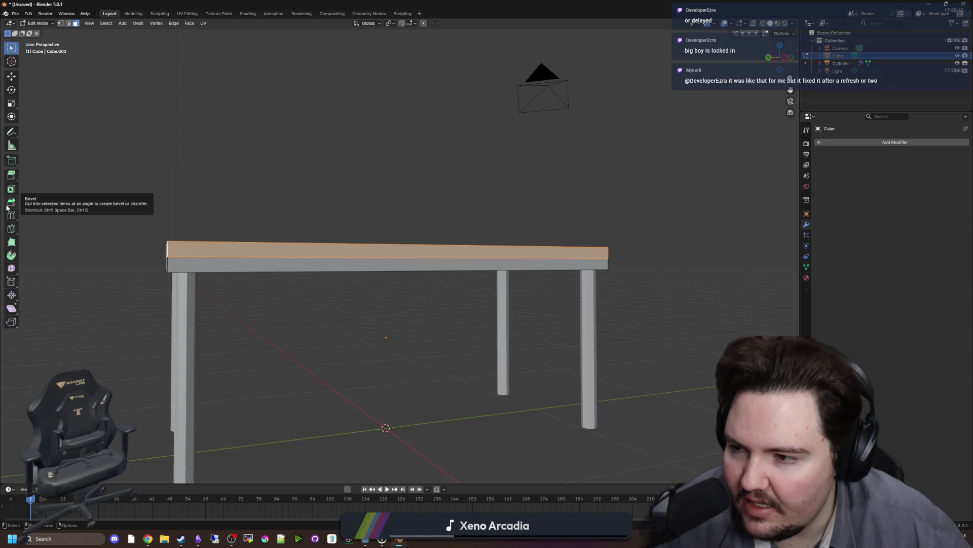
# Extrude the top region and scale it outward into an overhanging thin layer, then inspect from below
pyautogui.click(11, 175)
pyautogui.click(27, 179)
pyautogui.moveTo(291, 202)
pyautogui.mouseDown()
pyautogui.moveTo(365, 217)
pyautogui.moveTo(396, 203)
pyautogui.mouseUp()
pyautogui.press('s')
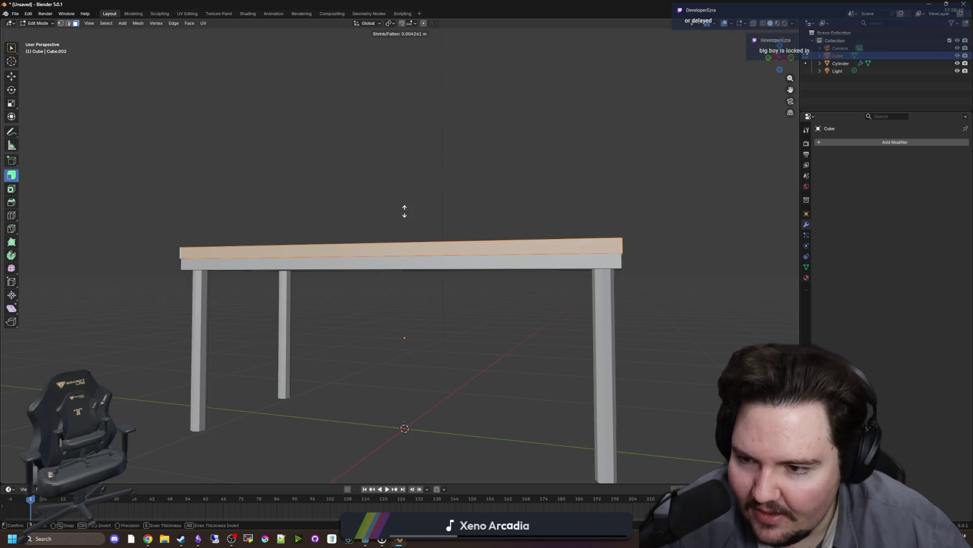
pyautogui.click(271, 264)
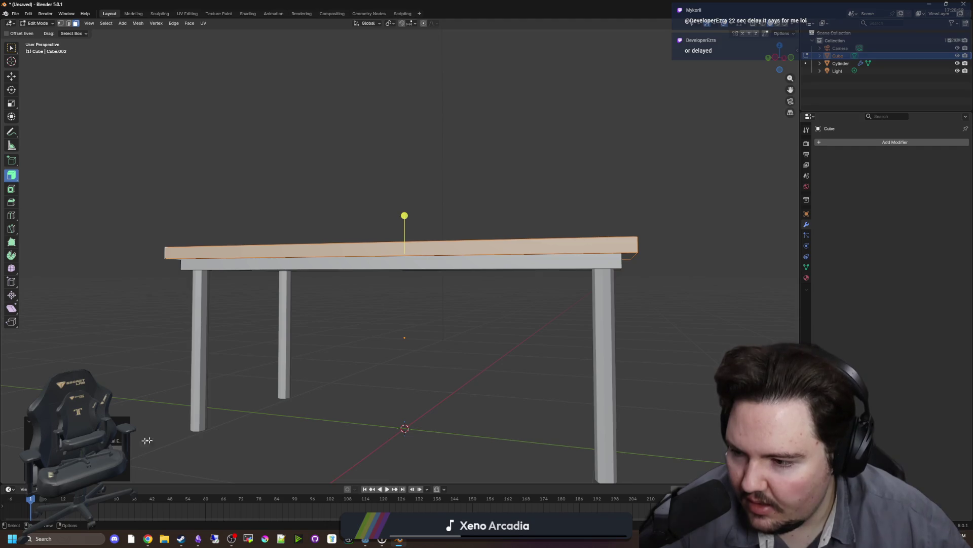
pyautogui.moveTo(178, 411)
pyautogui.mouseDown()
pyautogui.moveTo(305, 365)
pyautogui.moveTo(278, 321)
pyautogui.moveTo(370, 326)
pyautogui.mouseUp()
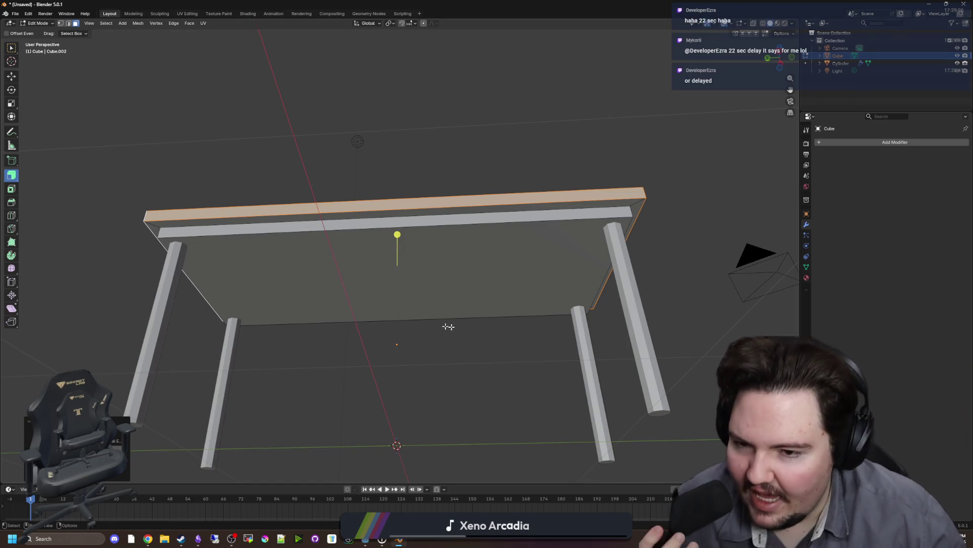
pyautogui.moveTo(337, 337); pyautogui.dragTo(136, 432)
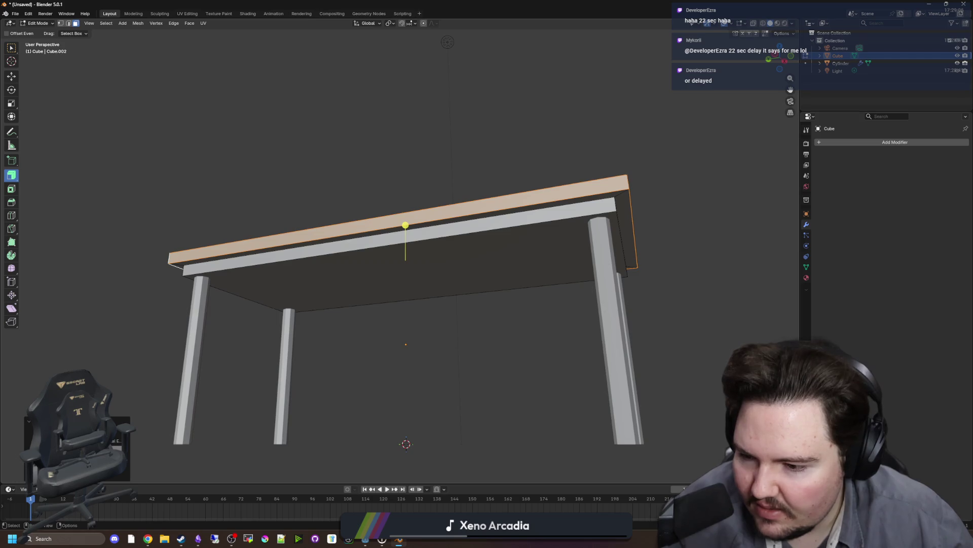